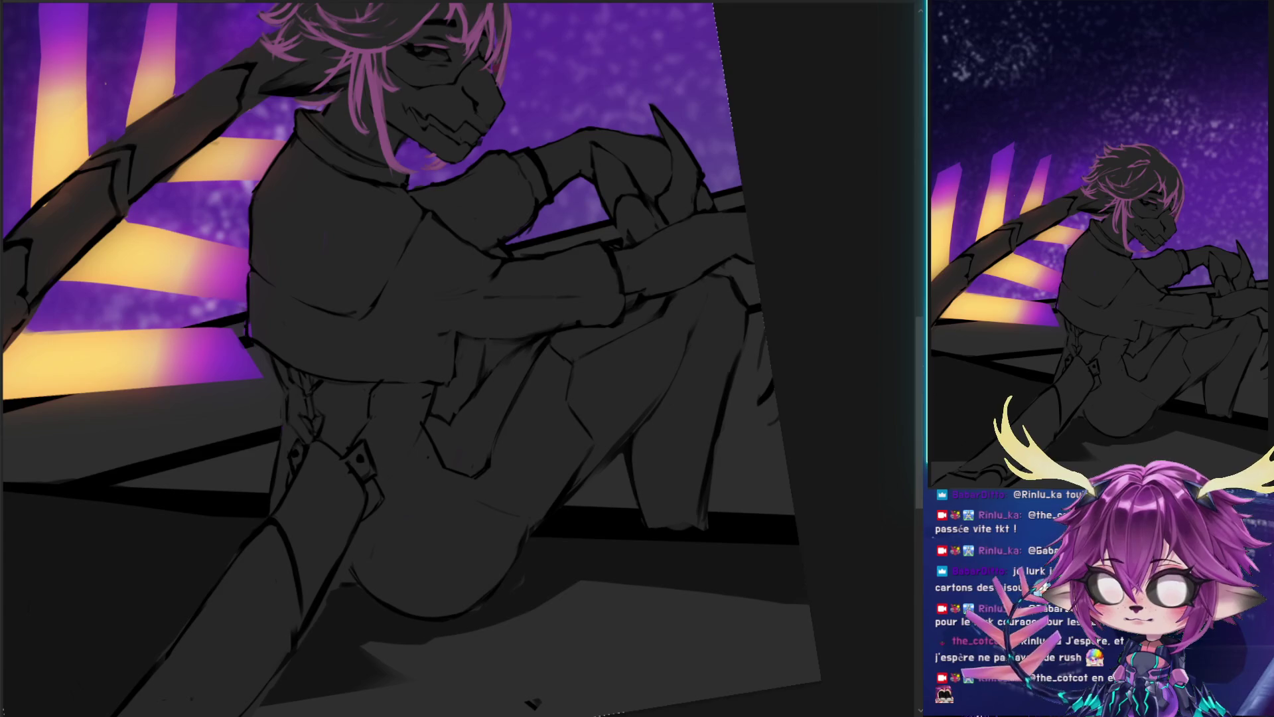
# - Hide the grey floor shapes and start hatching shading onto the figure's waist
pyautogui.hotkey('ctrl', 'z')
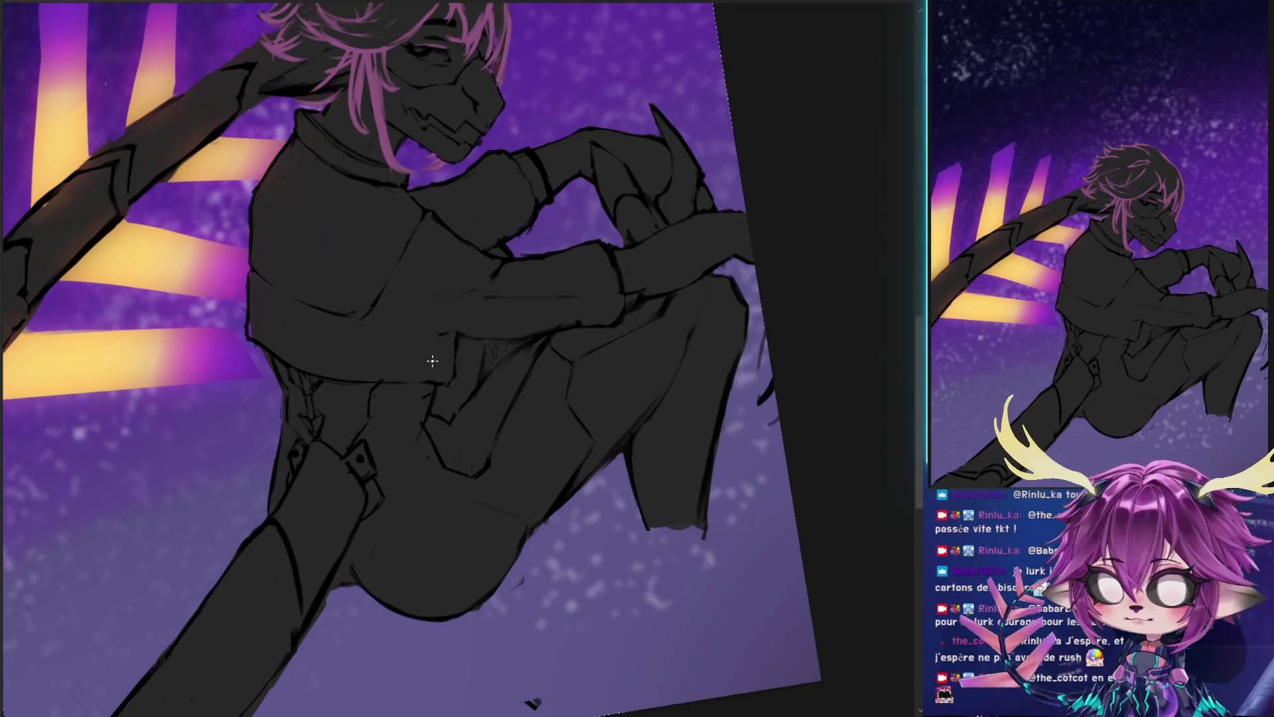
pyautogui.moveTo(435, 415); pyautogui.dragTo(476, 337)
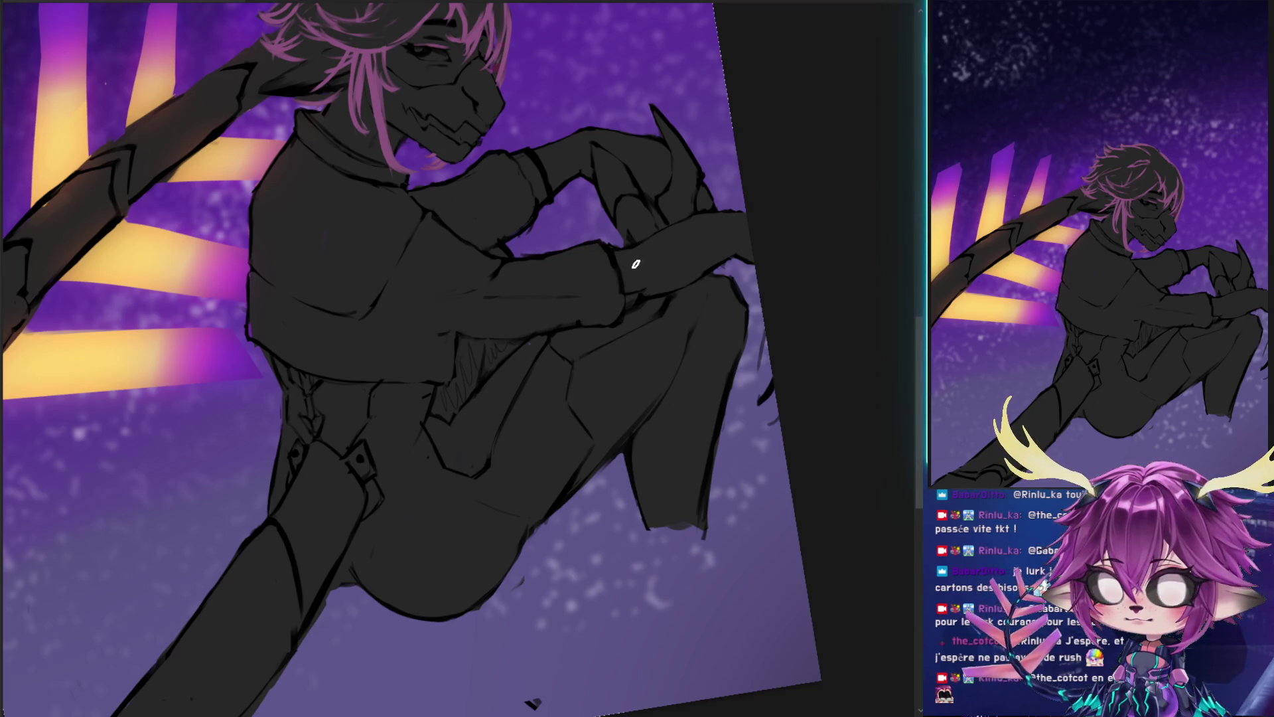
# - Draw a dark cuff band line across the figure's wrist
pyautogui.moveTo(628, 251); pyautogui.dragTo(636, 300)
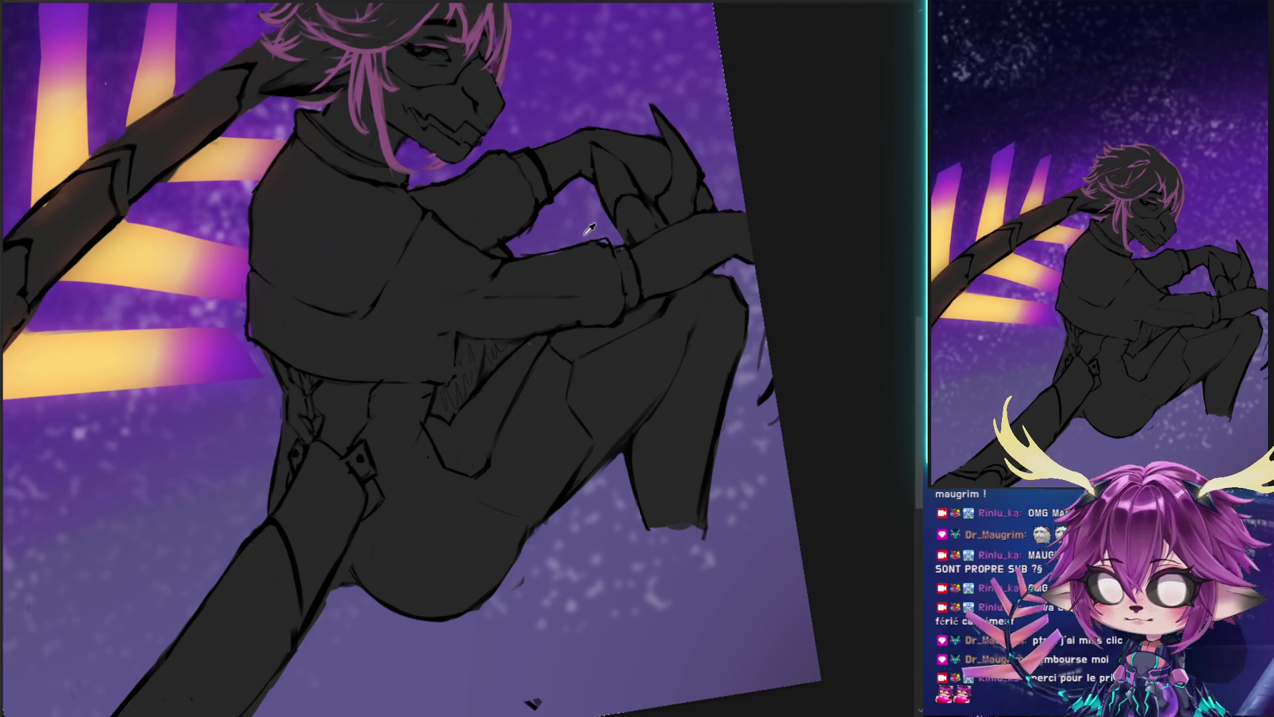
# - Stroke a dark line along the top edge of the figure's forearm
pyautogui.moveTo(584, 240); pyautogui.dragTo(616, 251)
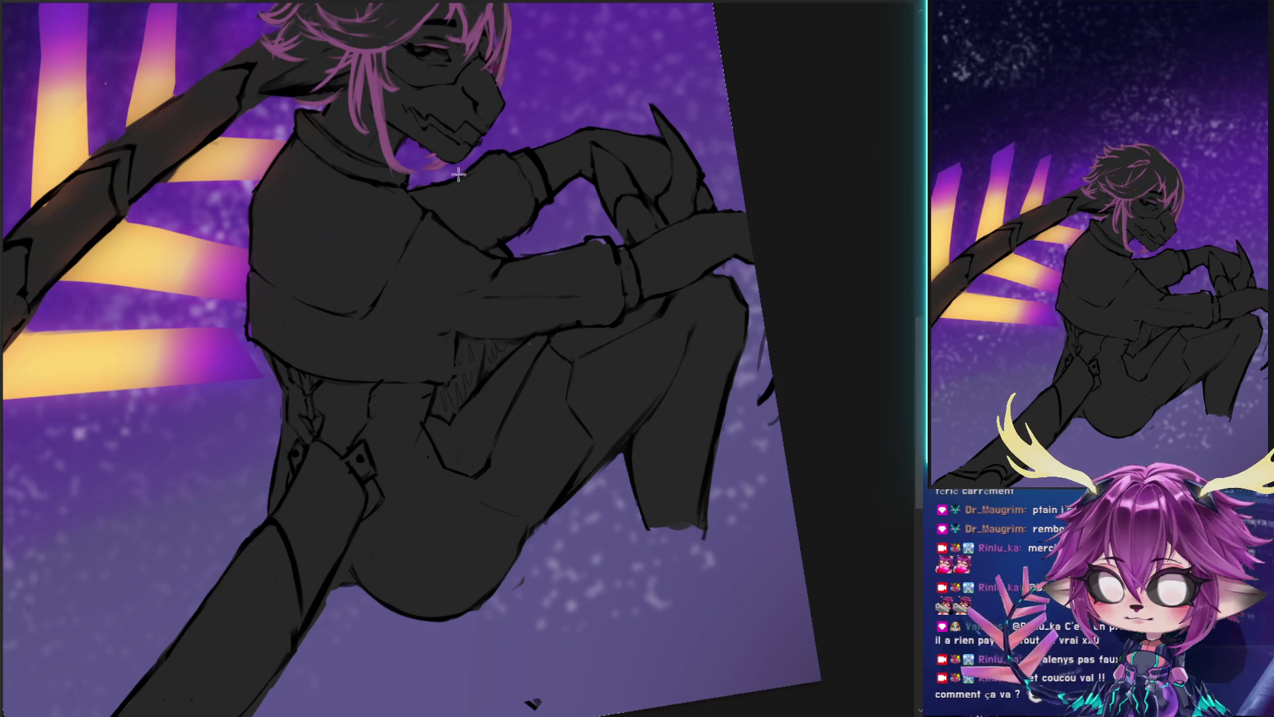
pyautogui.moveTo(456, 178); pyautogui.dragTo(465, 264)
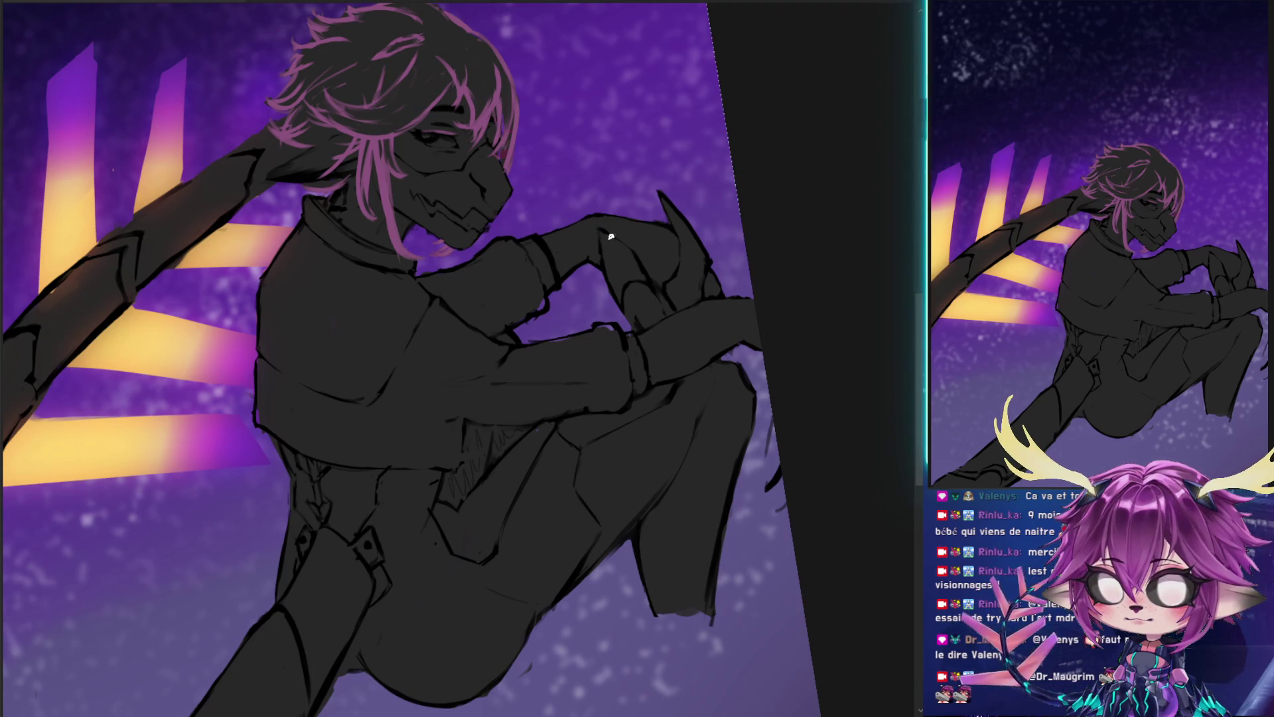
# - Hatch dark spiky strokes along the knee's right edge and a spike below the leg
pyautogui.moveTo(764, 437)
pyautogui.mouseDown()
pyautogui.moveTo(732, 498)
pyautogui.moveTo(709, 495)
pyautogui.mouseUp()
pyautogui.moveTo(754, 459); pyautogui.dragTo(782, 420)
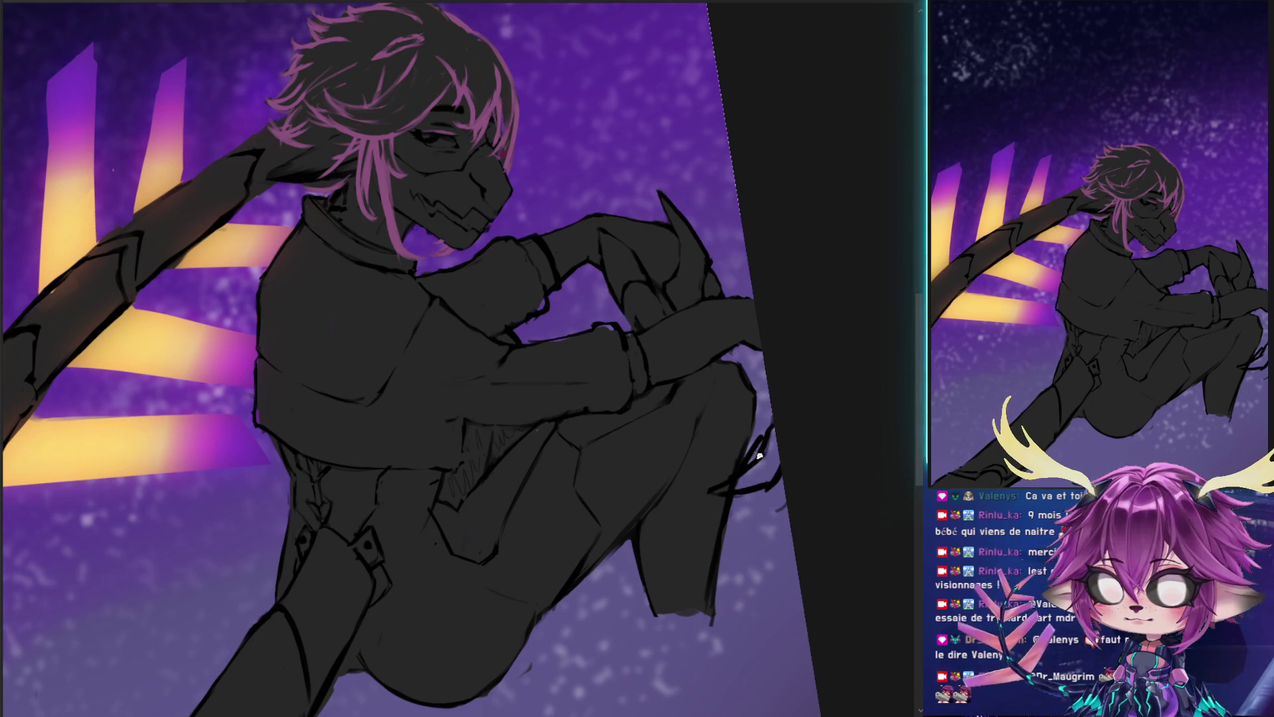
pyautogui.moveTo(786, 502); pyautogui.dragTo(750, 524)
pyautogui.moveTo(780, 479); pyautogui.dragTo(742, 535)
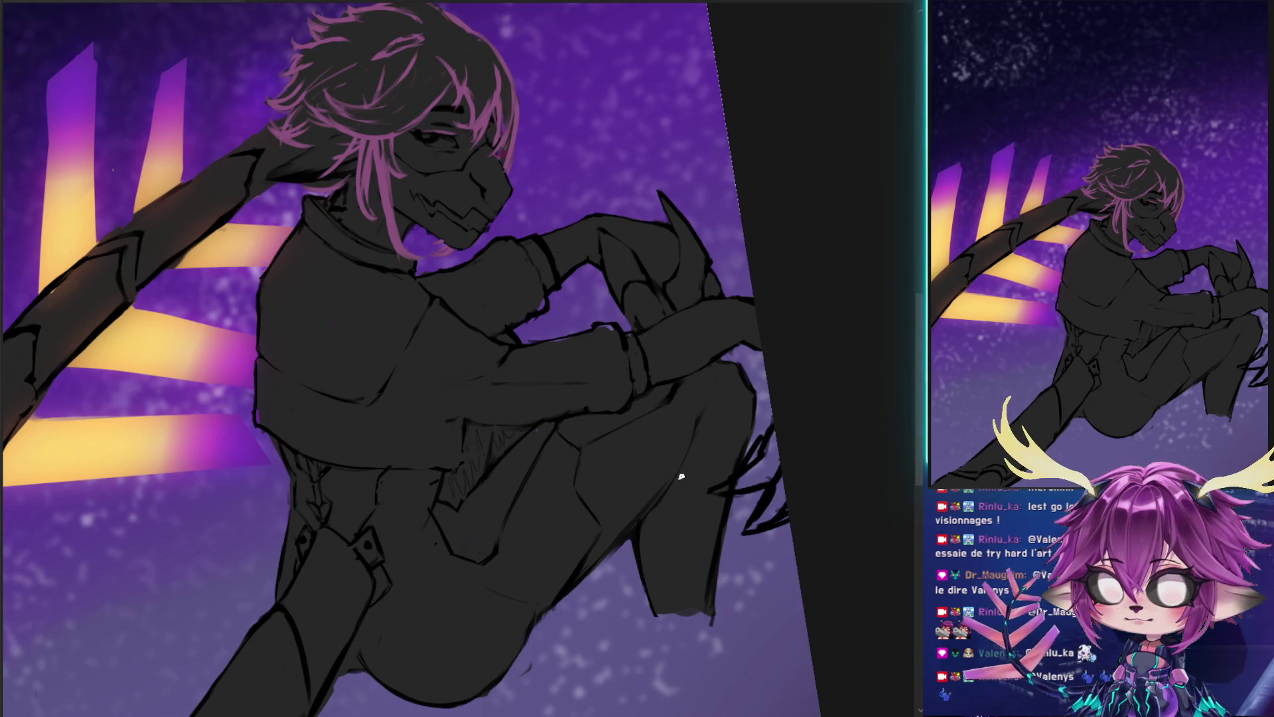
pyautogui.moveTo(635, 553)
pyautogui.mouseDown()
pyautogui.moveTo(660, 640)
pyautogui.moveTo(644, 588)
pyautogui.mouseUp()
# - Extend the spike below the knee downward and thin out its blobby tip
pyautogui.scroll(-5, 644, 587)
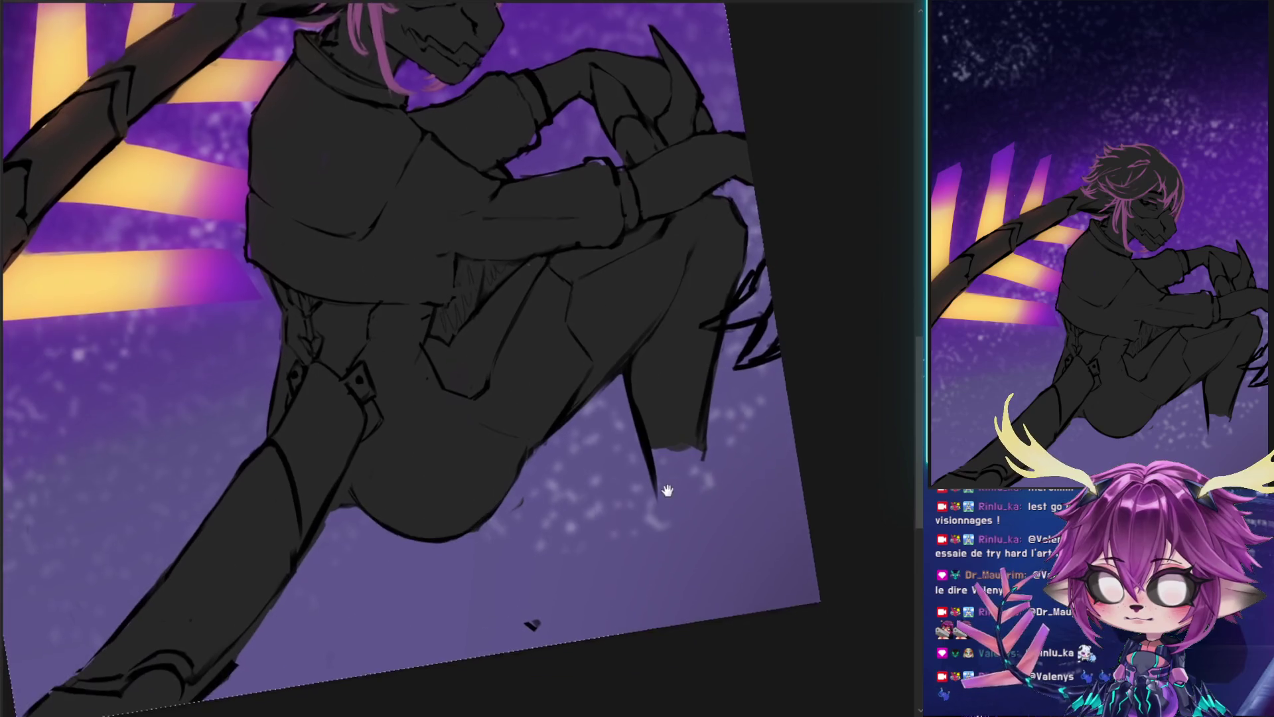
pyautogui.moveTo(700, 421); pyautogui.dragTo(704, 525)
pyautogui.moveTo(649, 441); pyautogui.dragTo(668, 579)
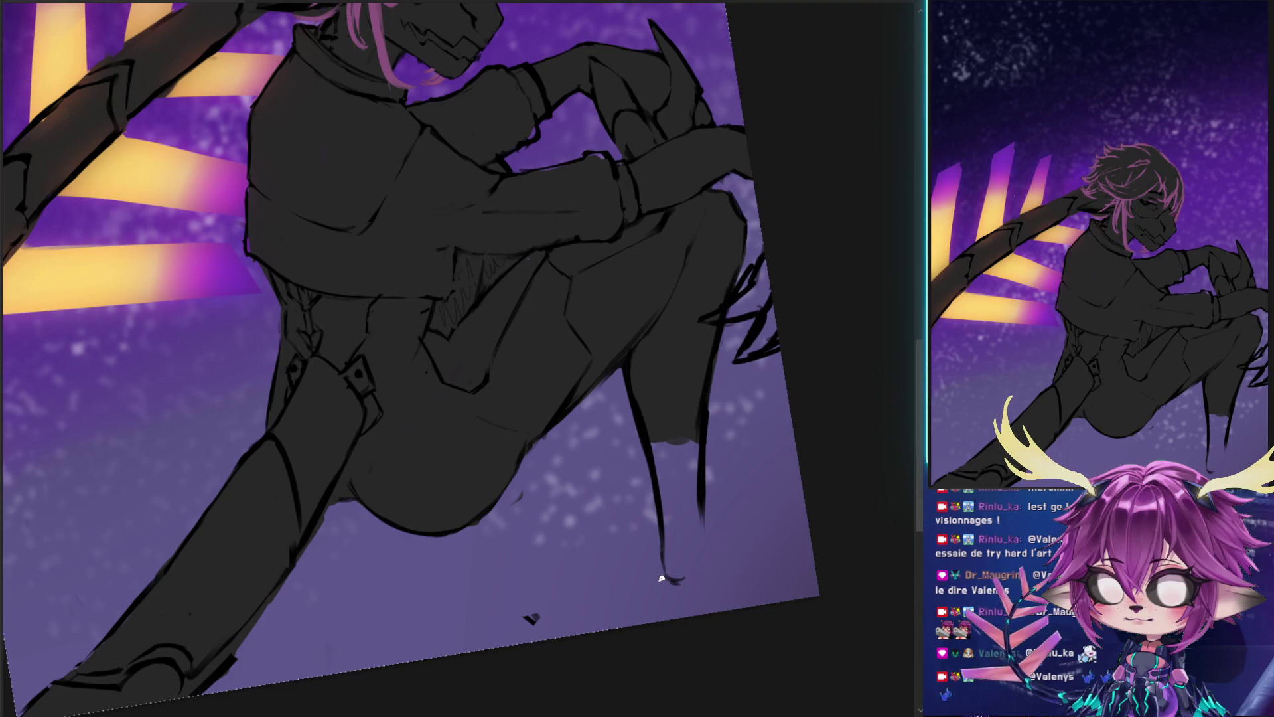
pyautogui.moveTo(667, 576); pyautogui.dragTo(714, 605)
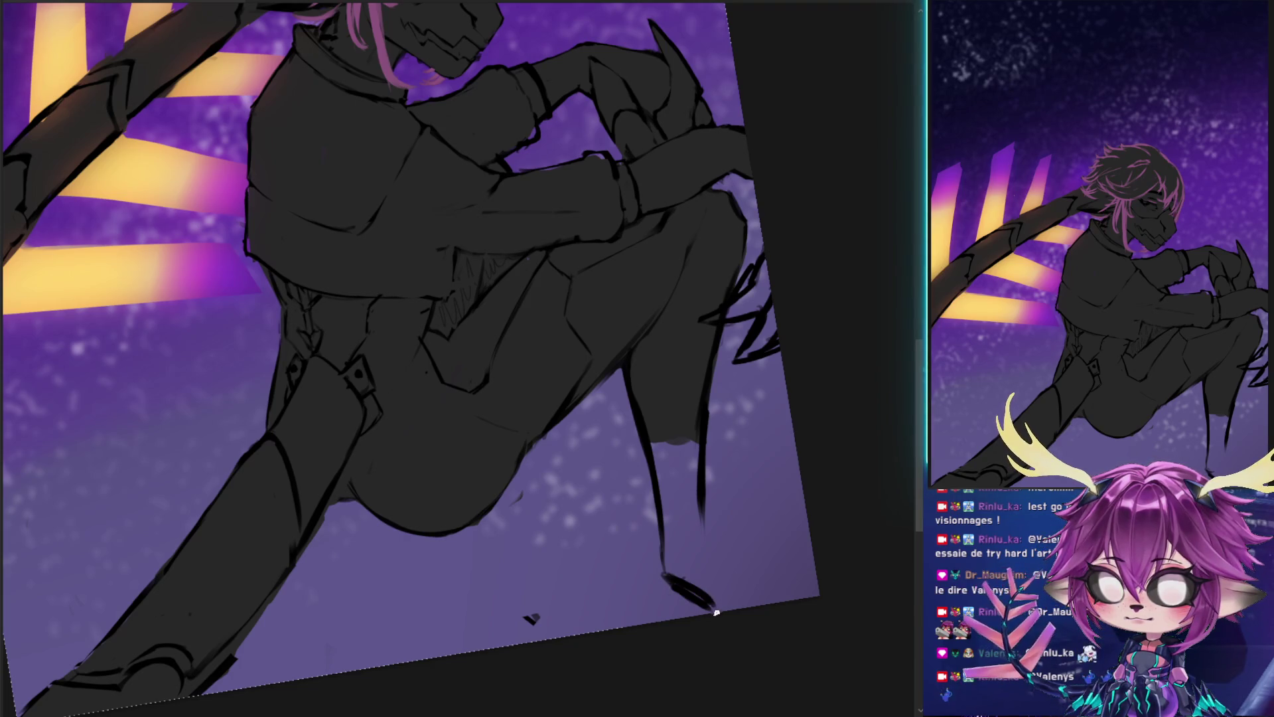
pyautogui.moveTo(703, 498); pyautogui.dragTo(725, 606)
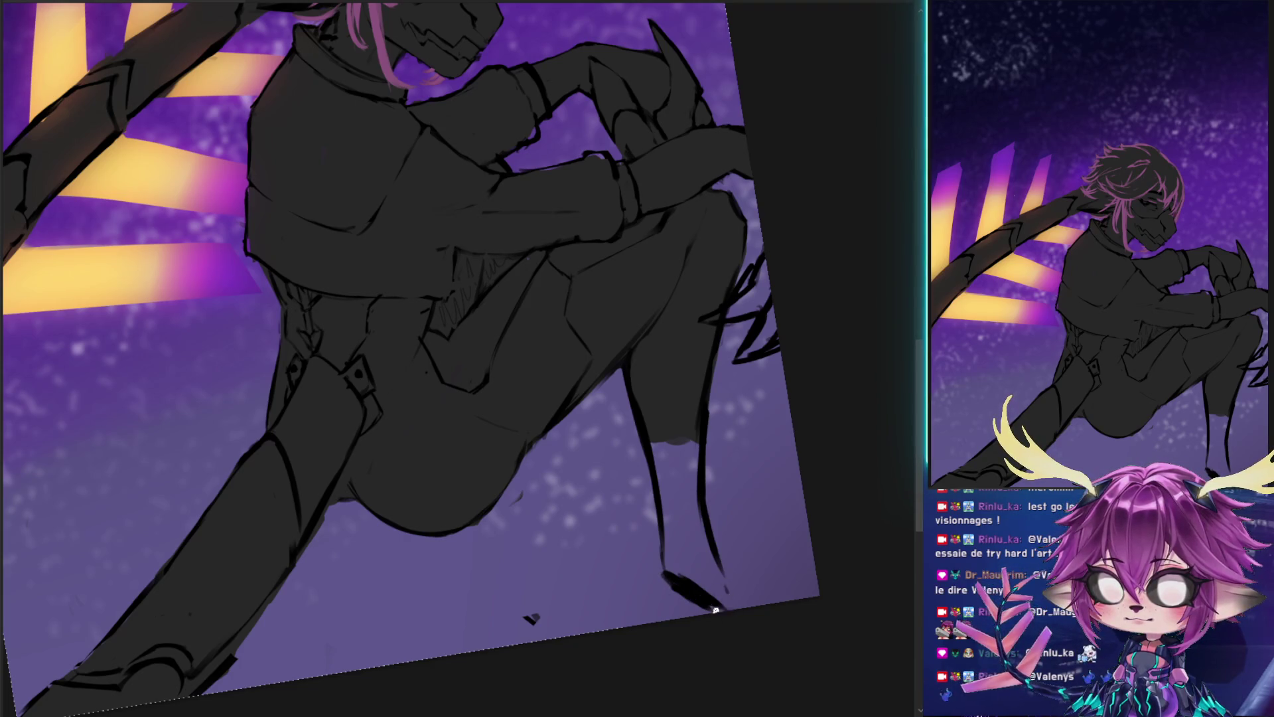
pyautogui.moveTo(664, 572); pyautogui.dragTo(716, 616)
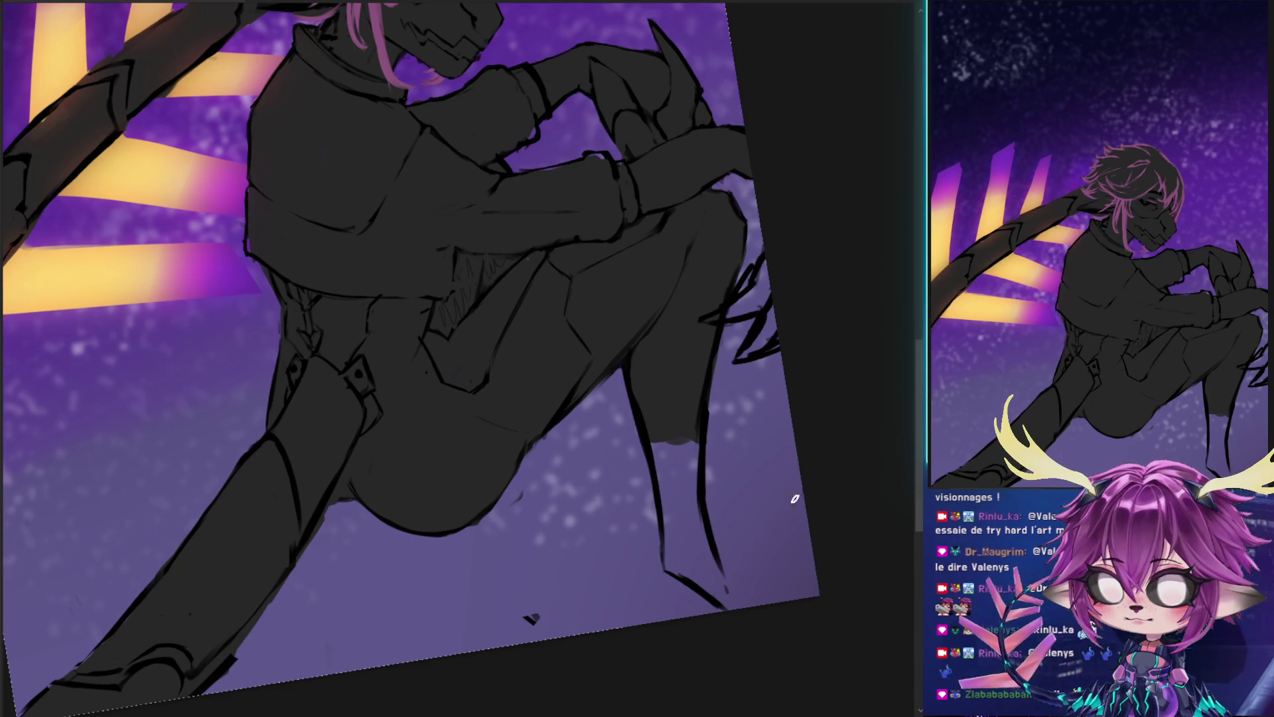
# - Erase the lower leg outlines into a clean cut edge, undoing the stray spike strokes
pyautogui.moveTo(626, 506)
pyautogui.mouseDown()
pyautogui.moveTo(644, 515)
pyautogui.moveTo(631, 470)
pyautogui.mouseUp()
pyautogui.moveTo(705, 523); pyautogui.dragTo(723, 578)
pyautogui.hotkey('ctrl', 'z')
pyautogui.hotkey('ctrl', 'z')
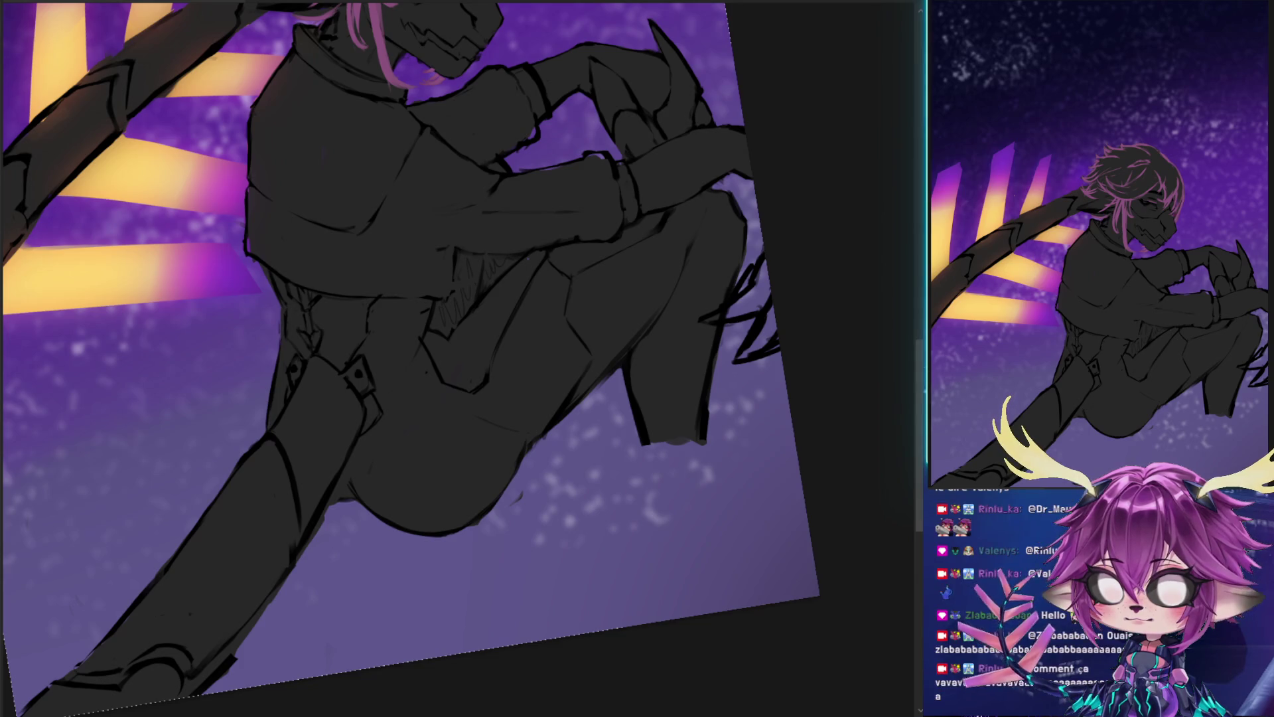
pyautogui.moveTo(464, 293); pyautogui.dragTo(461, 300)
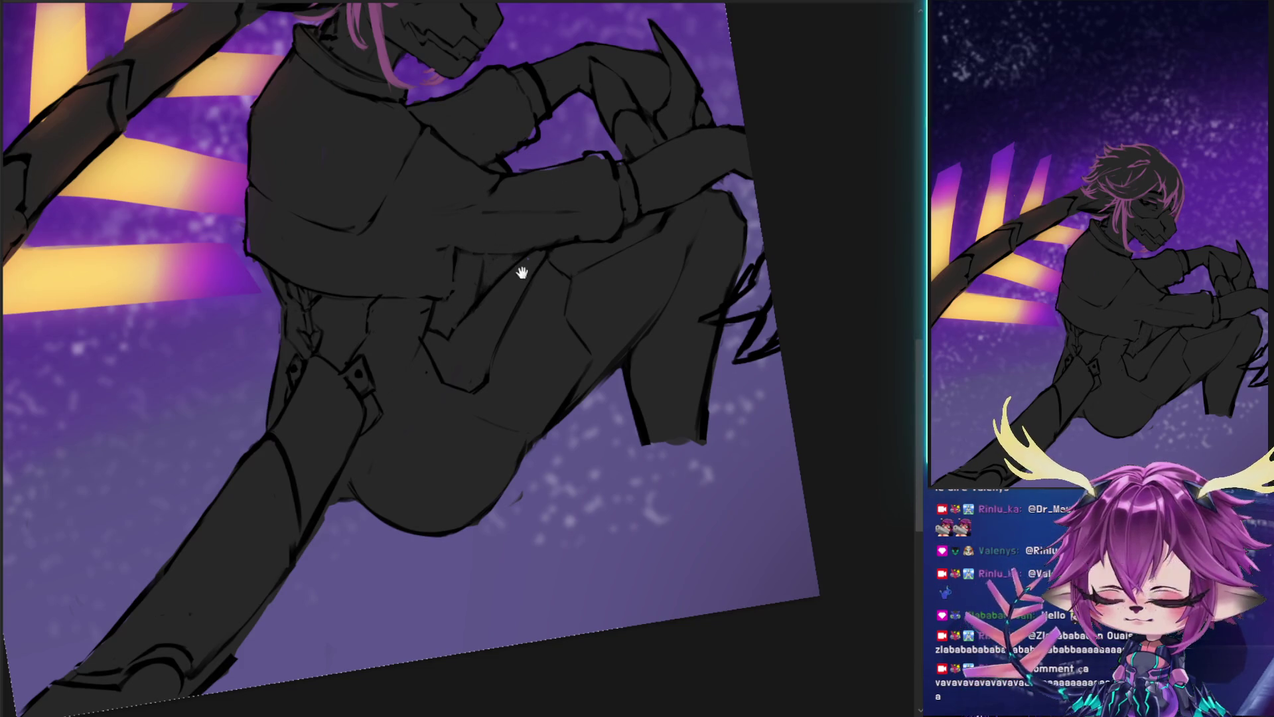
pyautogui.moveTo(528, 269); pyautogui.dragTo(525, 352)
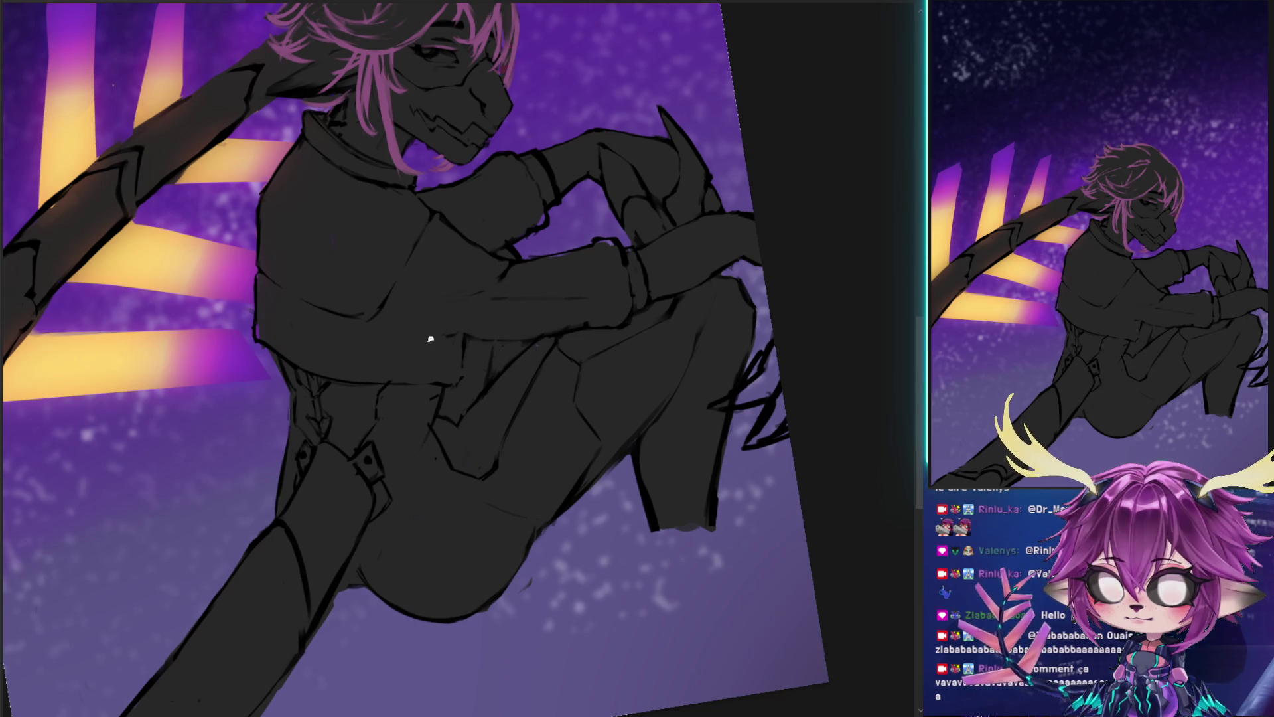
# - Add dark strokes on the waist, forearm and torso, and darken the staff's upper edge
pyautogui.moveTo(421, 341); pyautogui.dragTo(494, 336)
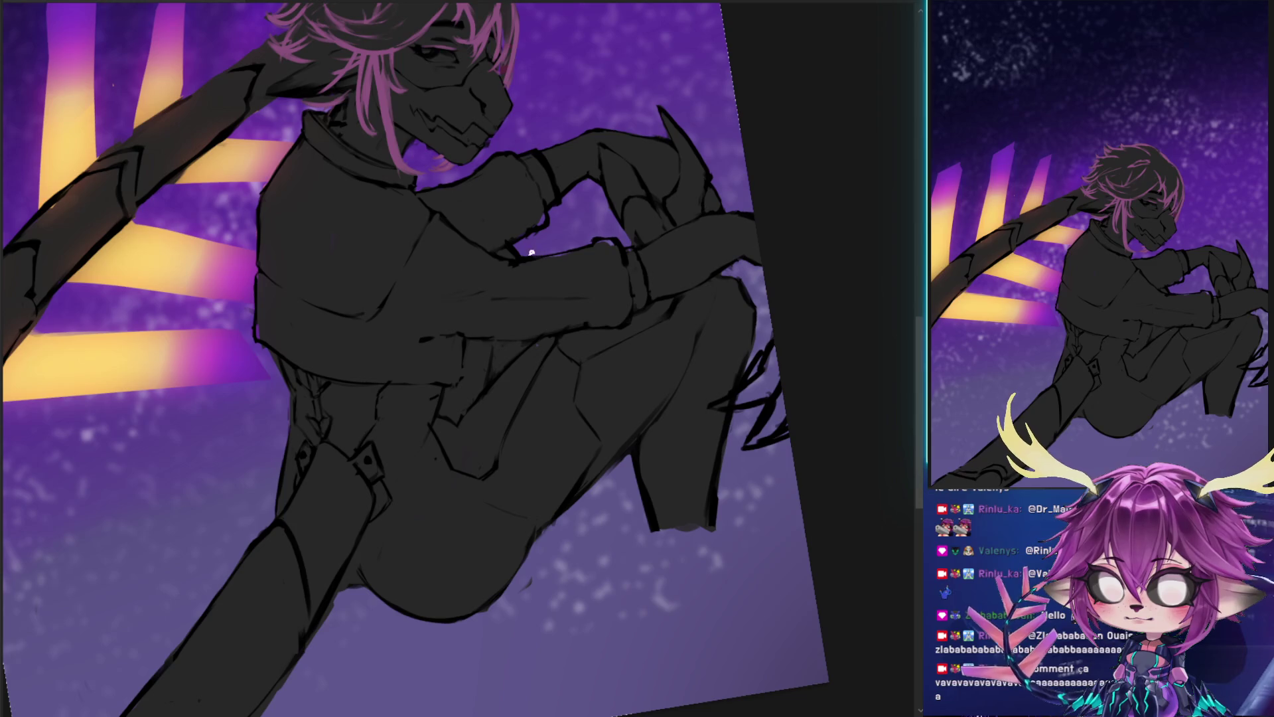
pyautogui.moveTo(516, 263); pyautogui.dragTo(513, 322)
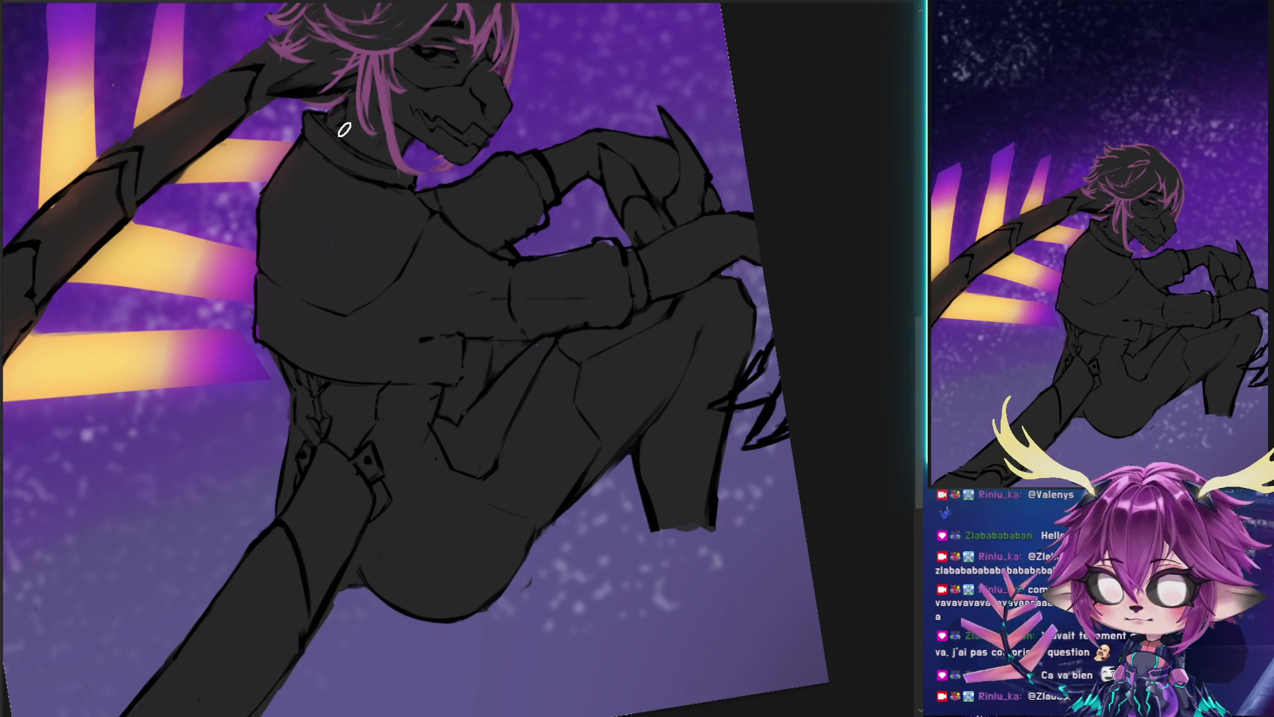
pyautogui.moveTo(421, 81); pyautogui.dragTo(406, 150)
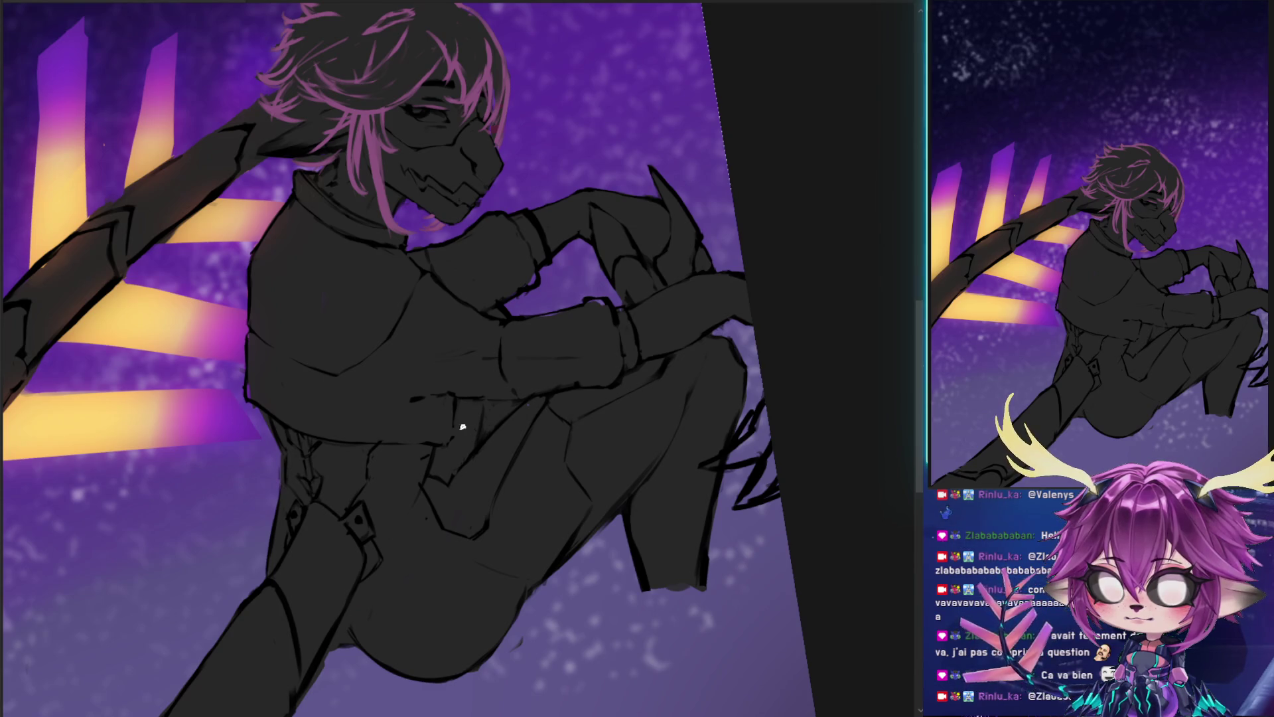
pyautogui.moveTo(435, 467)
pyautogui.mouseDown()
pyautogui.moveTo(485, 405)
pyautogui.moveTo(616, 392)
pyautogui.moveTo(660, 484)
pyautogui.mouseUp()
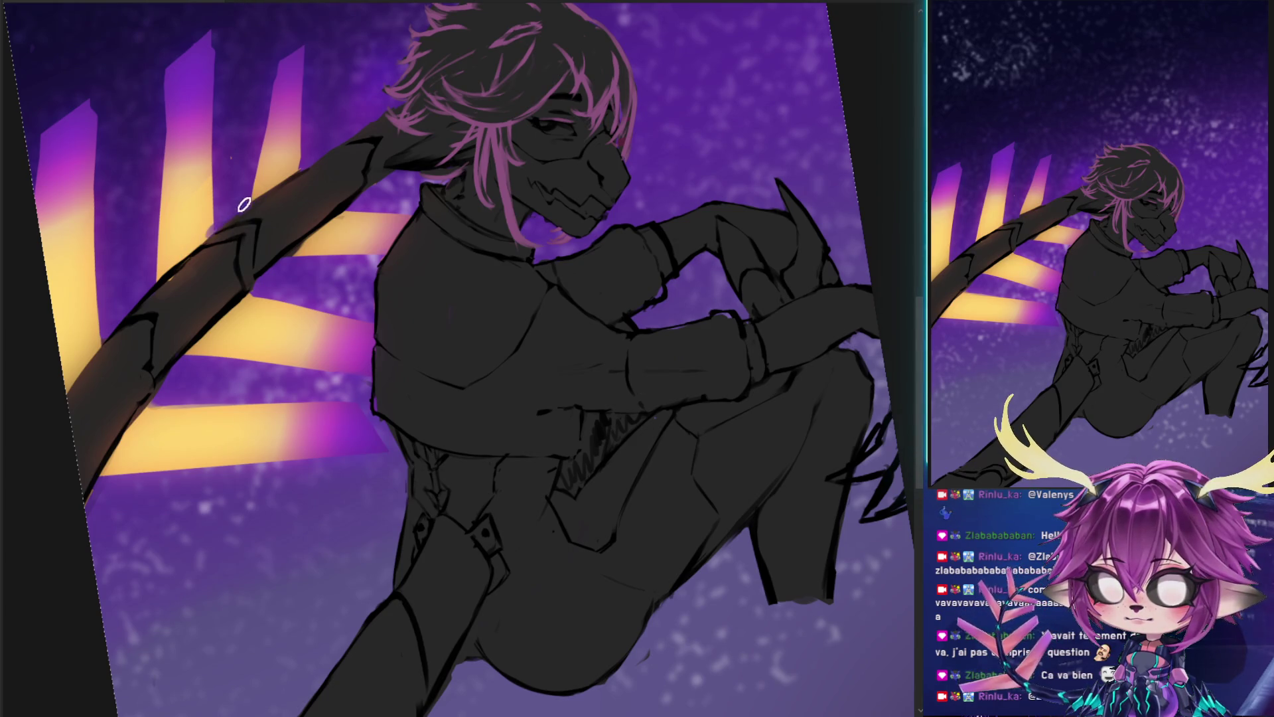
pyautogui.moveTo(244, 205); pyautogui.dragTo(296, 163)
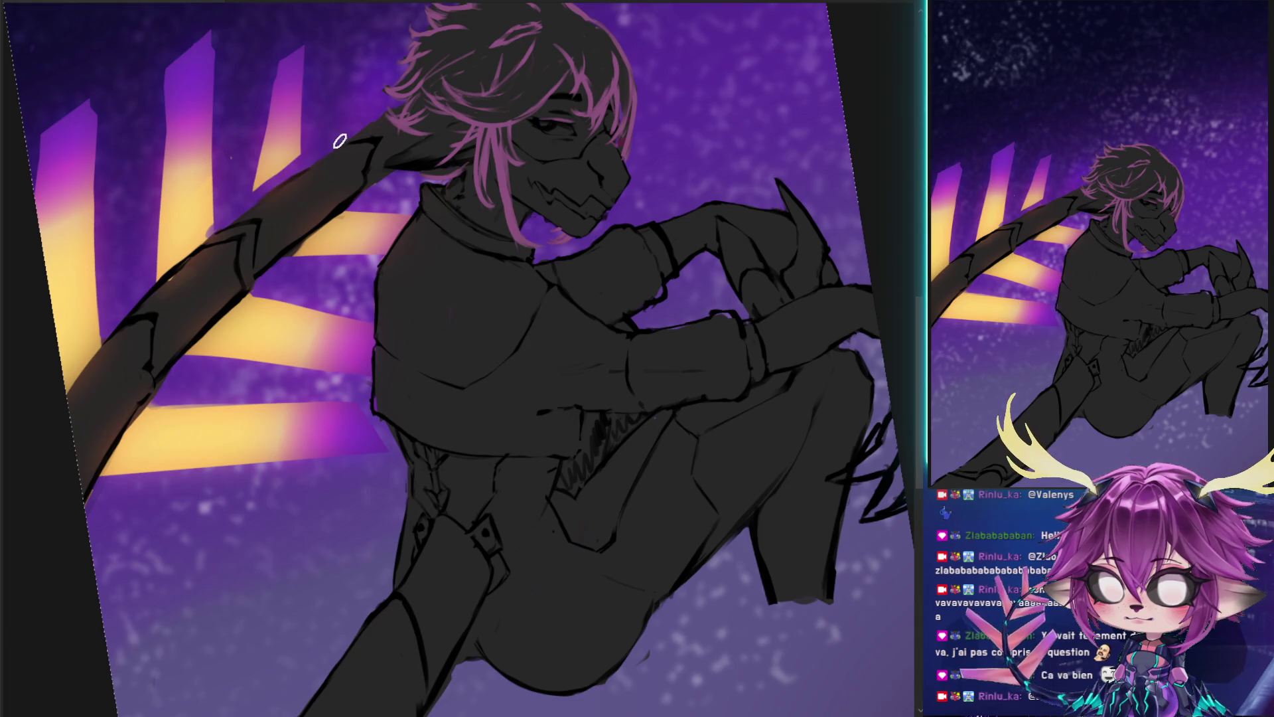
pyautogui.press(']')
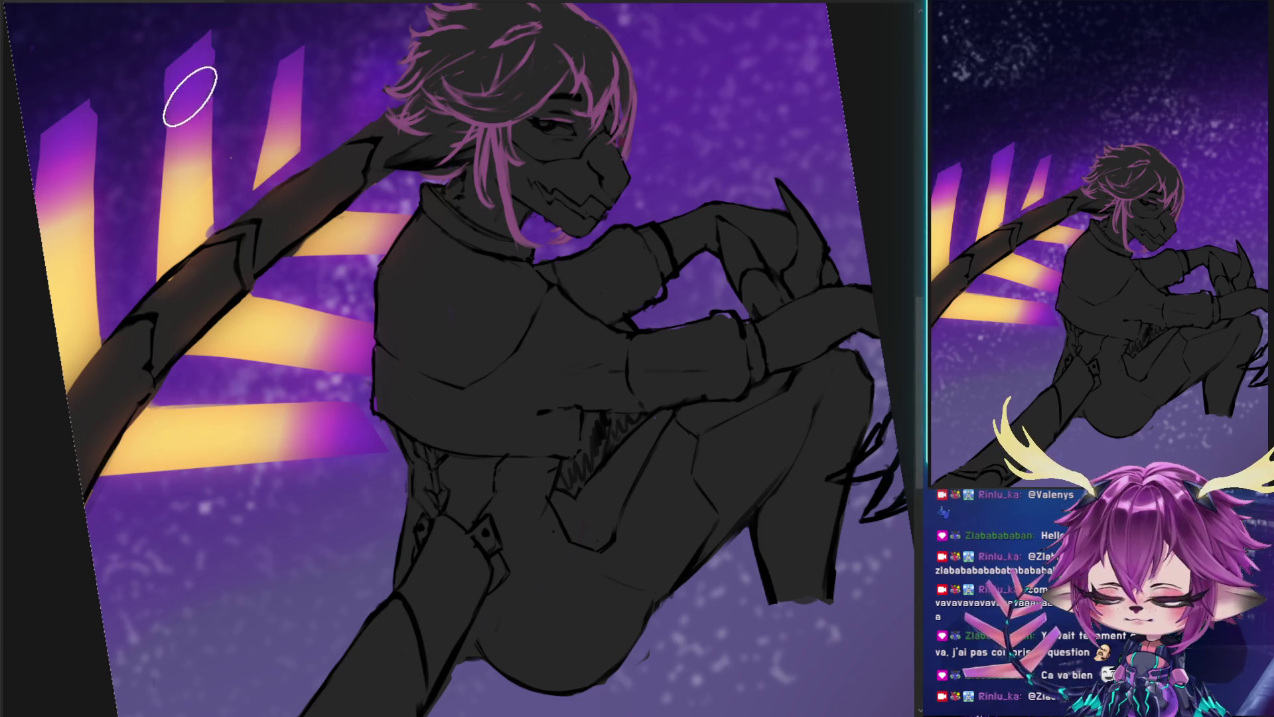
# - Paint dark purple over the middle column's top and brighten its yellow stripe
pyautogui.moveTo(190, 85); pyautogui.dragTo(199, 53)
pyautogui.moveTo(210, 98); pyautogui.dragTo(275, 176)
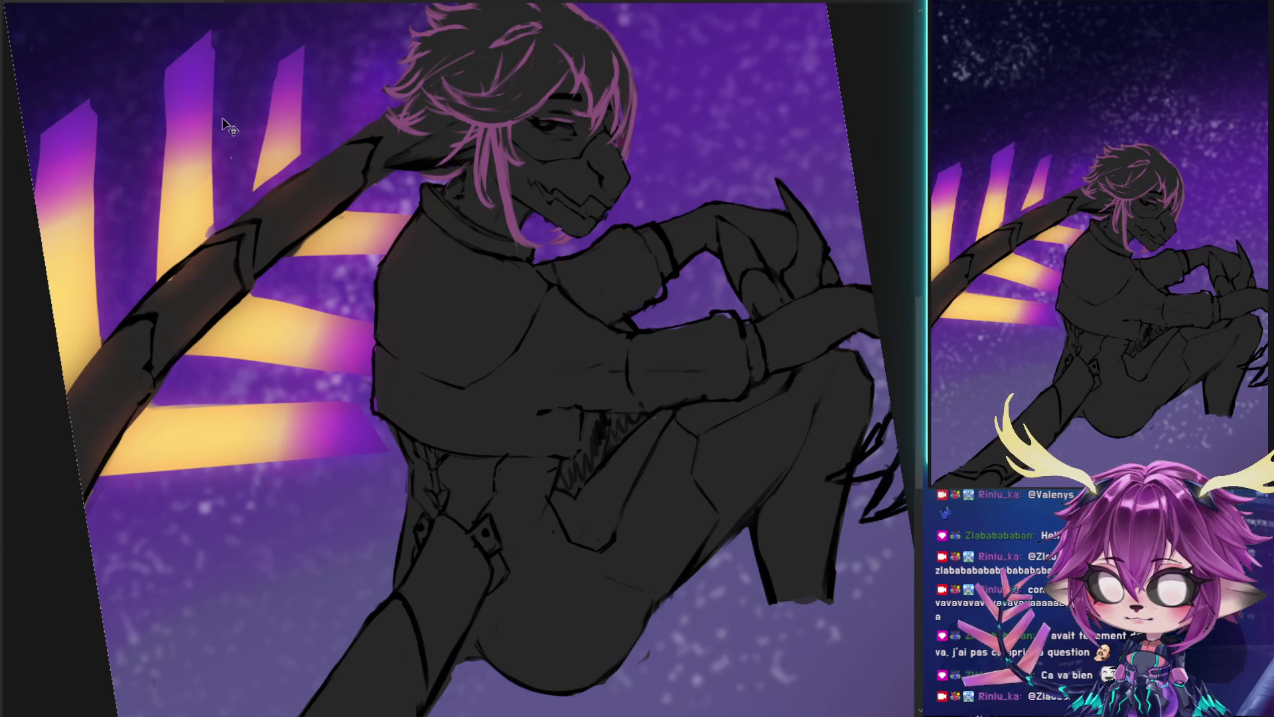
pyautogui.moveTo(215, 123); pyautogui.dragTo(275, 192)
pyautogui.press('[')
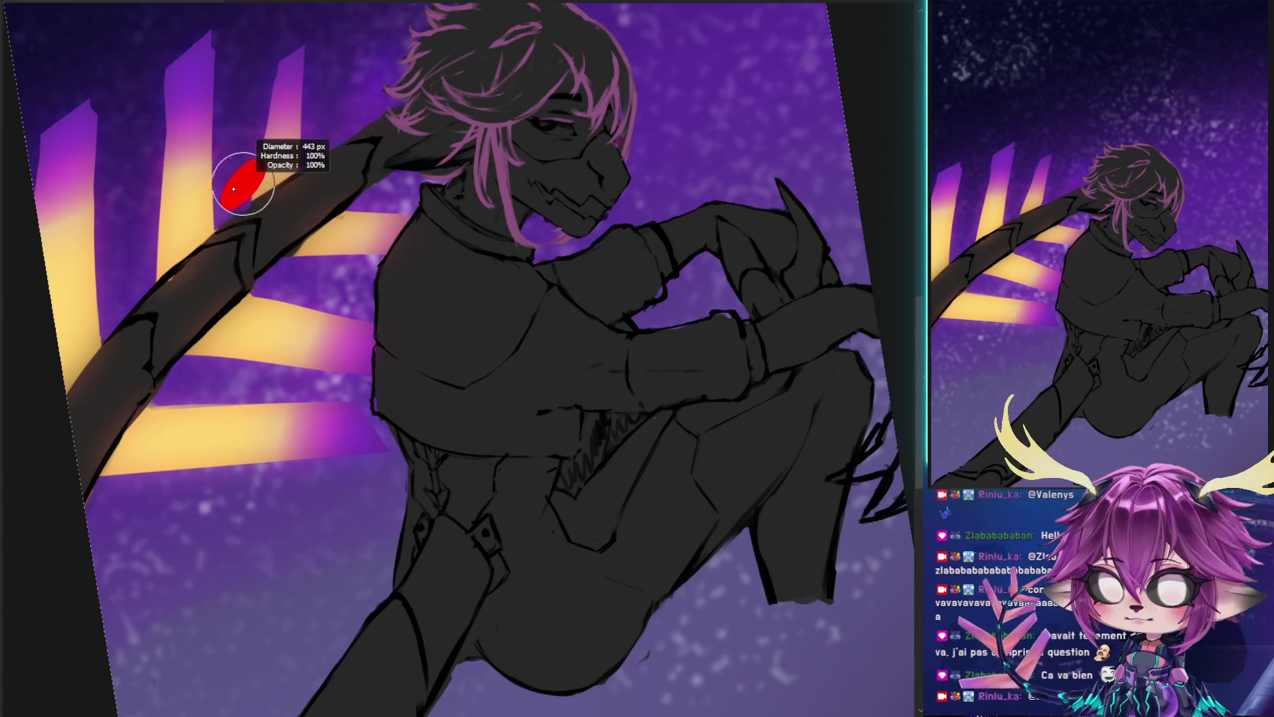
pyautogui.press('[')
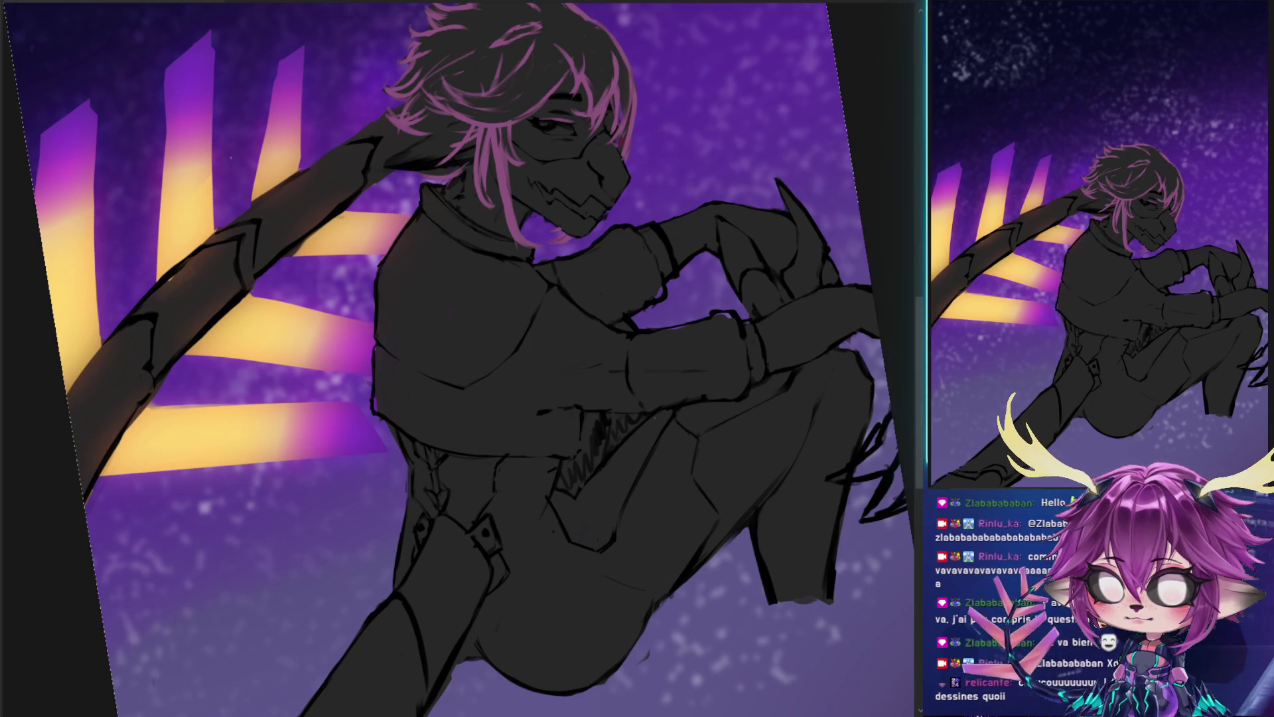
pyautogui.hotkey('ctrl', '0')
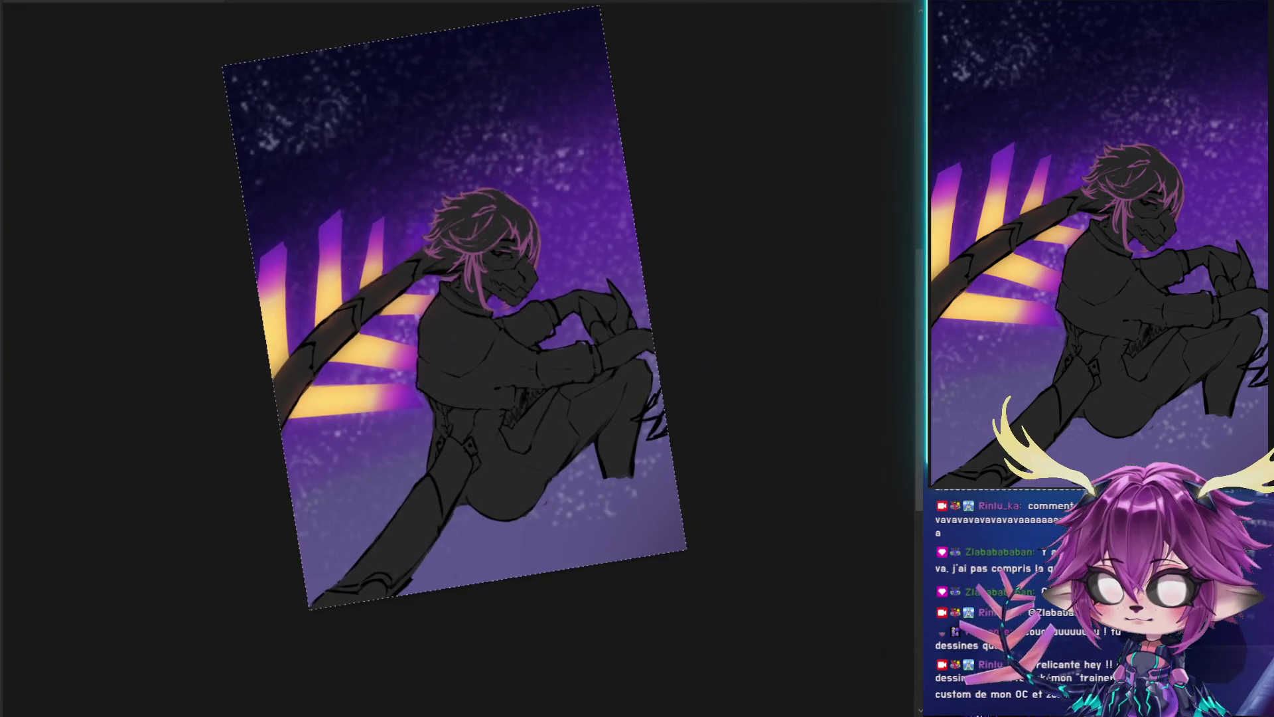
# - Rotate the canvas back upright, fit it to the window and show the wolf's fur
pyautogui.moveTo(517, 180); pyautogui.dragTo(562, 168)
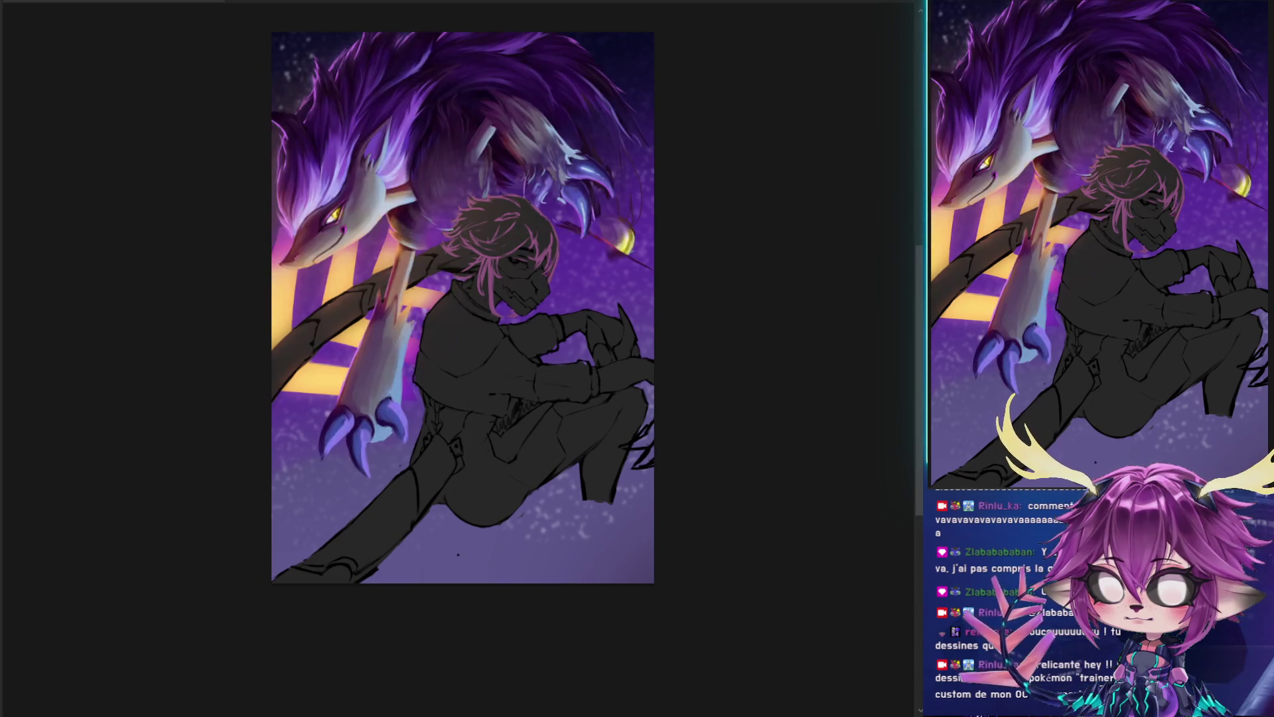
pyautogui.hotkey('ctrl', '0')
pyautogui.hotkey('ctrl', 'z')
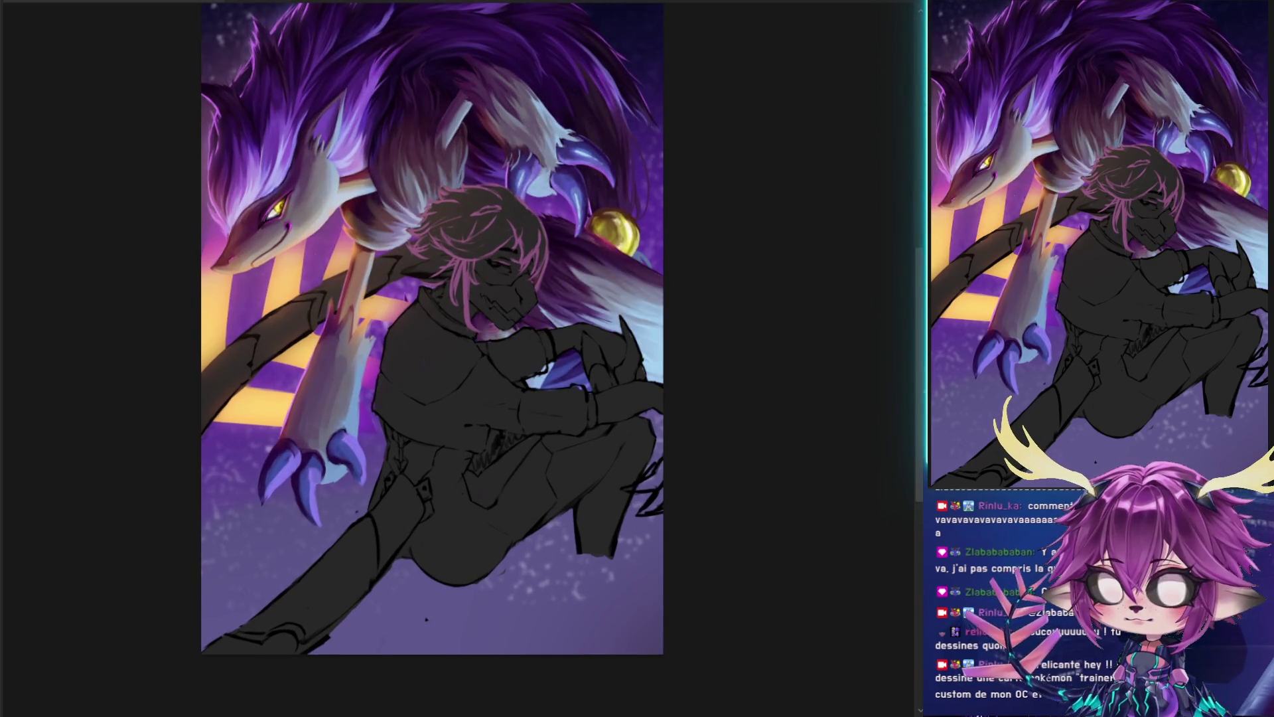
pyautogui.moveTo(606, 407)
pyautogui.mouseDown()
pyautogui.moveTo(723, 433)
pyautogui.moveTo(676, 420)
pyautogui.mouseUp()
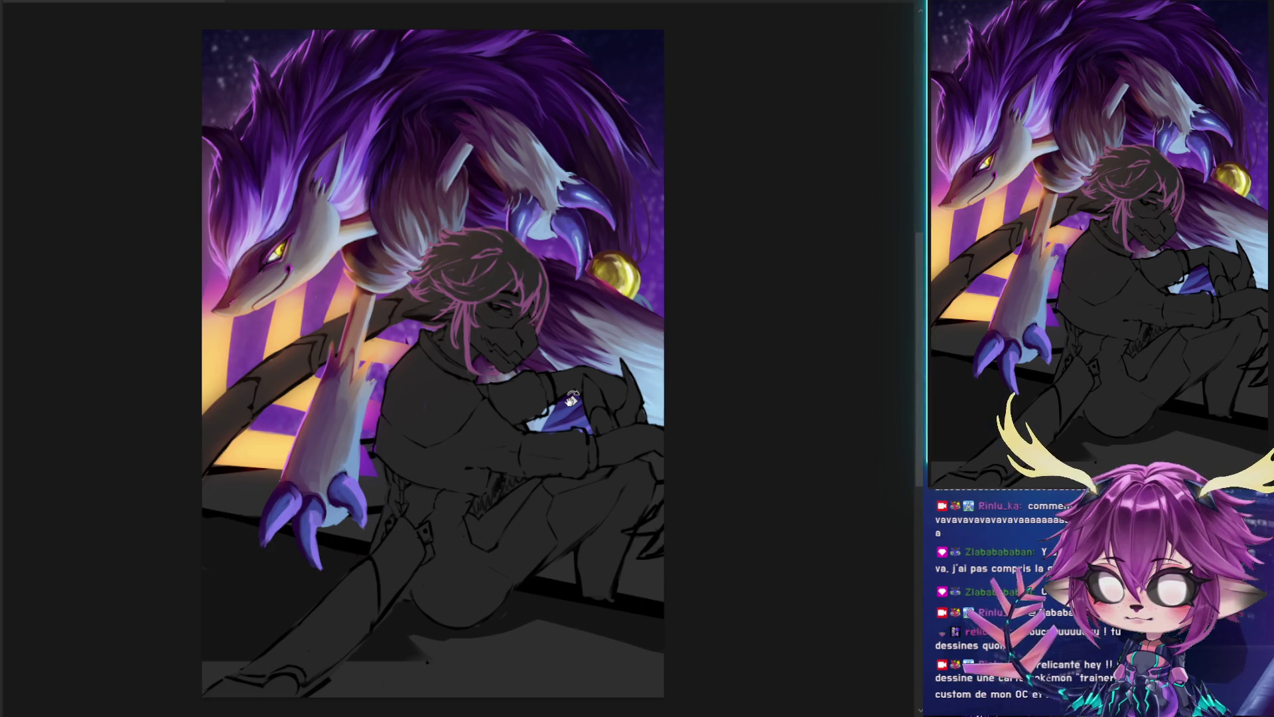
pyautogui.moveTo(571, 399); pyautogui.dragTo(602, 302)
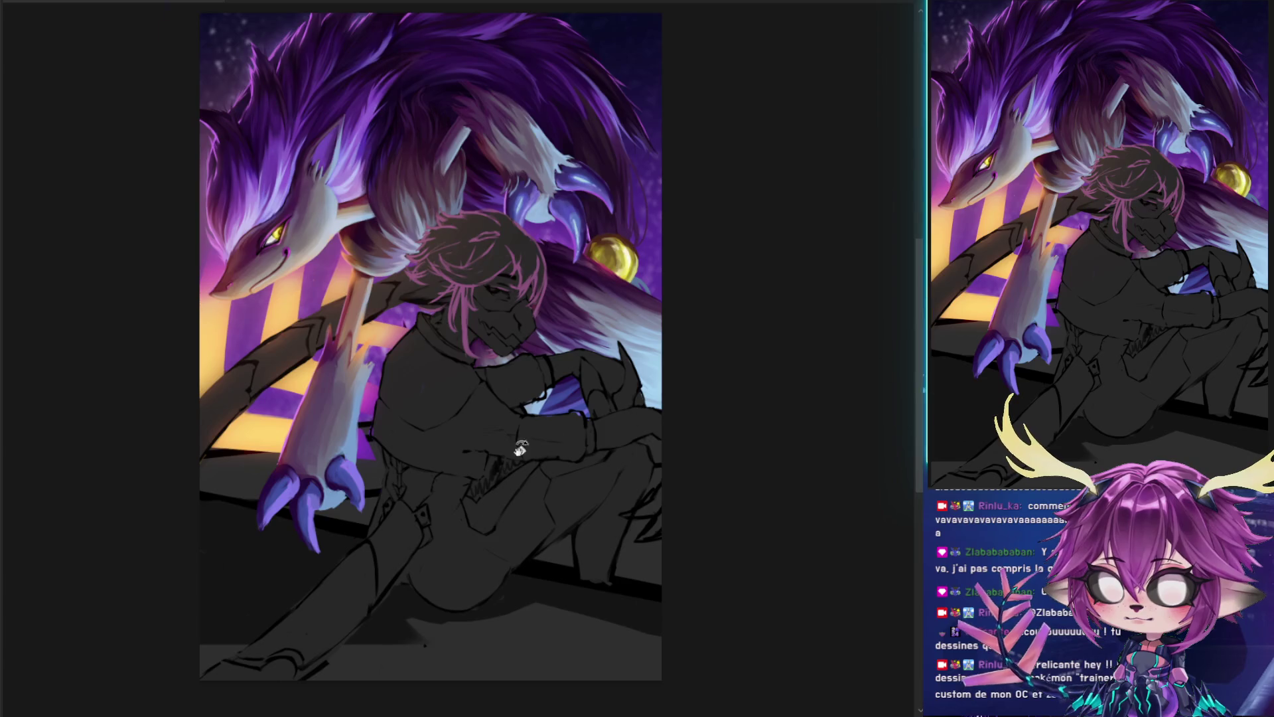
pyautogui.scroll(3, 550, 440)
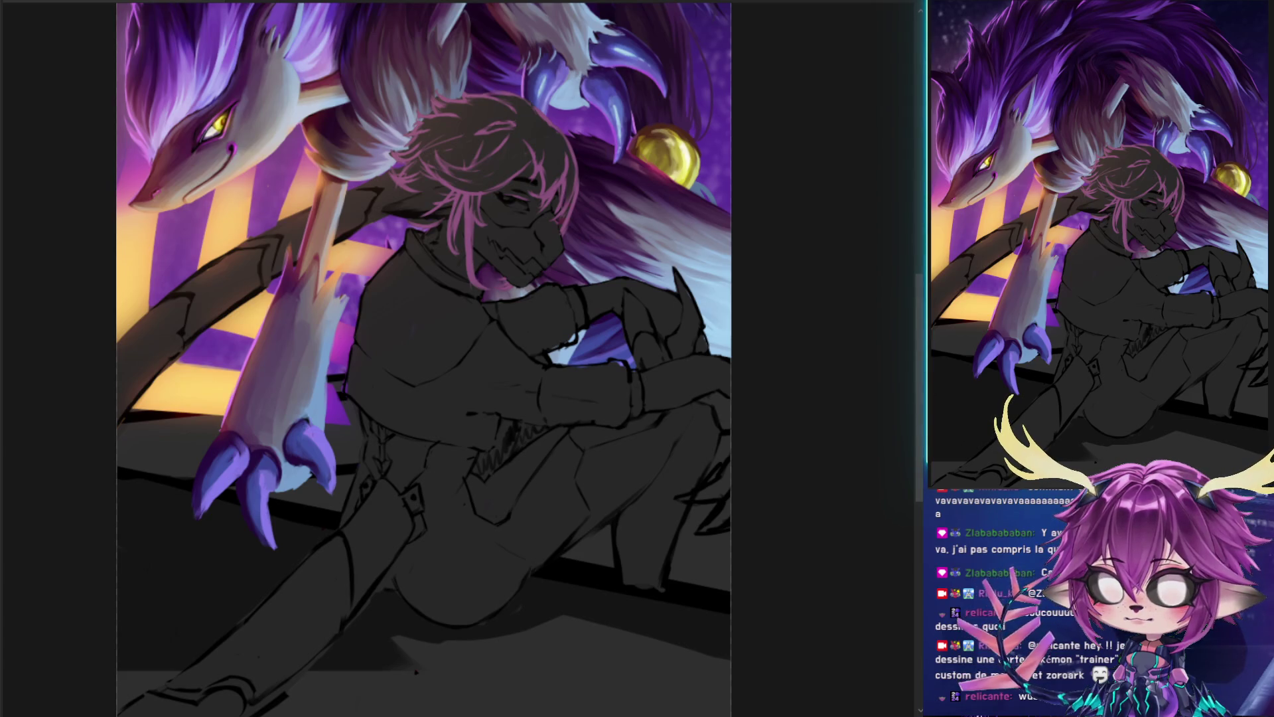
pyautogui.scroll(-1, 418, 425)
pyautogui.moveTo(424, 366); pyautogui.dragTo(444, 403)
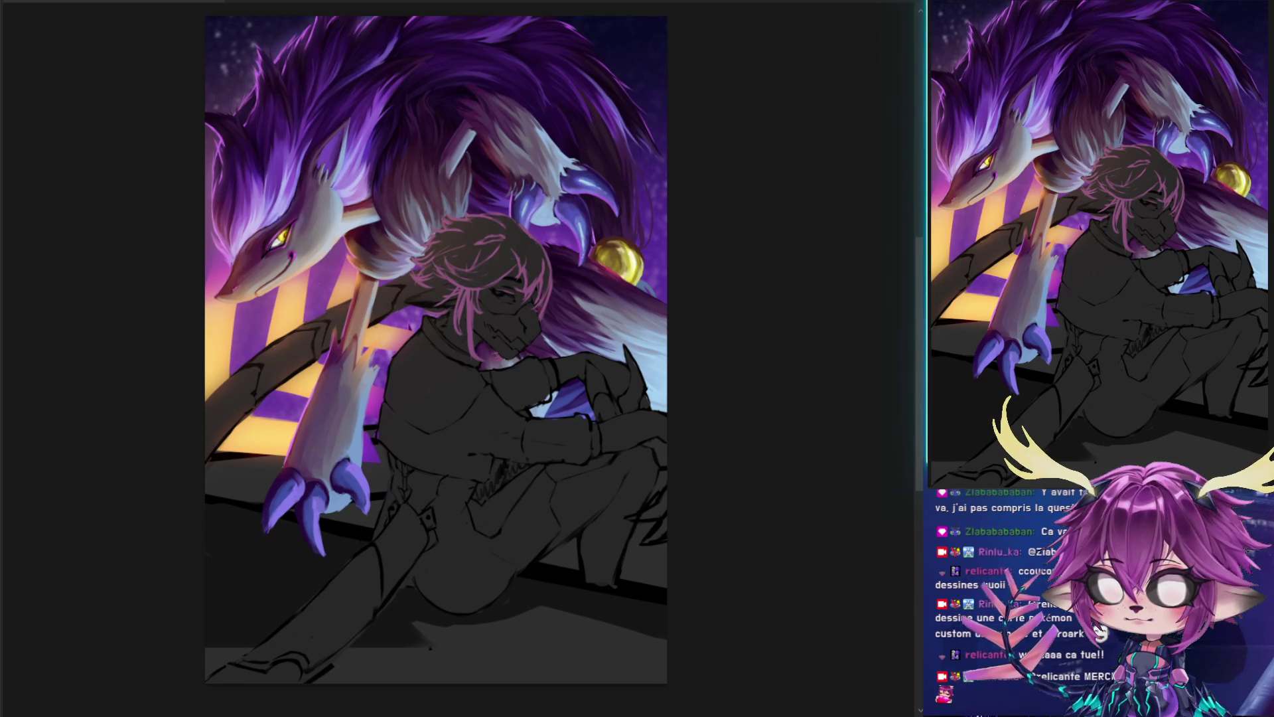
# - Hide the wolf layer and paste the character reference sheet onto the canvas
pyautogui.hotkey('ctrl', 'z')
pyautogui.hotkey('ctrl', 'z')
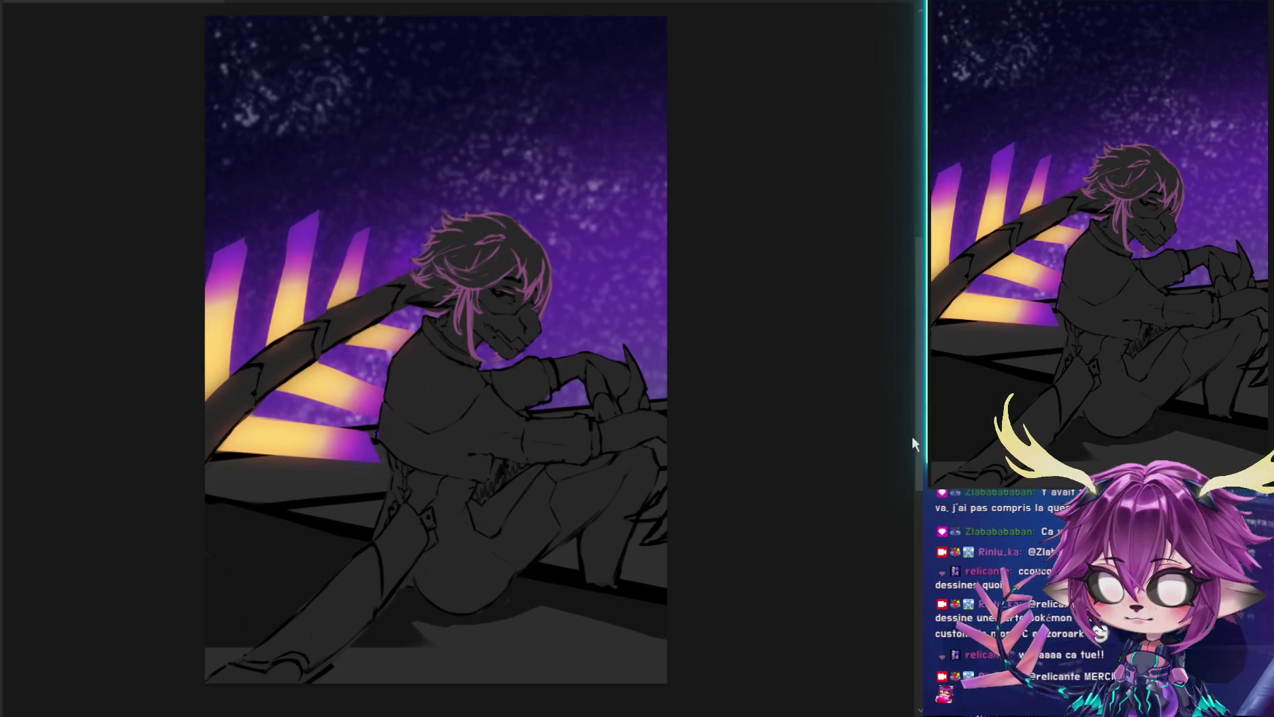
pyautogui.scroll(1, 451, 369)
pyautogui.scroll(1, 450, 369)
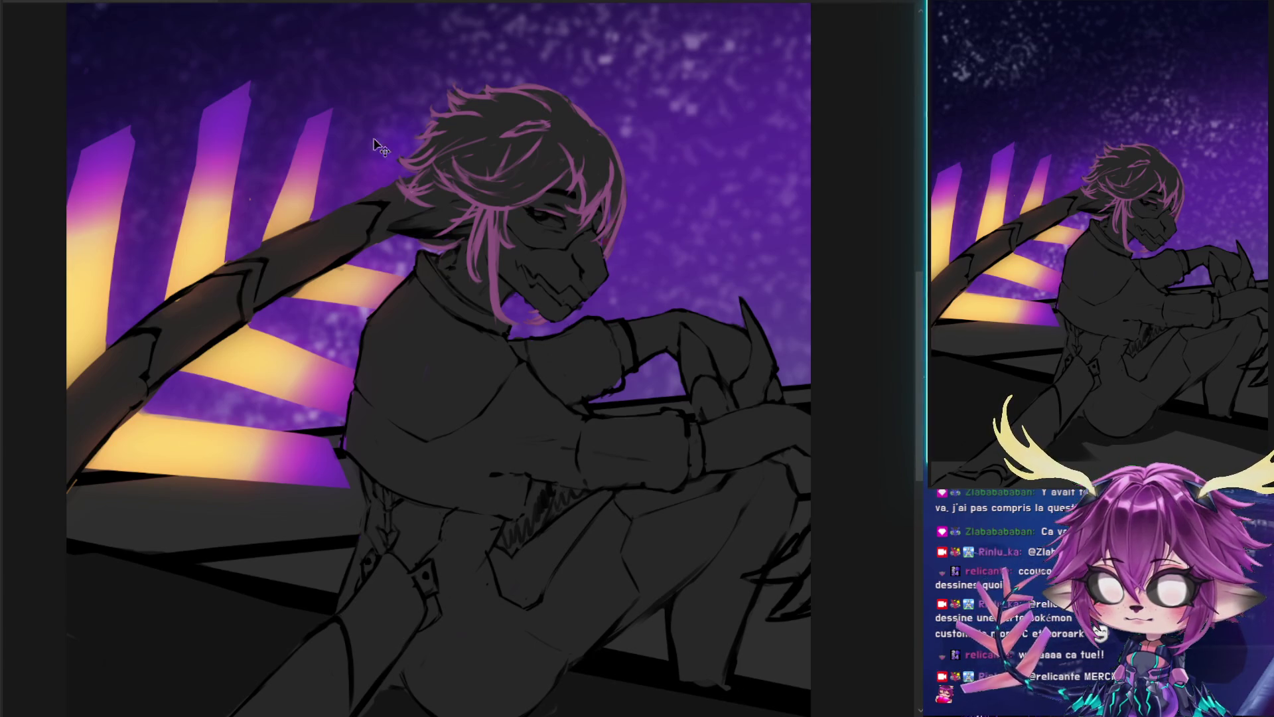
pyautogui.hotkey('ctrl', 'v')
pyautogui.scroll(2, 462, 358)
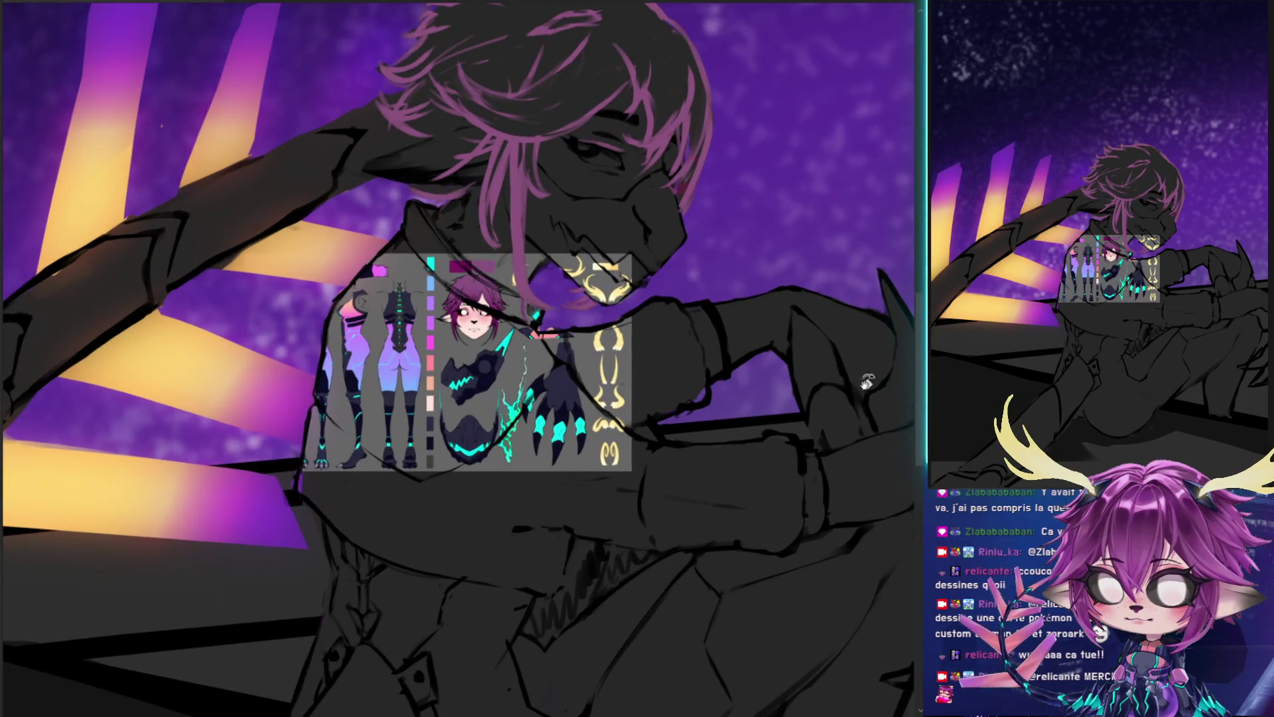
# - Copy the reference sheet's colour-swatch column to its own layer and hide the full sheet
pyautogui.scroll(-1, 541, 378)
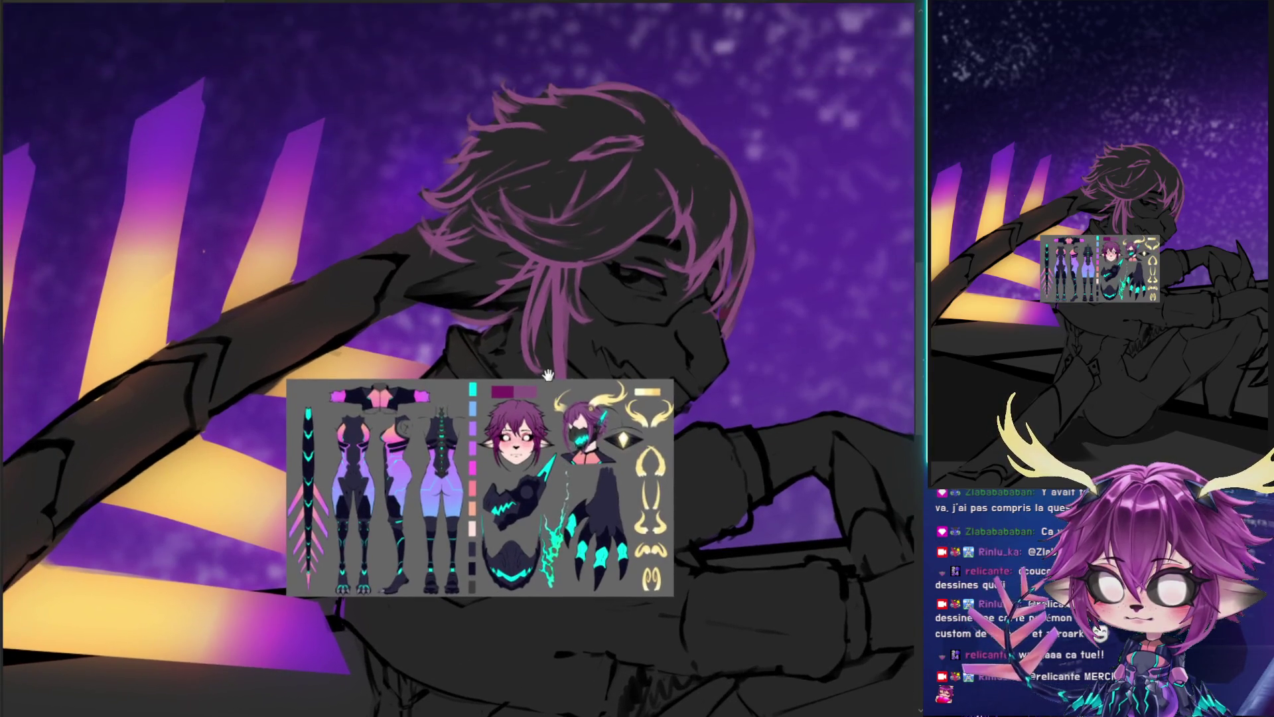
pyautogui.scroll(-1, 541, 379)
pyautogui.scroll(-1, 541, 379)
pyautogui.scroll(1, 541, 378)
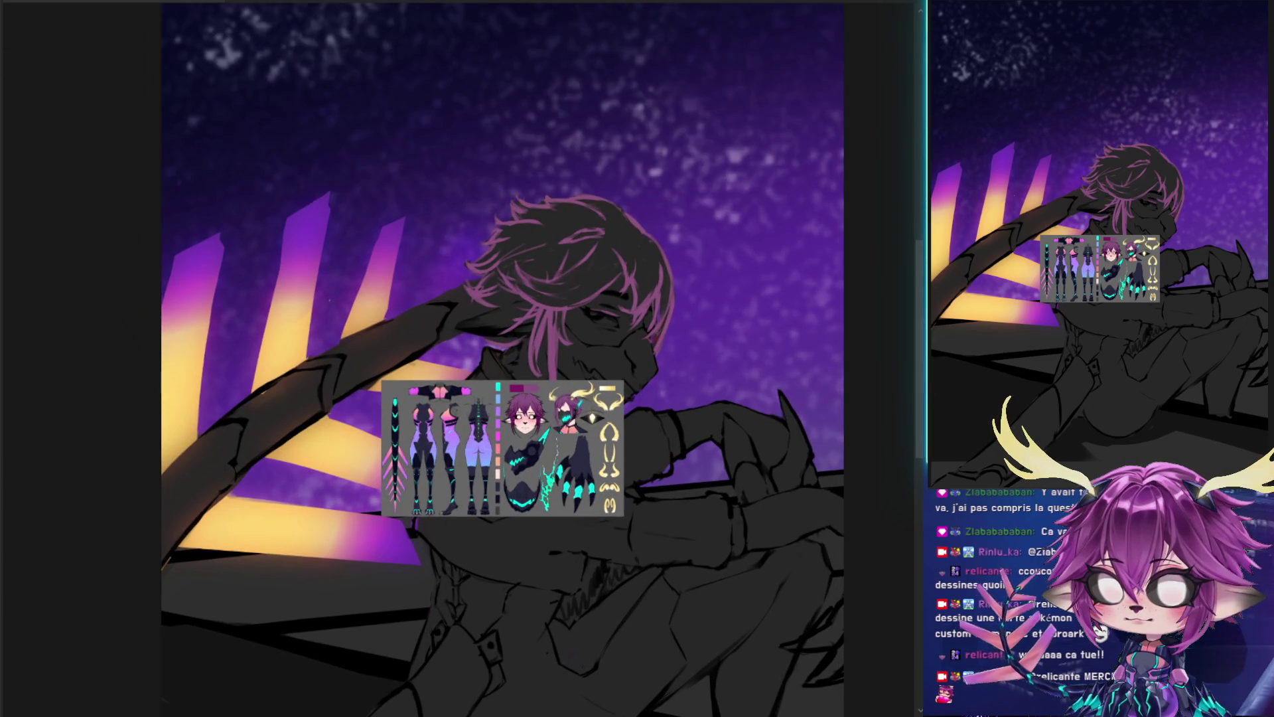
pyautogui.moveTo(492, 379); pyautogui.dragTo(502, 519)
pyautogui.hotkey('ctrl', 'd')
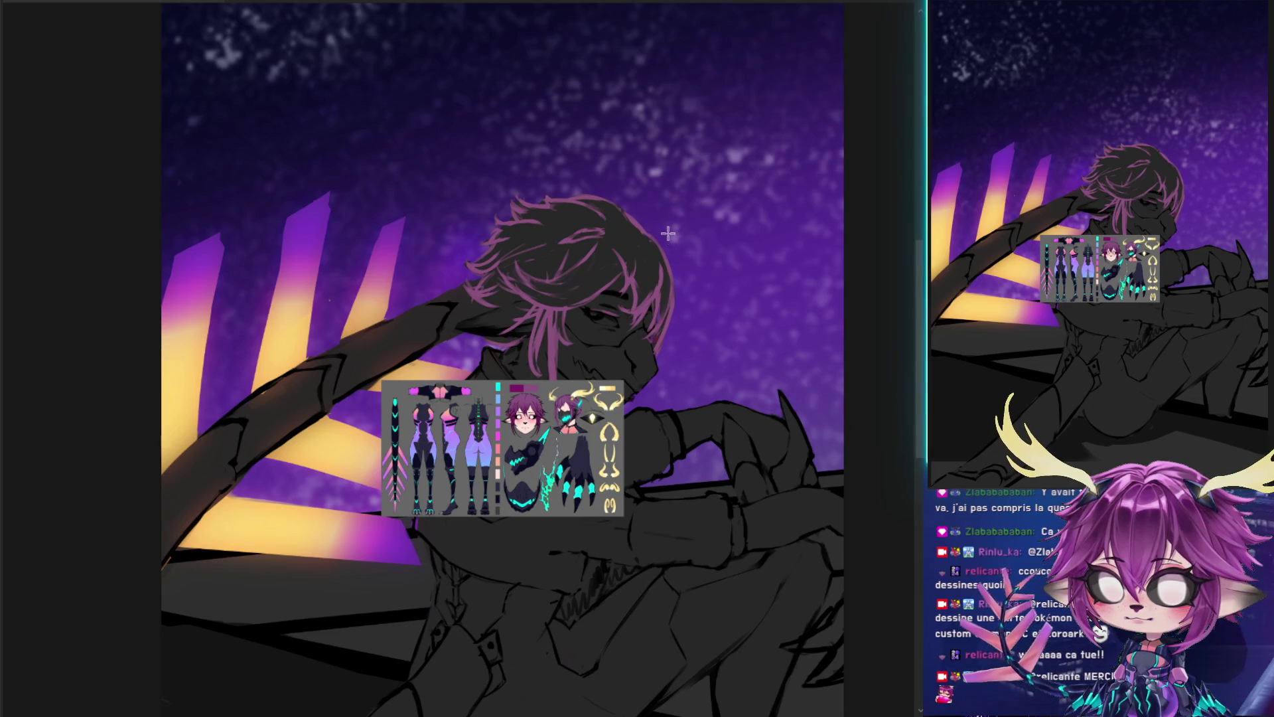
pyautogui.press('Delete')
pyautogui.hotkey('ctrl', 't')
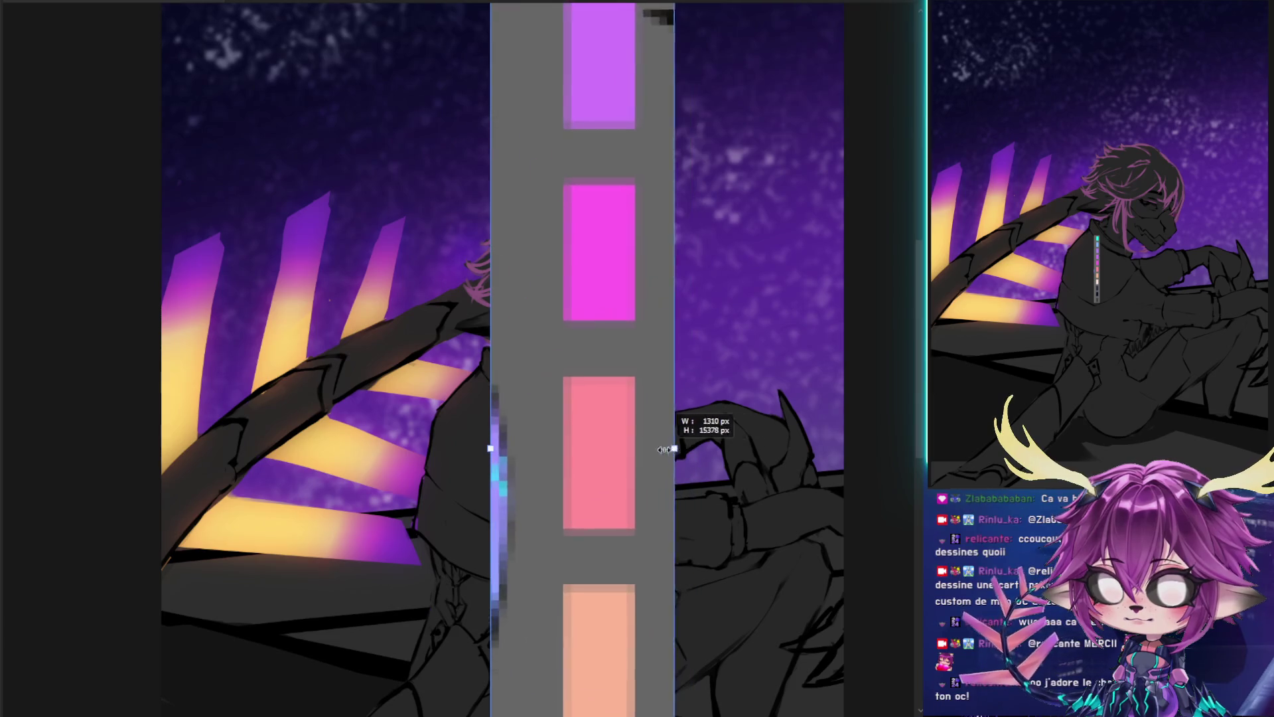
# - Enlarge the swatch strip and place it at the canvas's top-right as a colour palette
pyautogui.moveTo(516, 448); pyautogui.dragTo(544, 418)
pyautogui.scroll(-1, 543, 418)
pyautogui.scroll(-1, 544, 419)
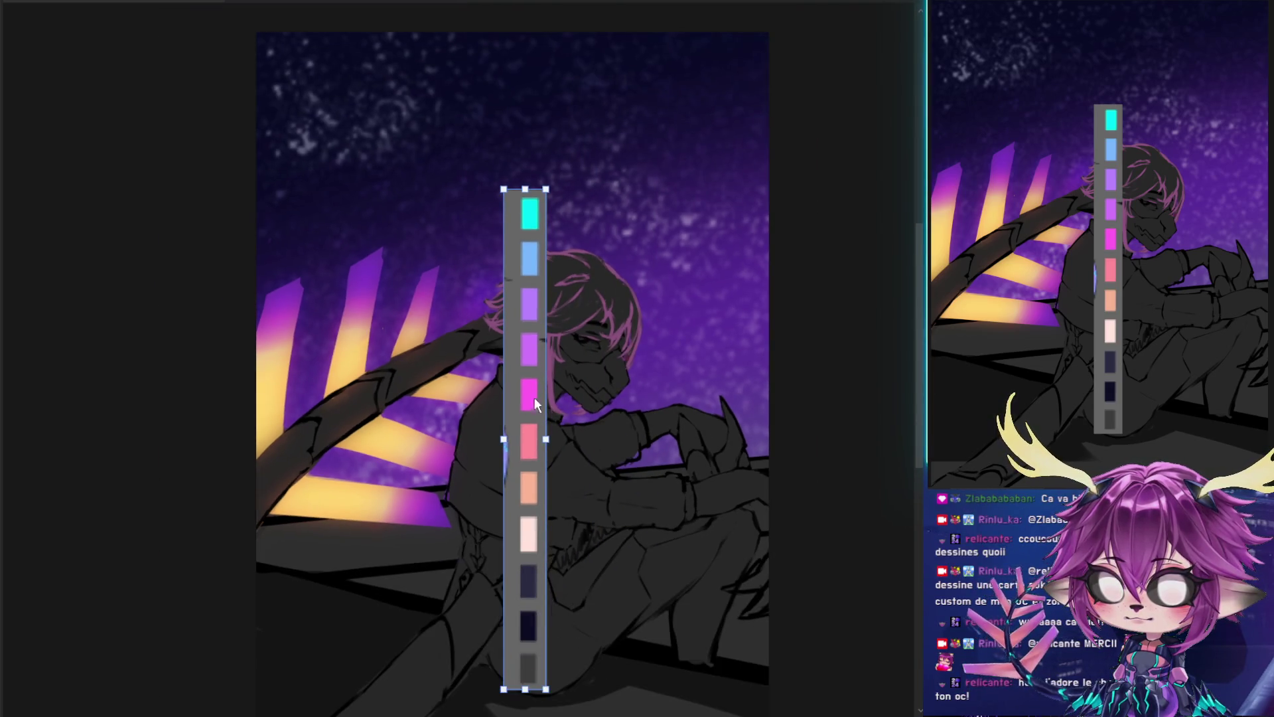
pyautogui.moveTo(523, 316); pyautogui.dragTo(730, 179)
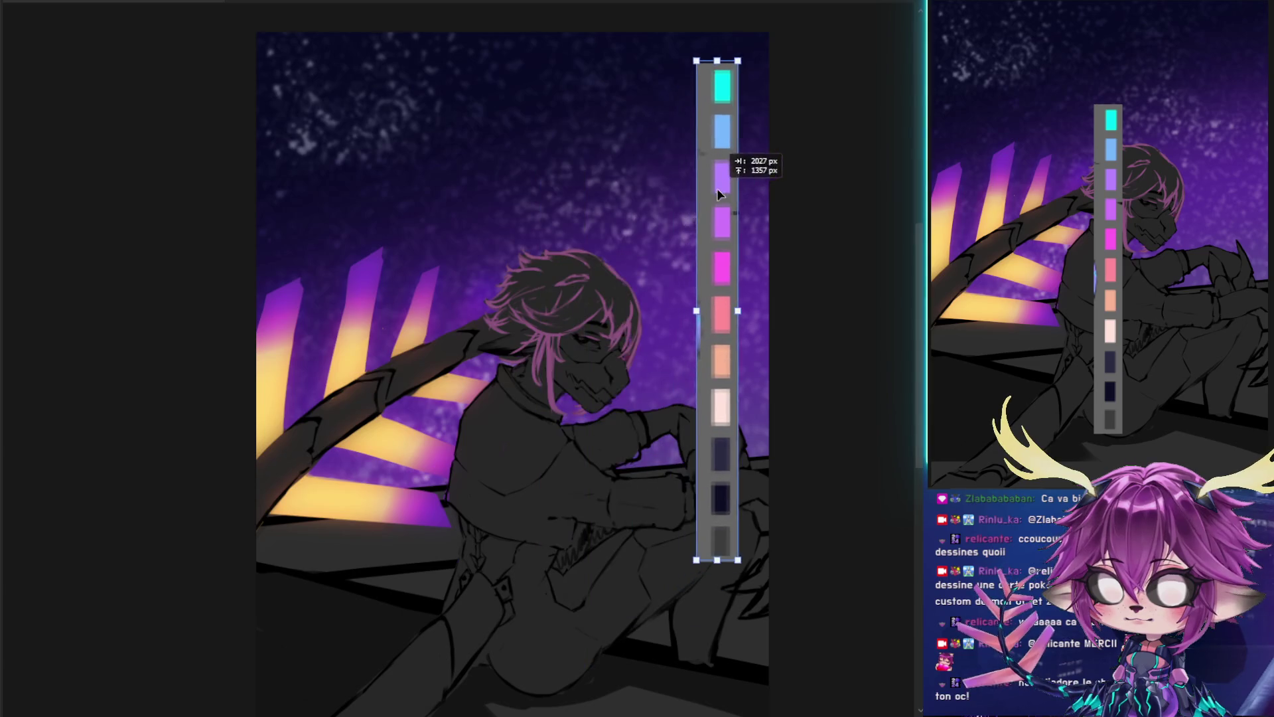
pyautogui.press('Return')
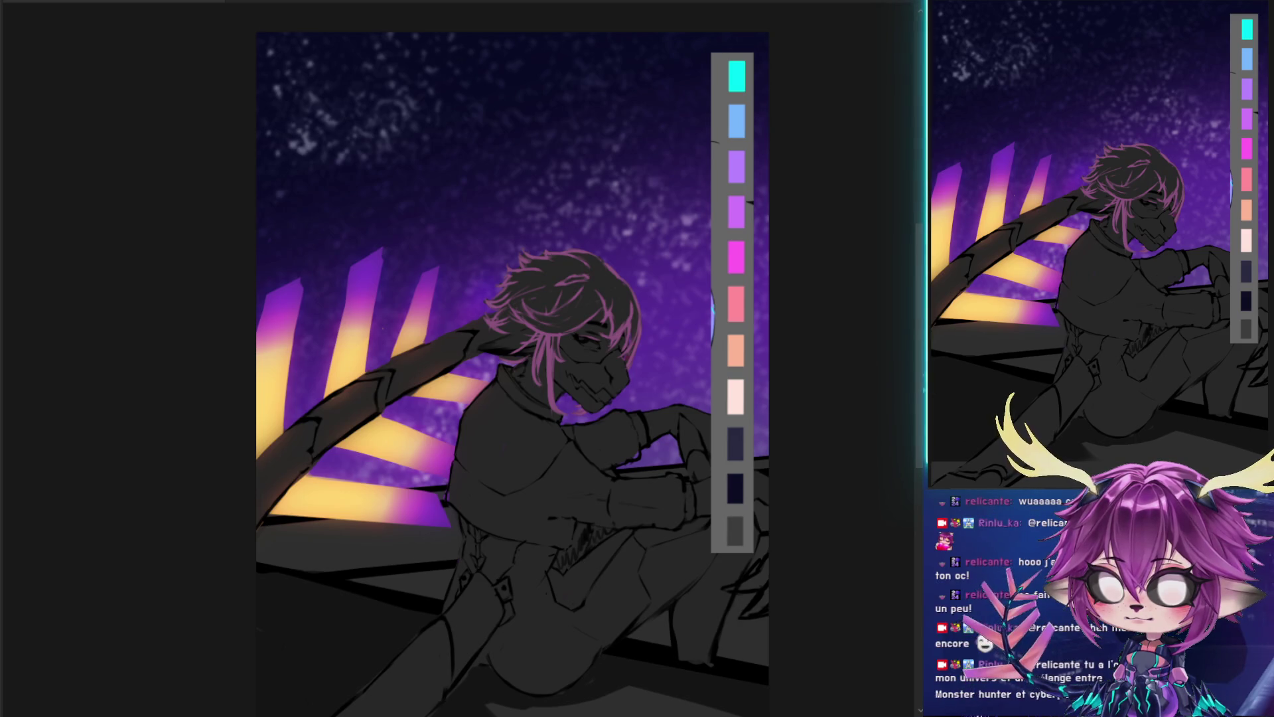
pyautogui.moveTo(606, 319); pyautogui.dragTo(584, 288)
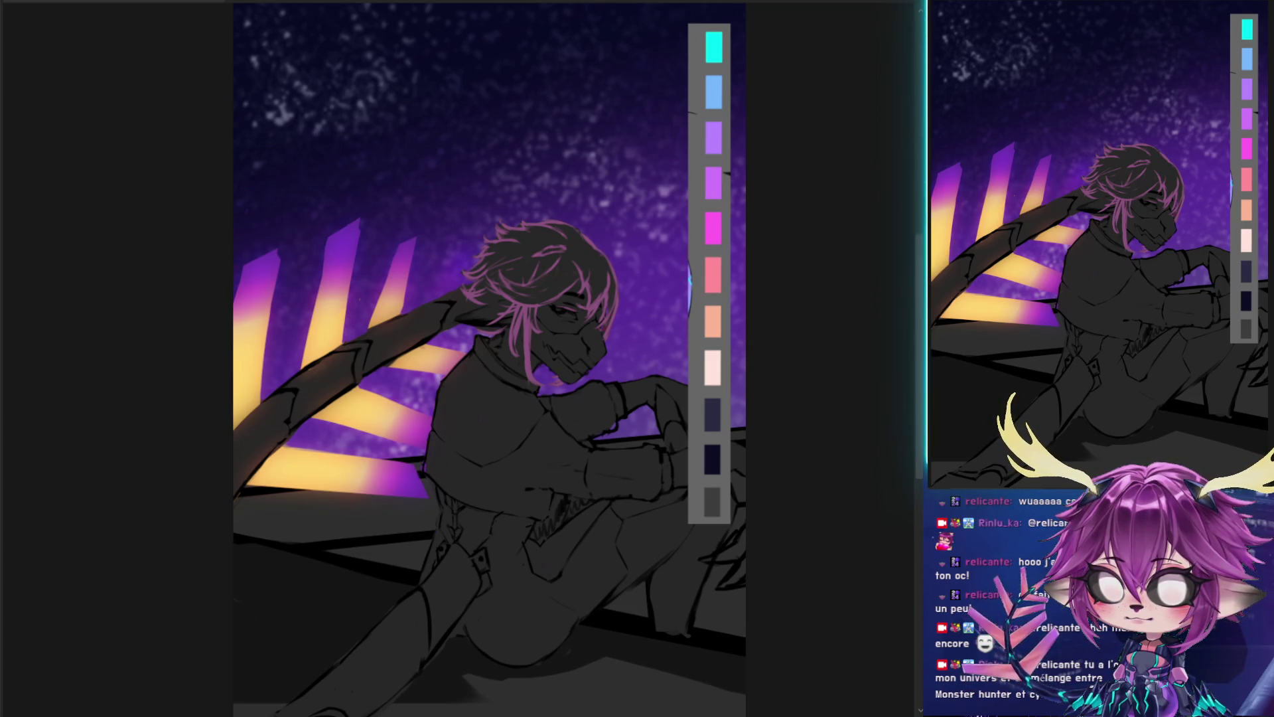
# - Paint cyan chevrons along the long arm, a cyan glow patch on the thigh, and lines on the foot
pyautogui.scroll(1, 509, 259)
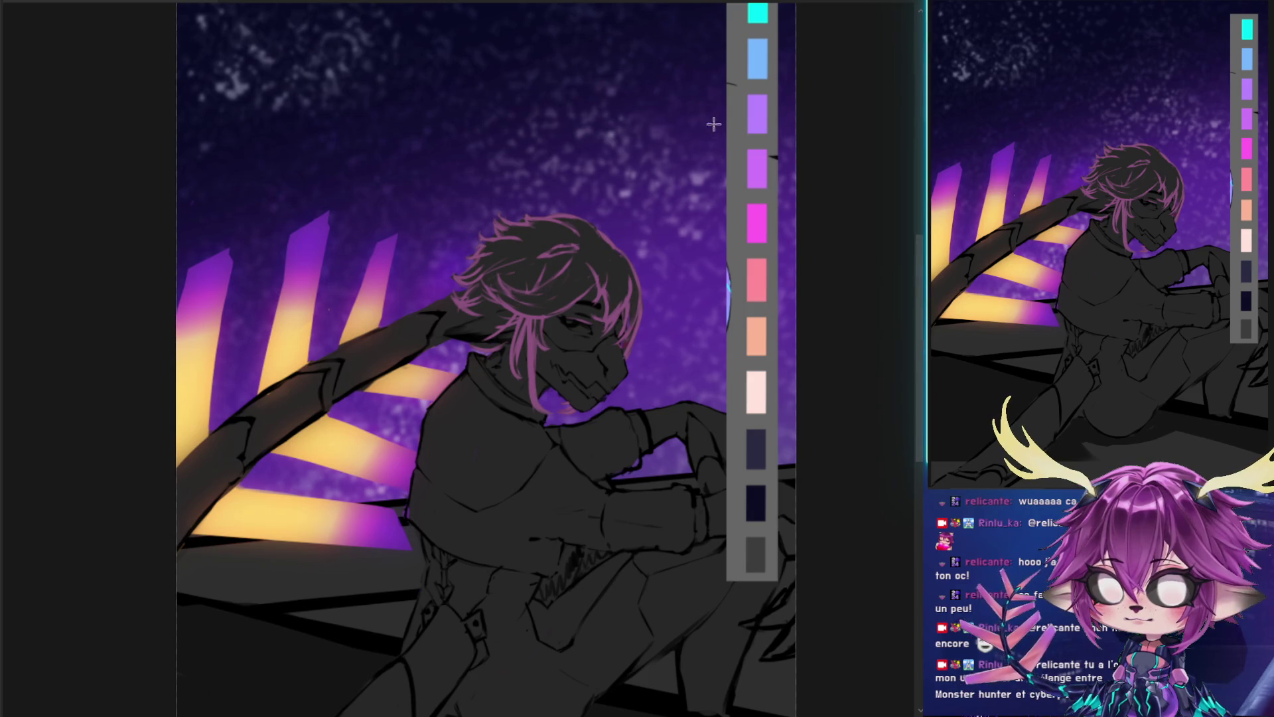
pyautogui.moveTo(546, 255); pyautogui.dragTo(598, 189)
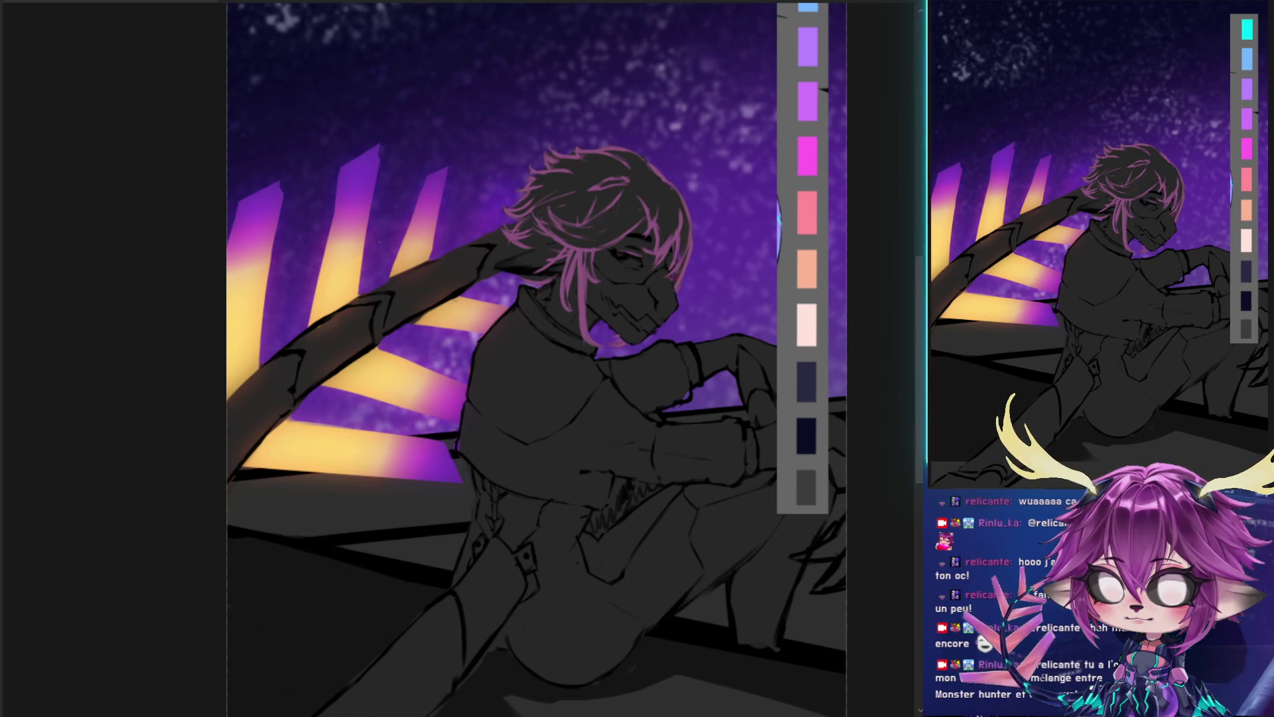
pyautogui.moveTo(376, 306)
pyautogui.mouseDown()
pyautogui.moveTo(379, 338)
pyautogui.moveTo(375, 300)
pyautogui.moveTo(388, 296)
pyautogui.mouseUp()
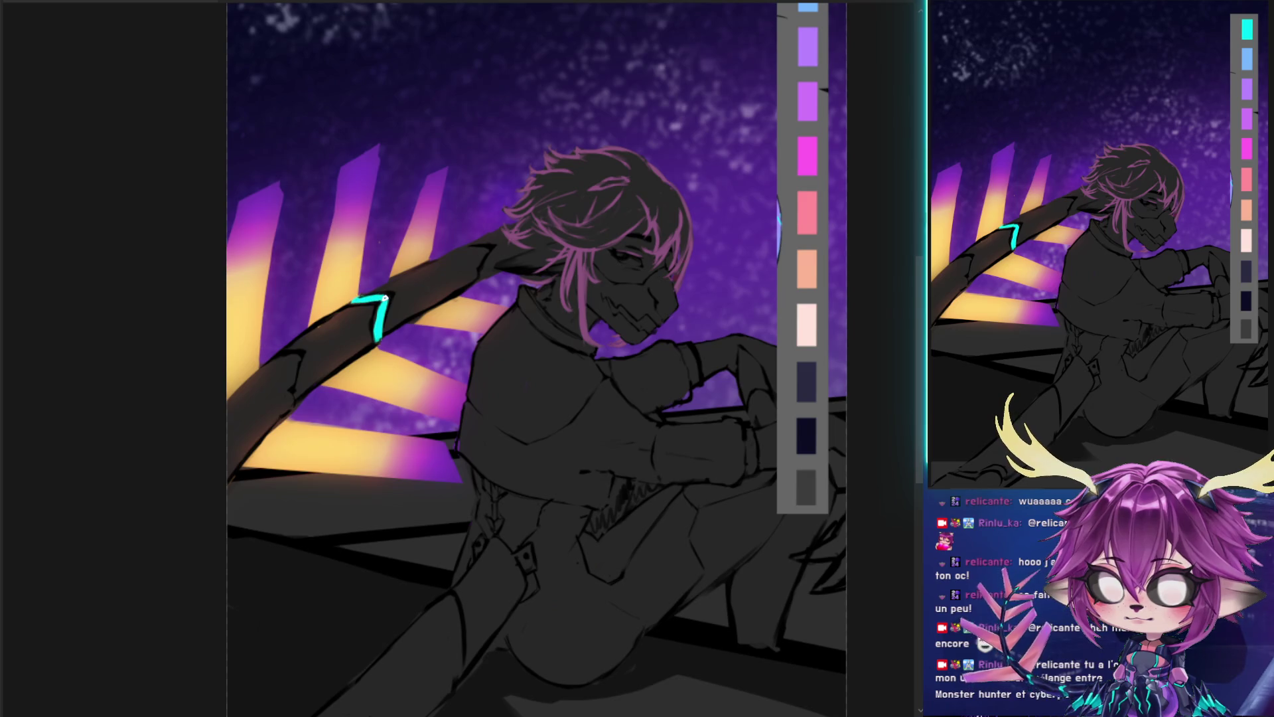
pyautogui.moveTo(460, 249)
pyautogui.mouseDown()
pyautogui.moveTo(486, 244)
pyautogui.moveTo(478, 279)
pyautogui.mouseUp()
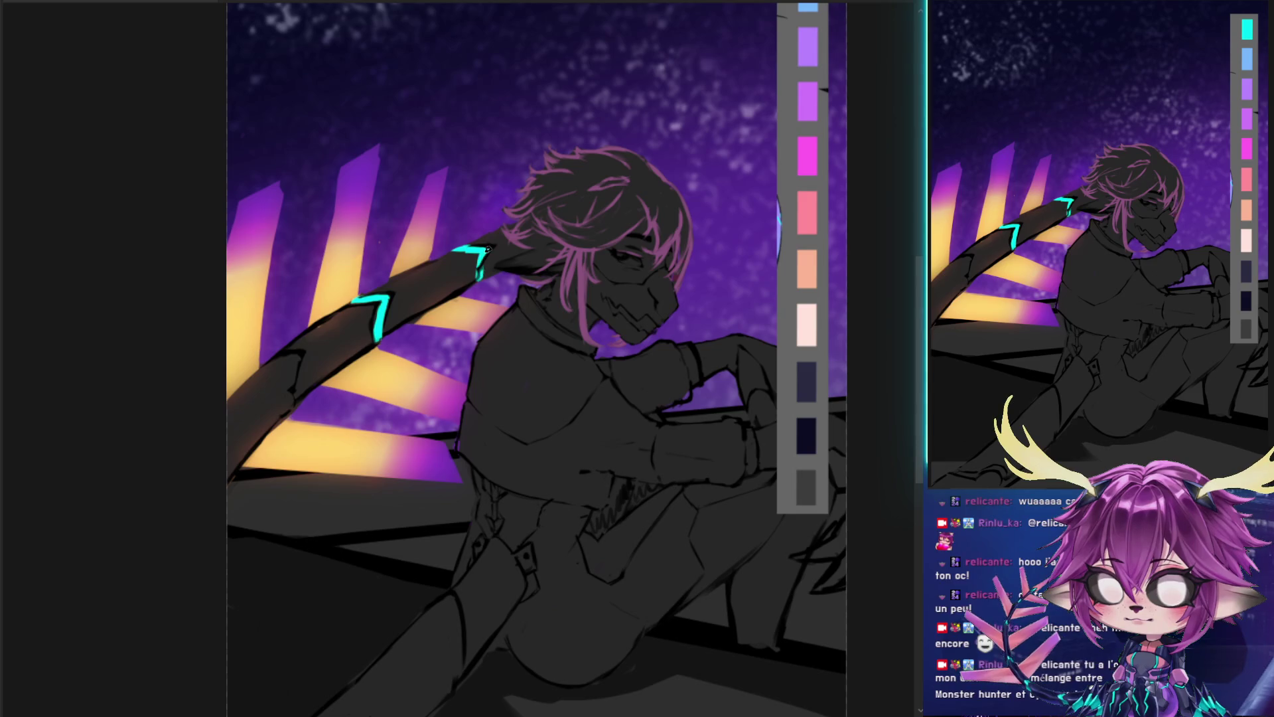
pyautogui.hotkey('ctrl', 'z')
pyautogui.hotkey('ctrl', 'z')
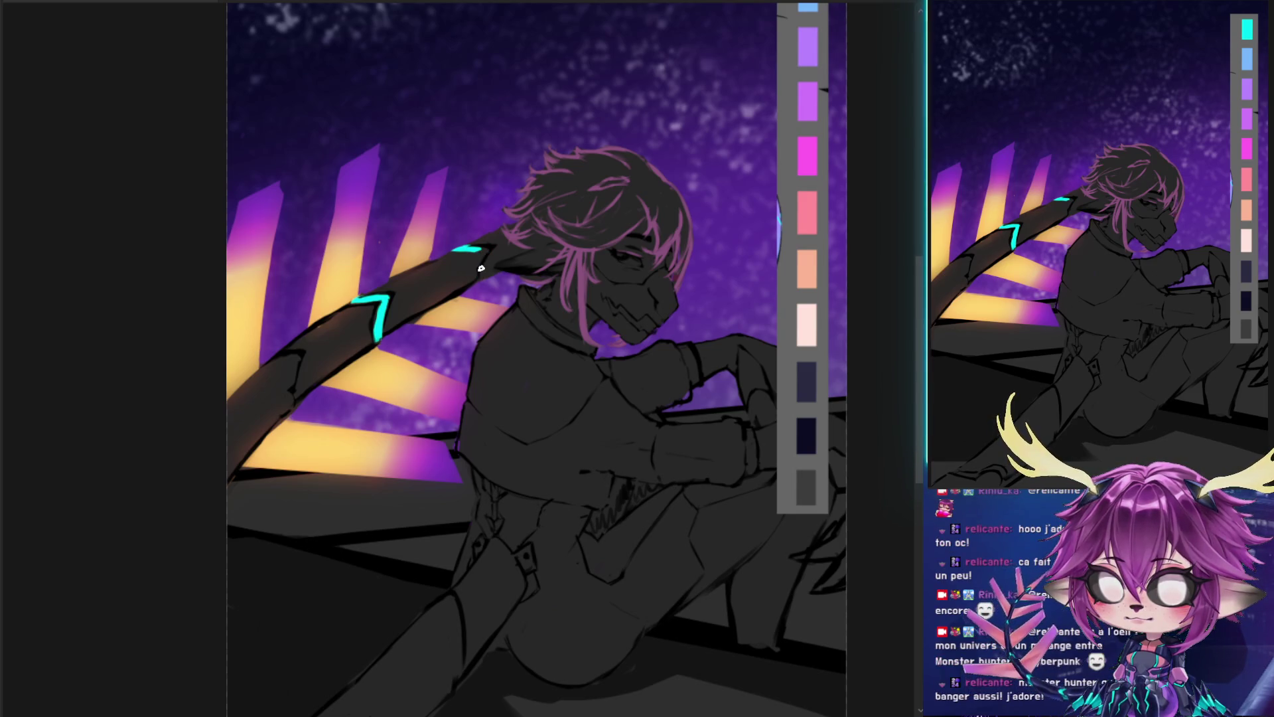
pyautogui.hotkey('ctrl', 'z')
pyautogui.moveTo(496, 249)
pyautogui.mouseDown()
pyautogui.moveTo(480, 276)
pyautogui.moveTo(500, 239)
pyautogui.moveTo(483, 279)
pyautogui.mouseUp()
pyautogui.moveTo(269, 363); pyautogui.dragTo(297, 356)
pyautogui.moveTo(296, 359); pyautogui.dragTo(290, 408)
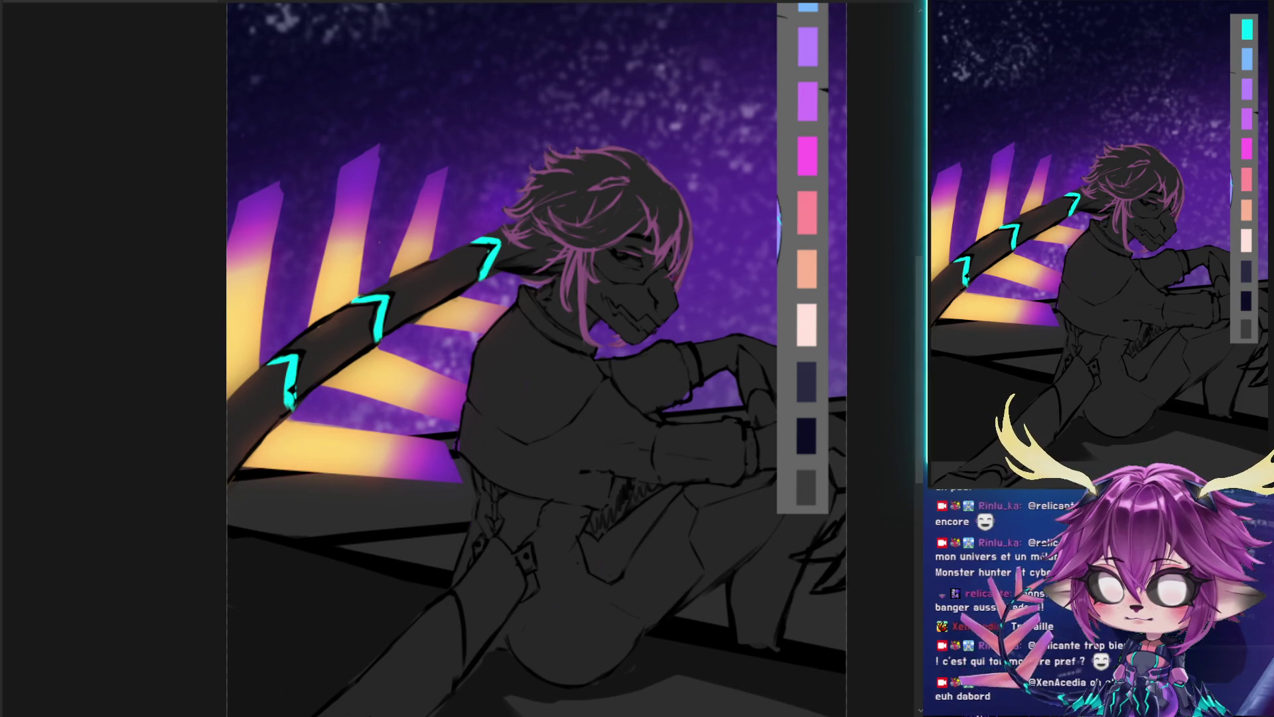
pyautogui.moveTo(465, 601)
pyautogui.mouseDown()
pyautogui.moveTo(486, 570)
pyautogui.moveTo(488, 638)
pyautogui.moveTo(533, 491)
pyautogui.mouseUp()
pyautogui.moveTo(331, 598)
pyautogui.mouseDown()
pyautogui.moveTo(415, 600)
pyautogui.moveTo(419, 614)
pyautogui.mouseUp()
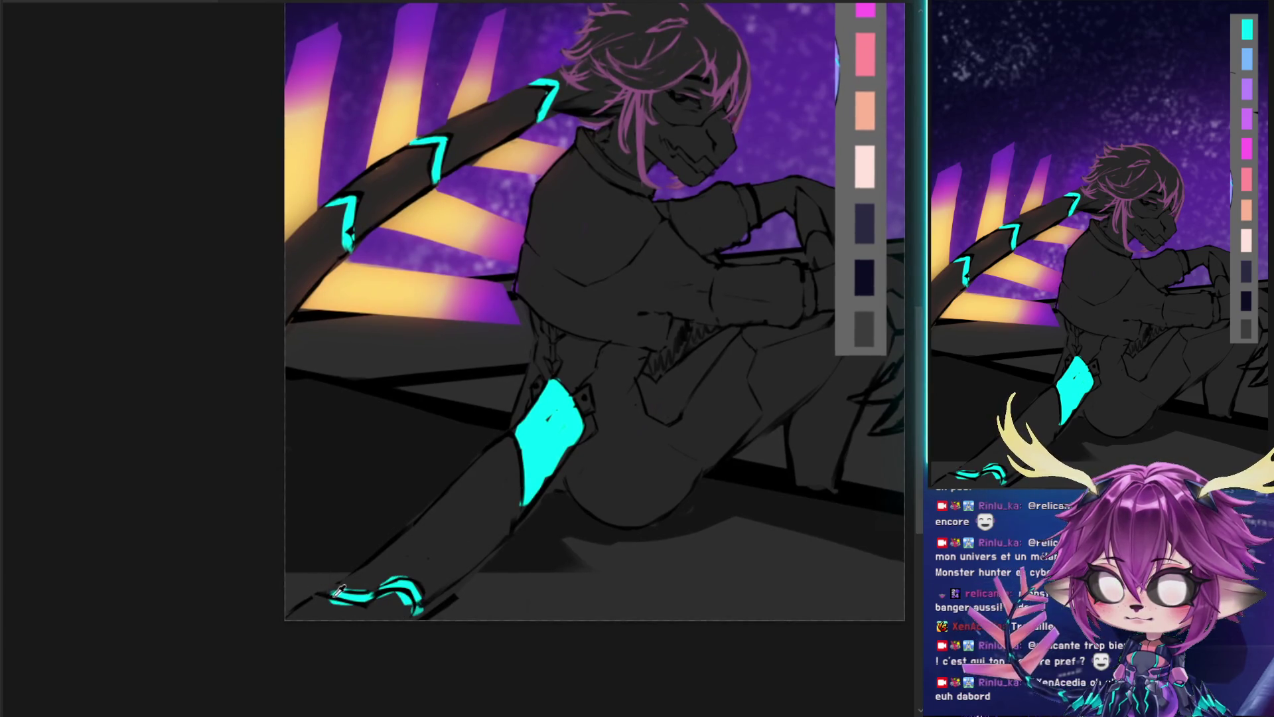
# - Paint a jagged cyan glow line across the mask's teeth
pyautogui.moveTo(563, 417); pyautogui.dragTo(484, 552)
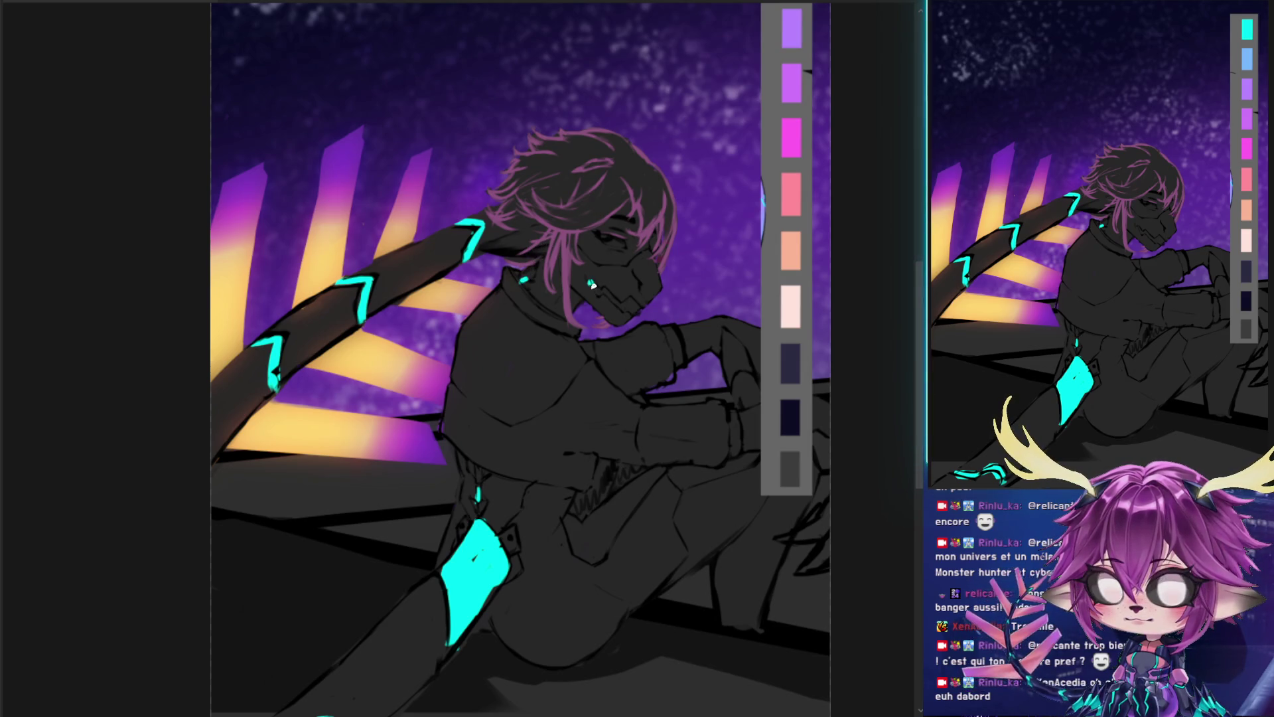
pyautogui.moveTo(599, 291); pyautogui.dragTo(612, 299)
pyautogui.moveTo(626, 302); pyautogui.dragTo(640, 304)
pyautogui.moveTo(711, 369); pyautogui.dragTo(618, 383)
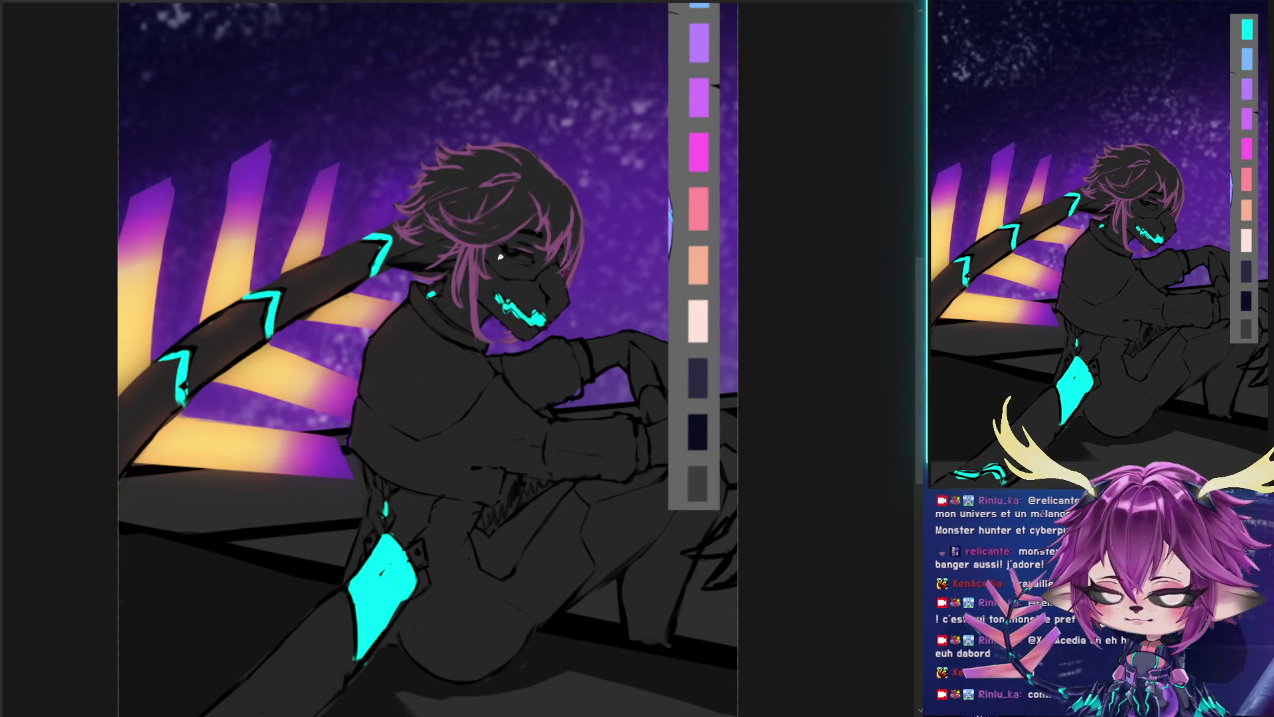
# - Brush pale skin tone across the face and up around the eye
pyautogui.moveTo(505, 269); pyautogui.dragTo(531, 276)
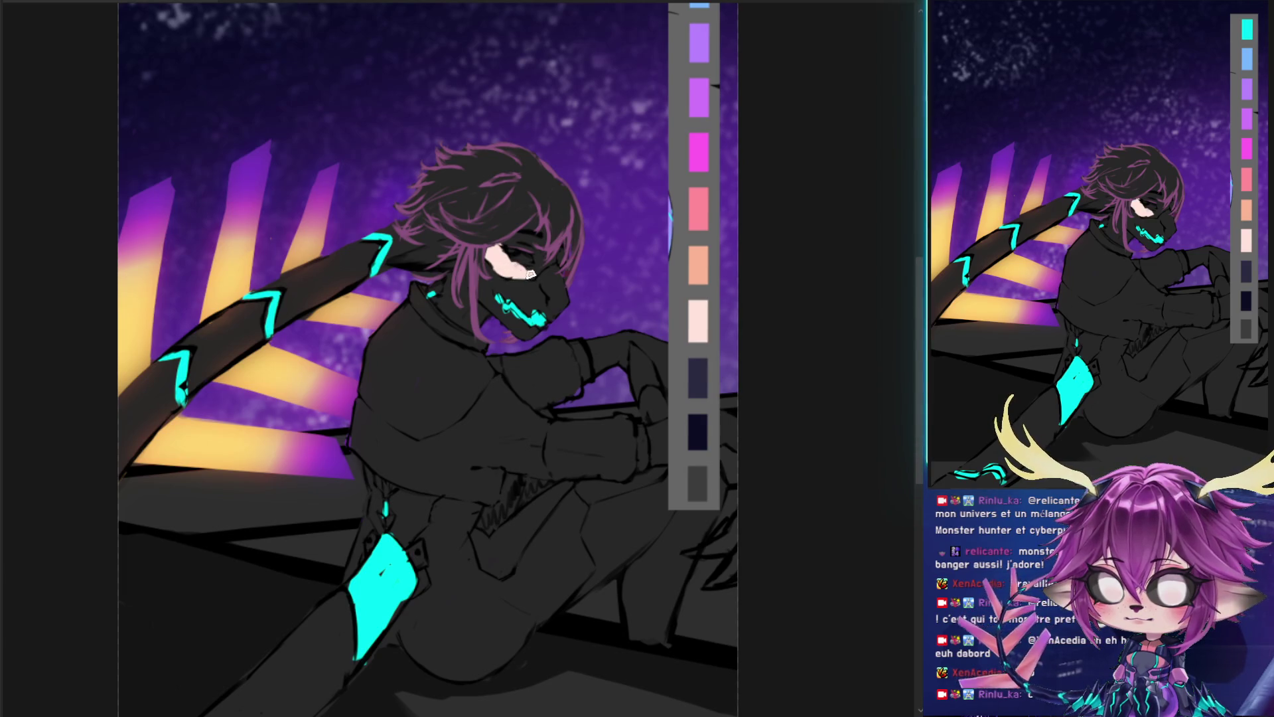
pyautogui.moveTo(532, 272)
pyautogui.mouseDown()
pyautogui.moveTo(536, 249)
pyautogui.moveTo(543, 266)
pyautogui.mouseUp()
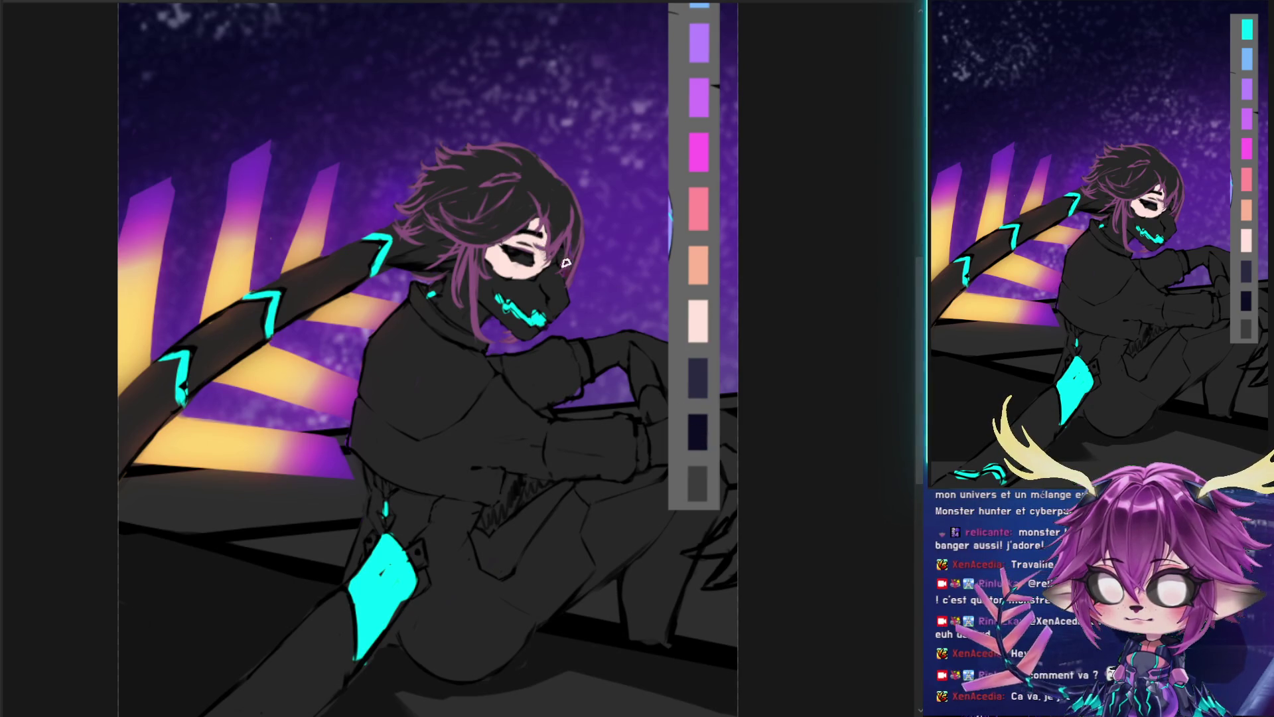
pyautogui.moveTo(637, 174); pyautogui.dragTo(612, 235)
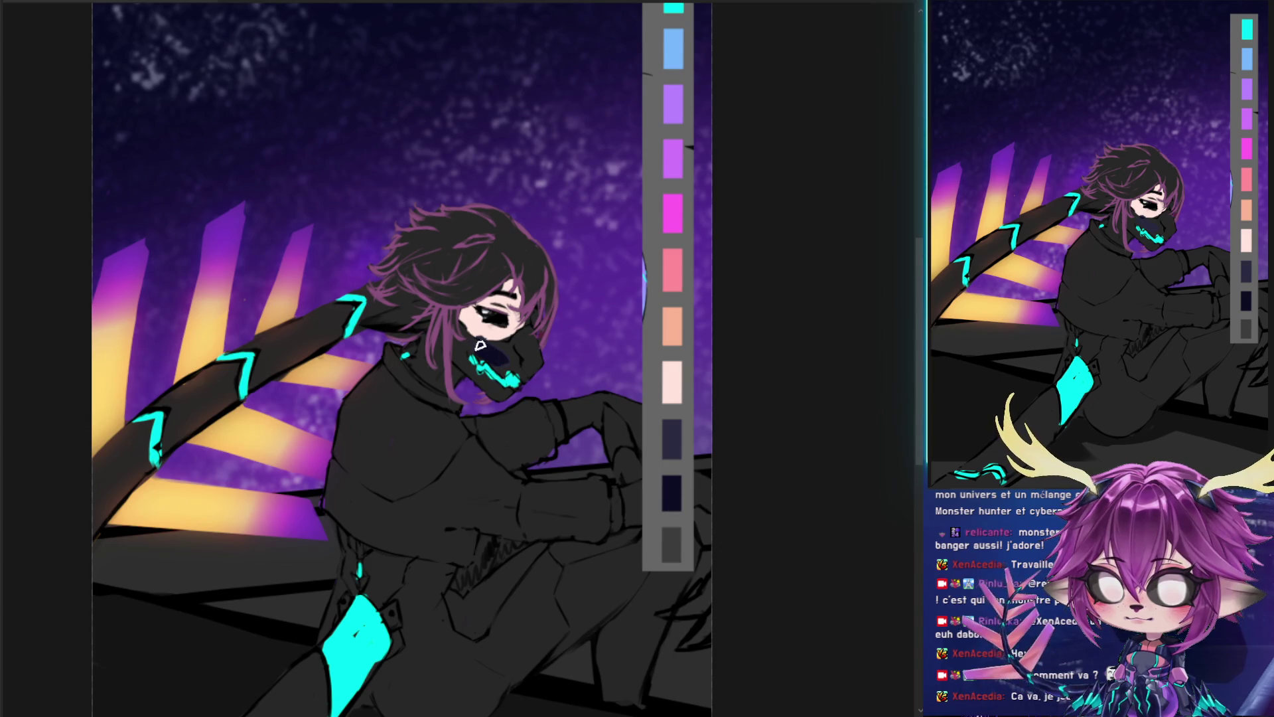
# - Darken the face mask and its edge with navy, and add a skin-toned hand by the ear
pyautogui.moveTo(519, 367)
pyautogui.mouseDown()
pyautogui.moveTo(522, 345)
pyautogui.moveTo(476, 348)
pyautogui.mouseUp()
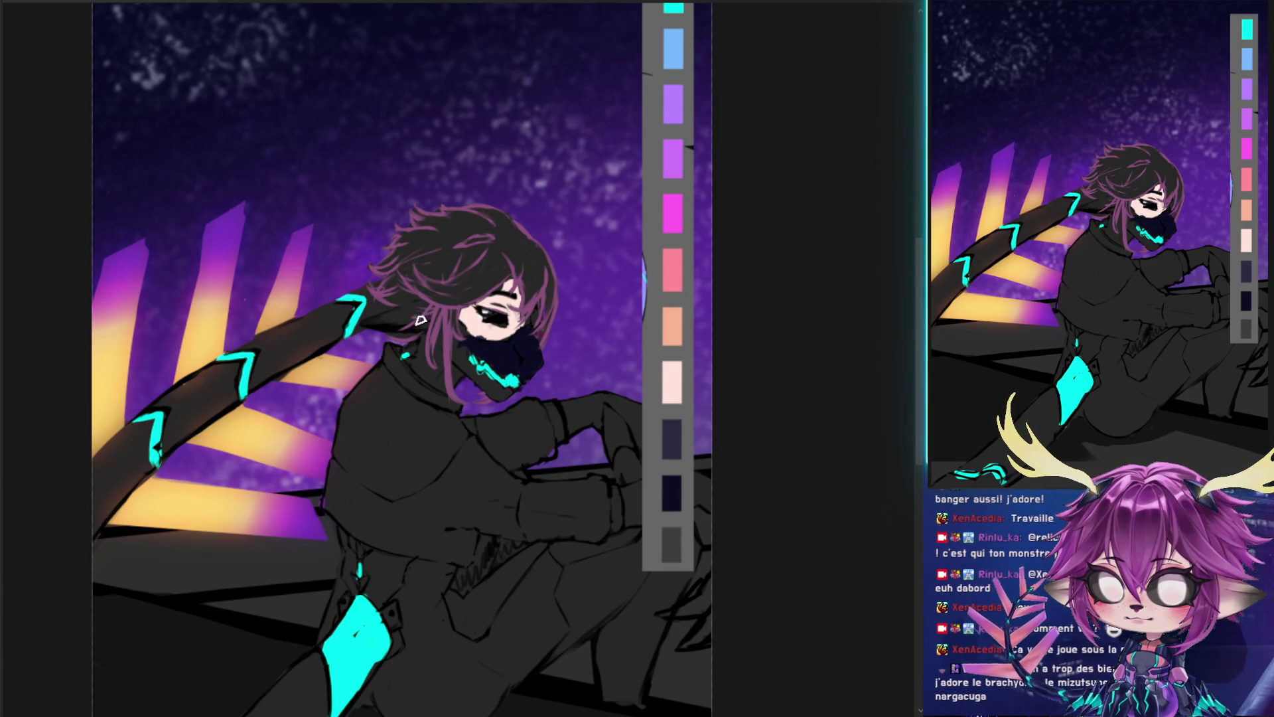
pyautogui.moveTo(465, 355); pyautogui.dragTo(489, 392)
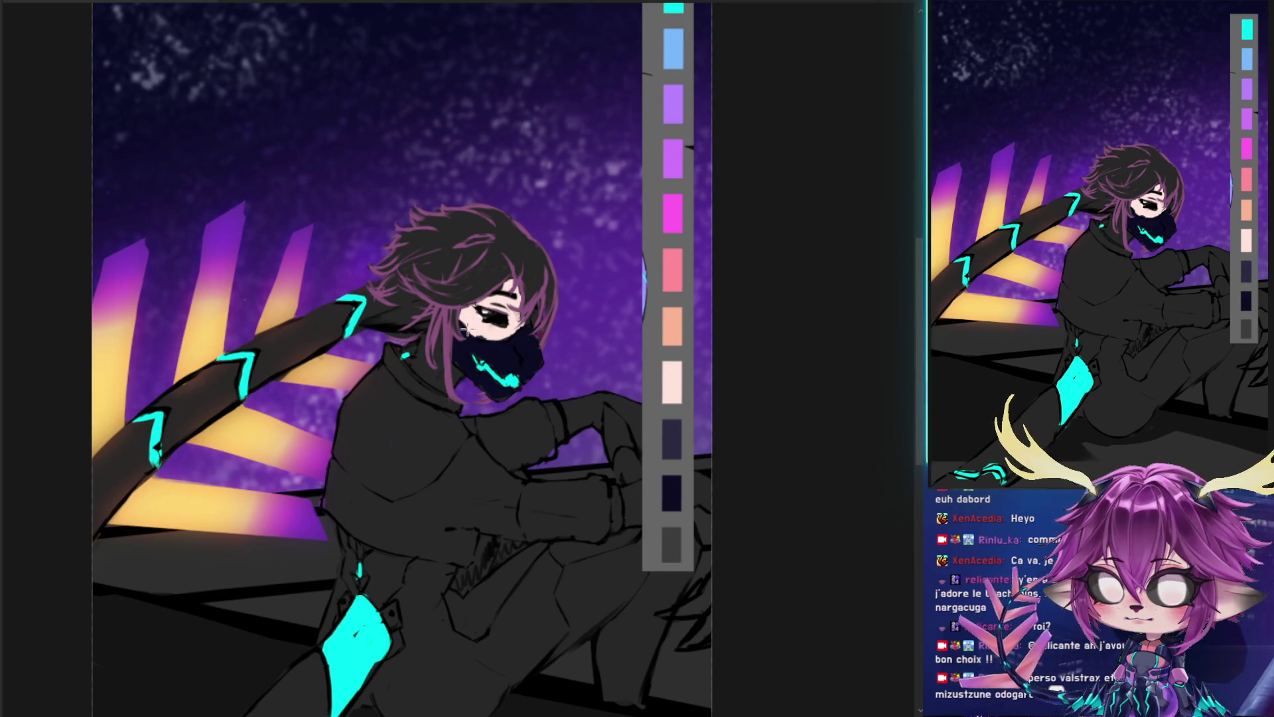
pyautogui.moveTo(403, 316)
pyautogui.mouseDown()
pyautogui.moveTo(385, 322)
pyautogui.moveTo(426, 323)
pyautogui.mouseUp()
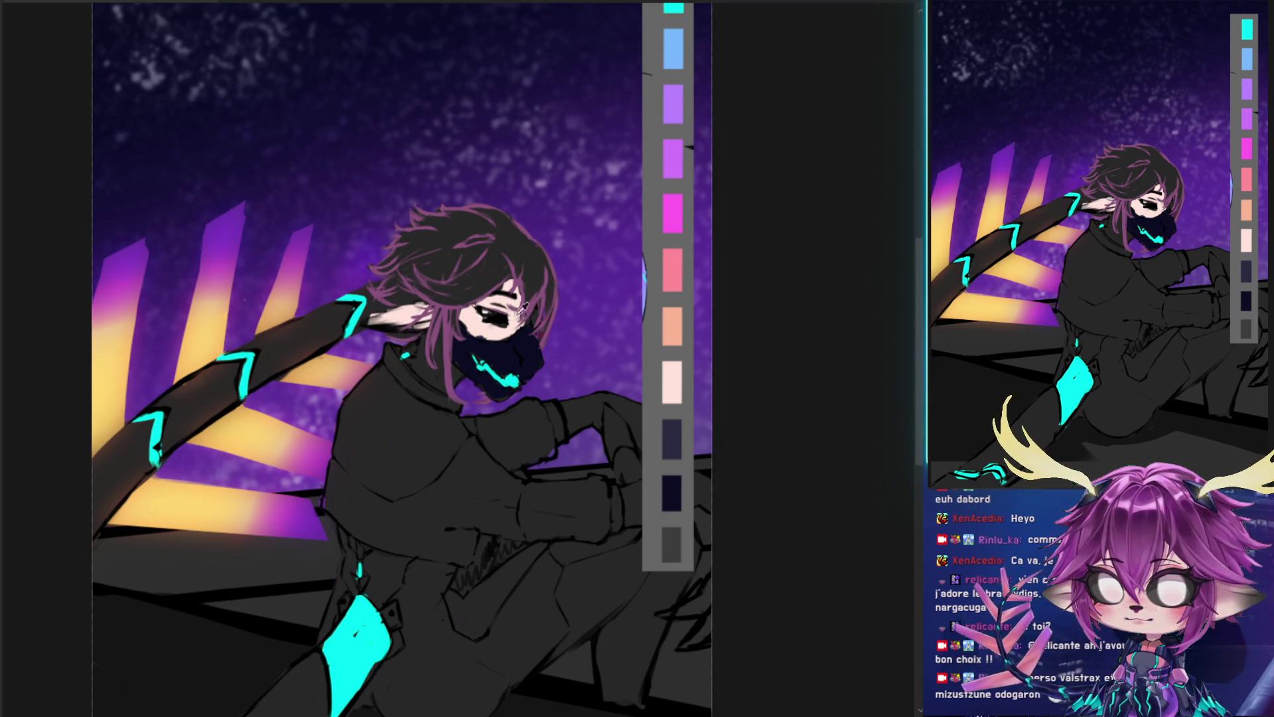
# - Brush skin onto the neck and paint magenta gloves on the upper and lower fists
pyautogui.moveTo(430, 363)
pyautogui.mouseDown()
pyautogui.moveTo(446, 377)
pyautogui.moveTo(425, 361)
pyautogui.mouseUp()
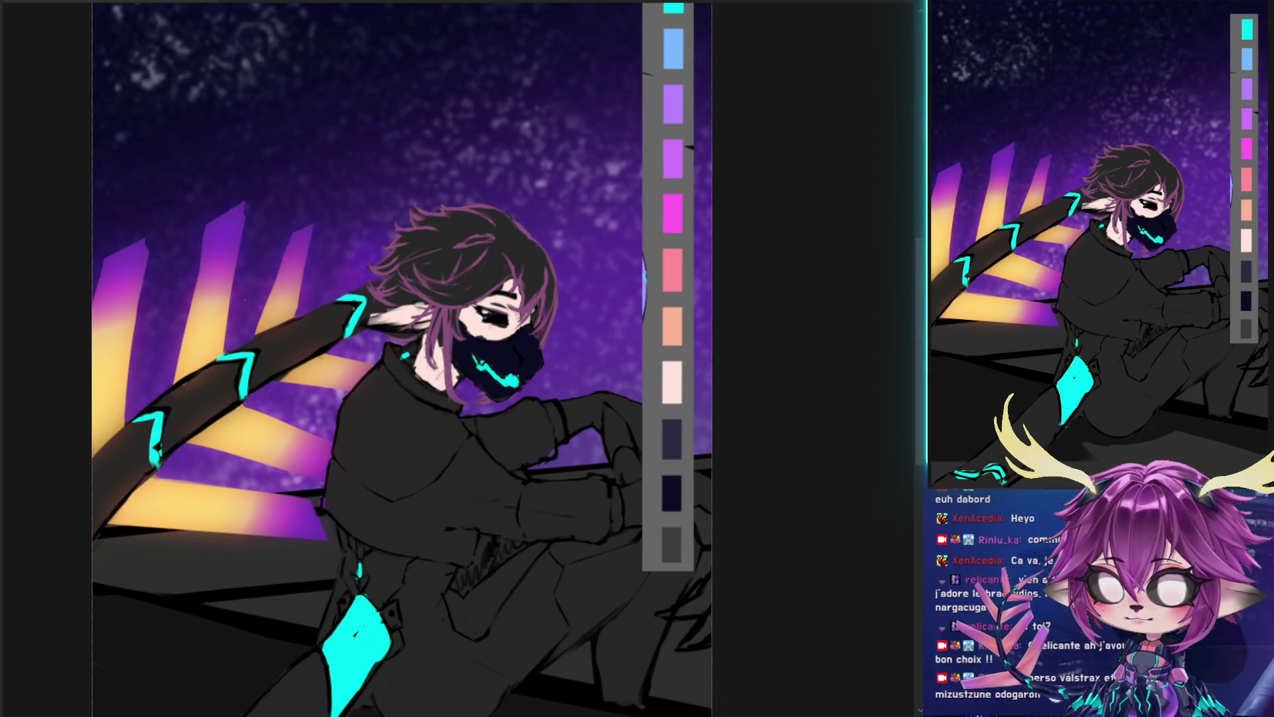
pyautogui.moveTo(494, 426)
pyautogui.mouseDown()
pyautogui.moveTo(517, 444)
pyautogui.moveTo(556, 423)
pyautogui.mouseUp()
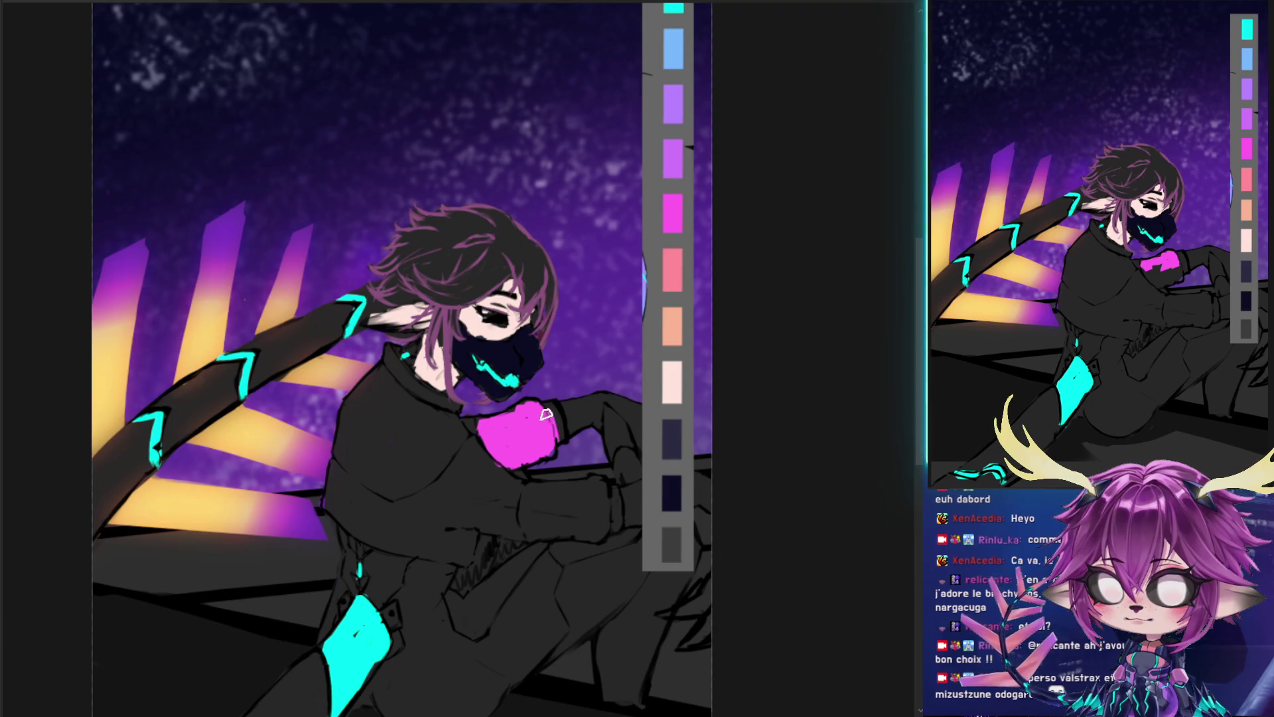
pyautogui.moveTo(543, 495)
pyautogui.mouseDown()
pyautogui.moveTo(556, 527)
pyautogui.moveTo(553, 490)
pyautogui.moveTo(592, 498)
pyautogui.mouseUp()
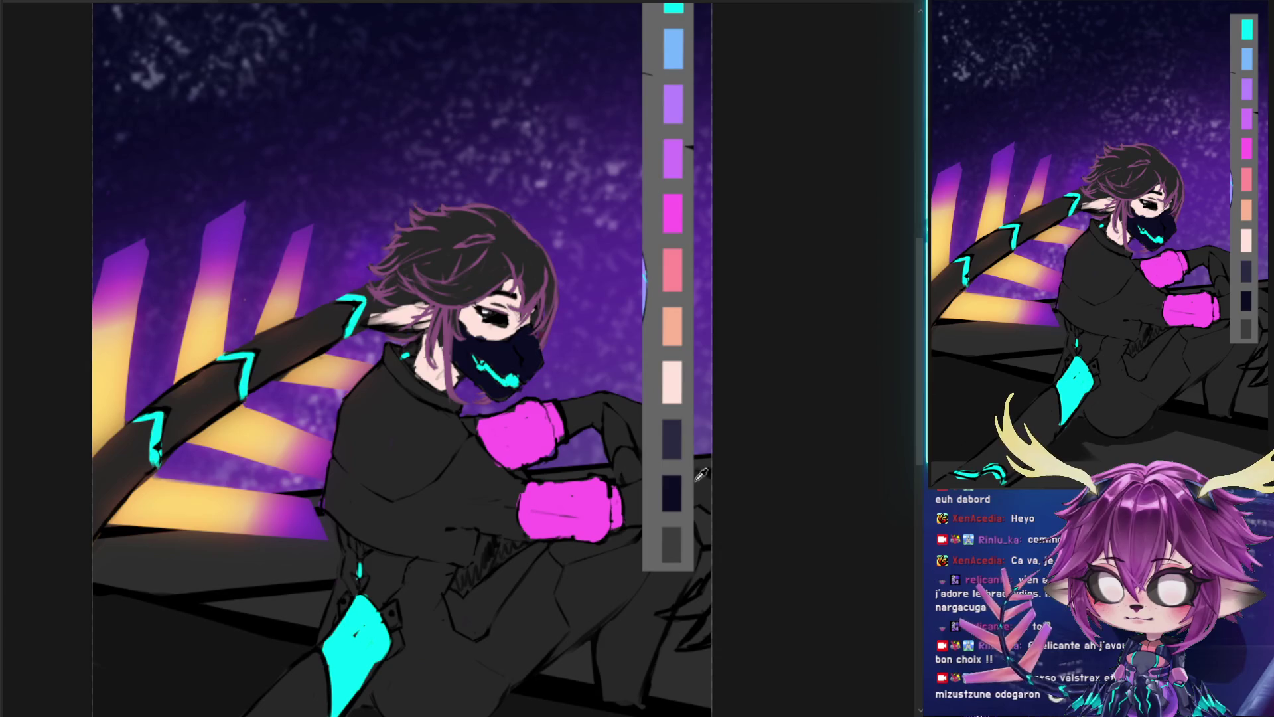
# - Shade under the upper glove, the shoulder and the lower chest in dark navy
pyautogui.moveTo(511, 494)
pyautogui.mouseDown()
pyautogui.moveTo(472, 423)
pyautogui.moveTo(507, 481)
pyautogui.mouseUp()
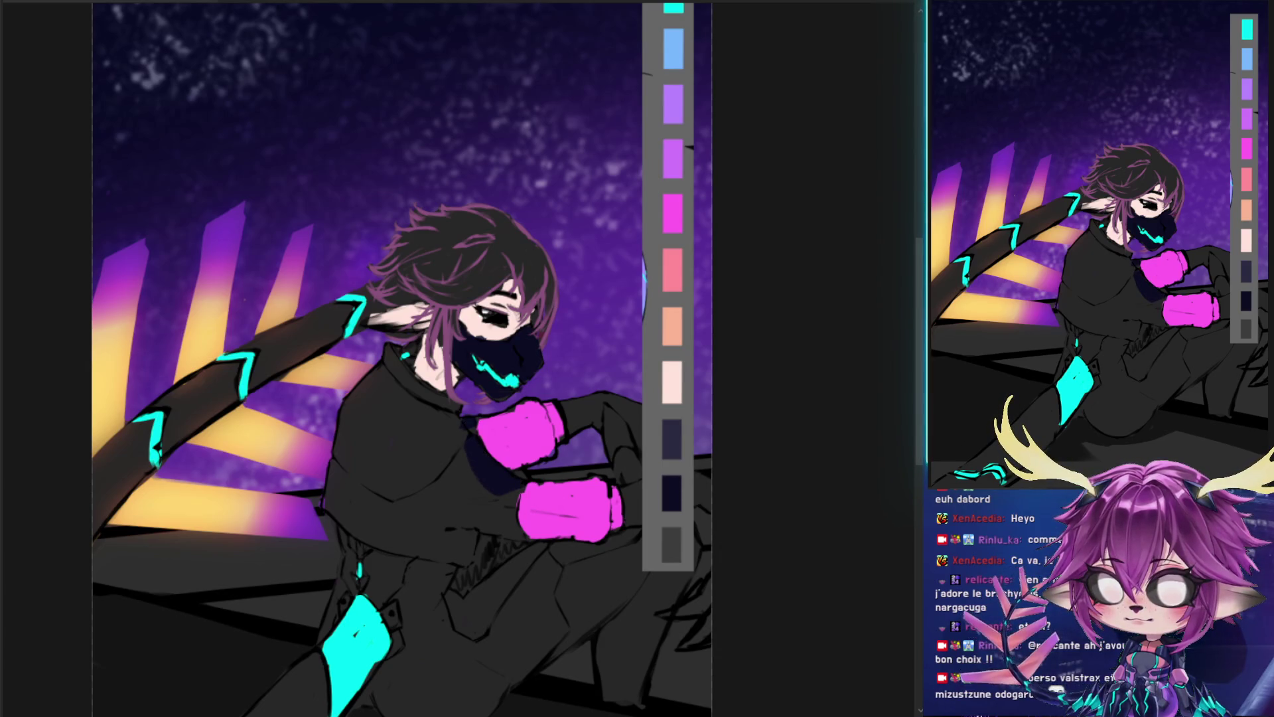
pyautogui.moveTo(375, 511)
pyautogui.mouseDown()
pyautogui.moveTo(336, 489)
pyautogui.moveTo(385, 520)
pyautogui.moveTo(341, 511)
pyautogui.moveTo(336, 464)
pyautogui.moveTo(404, 521)
pyautogui.moveTo(365, 529)
pyautogui.moveTo(468, 465)
pyautogui.moveTo(435, 498)
pyautogui.moveTo(468, 464)
pyautogui.moveTo(428, 535)
pyautogui.moveTo(461, 547)
pyautogui.moveTo(471, 498)
pyautogui.moveTo(456, 501)
pyautogui.mouseUp()
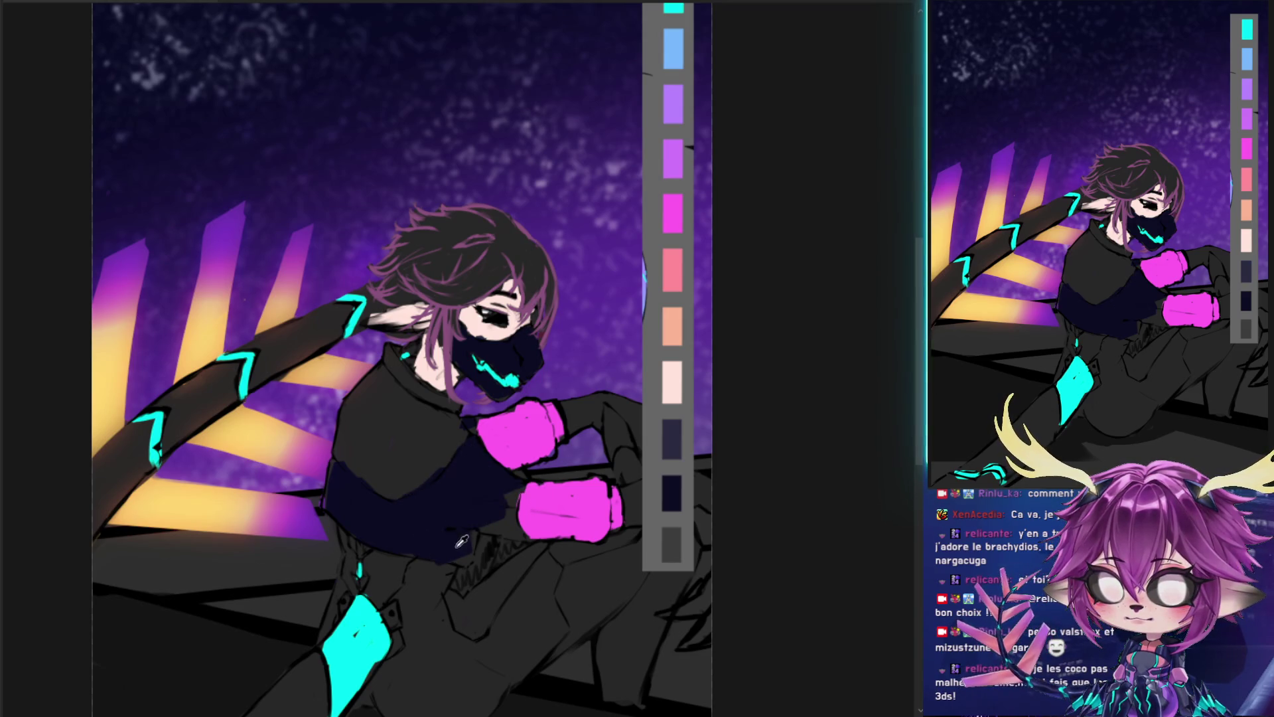
pyautogui.moveTo(463, 558)
pyautogui.mouseDown()
pyautogui.moveTo(507, 503)
pyautogui.moveTo(500, 532)
pyautogui.moveTo(493, 517)
pyautogui.mouseUp()
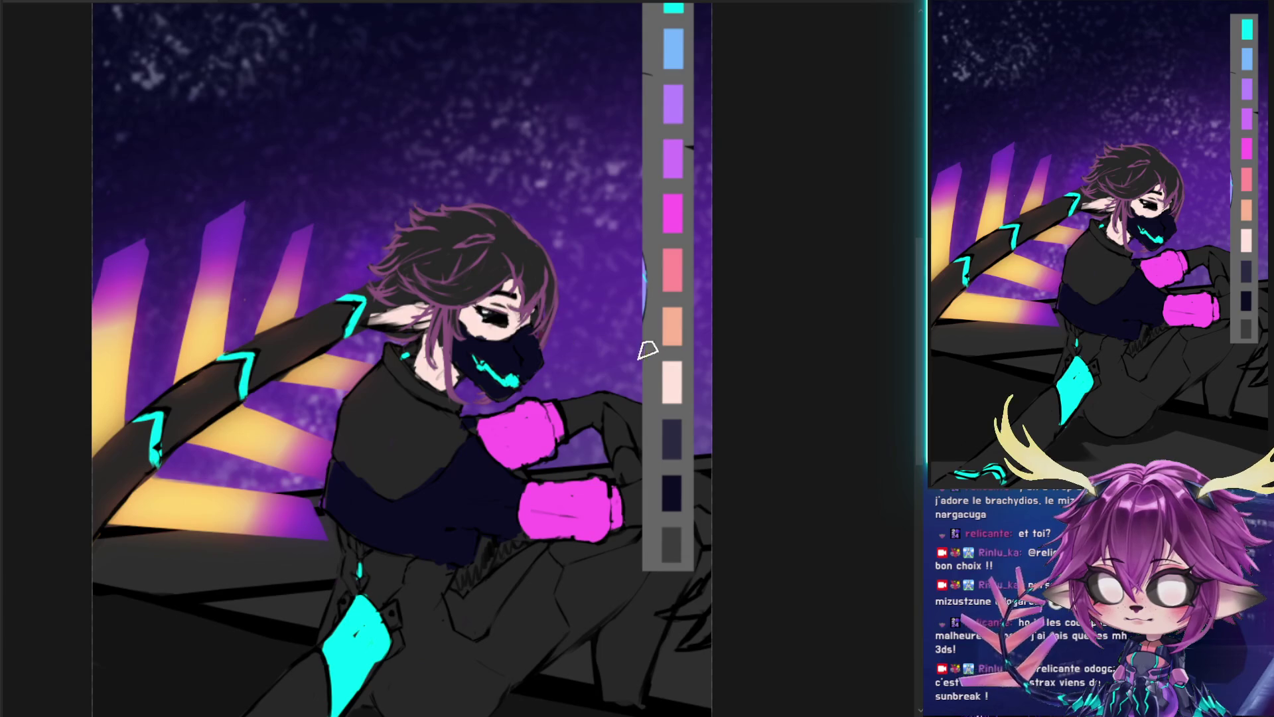
# - Shade the chest in slate blue up to the collar and dab navy onto the long arm
pyautogui.moveTo(385, 466)
pyautogui.mouseDown()
pyautogui.moveTo(366, 457)
pyautogui.moveTo(356, 423)
pyautogui.moveTo(371, 391)
pyautogui.mouseUp()
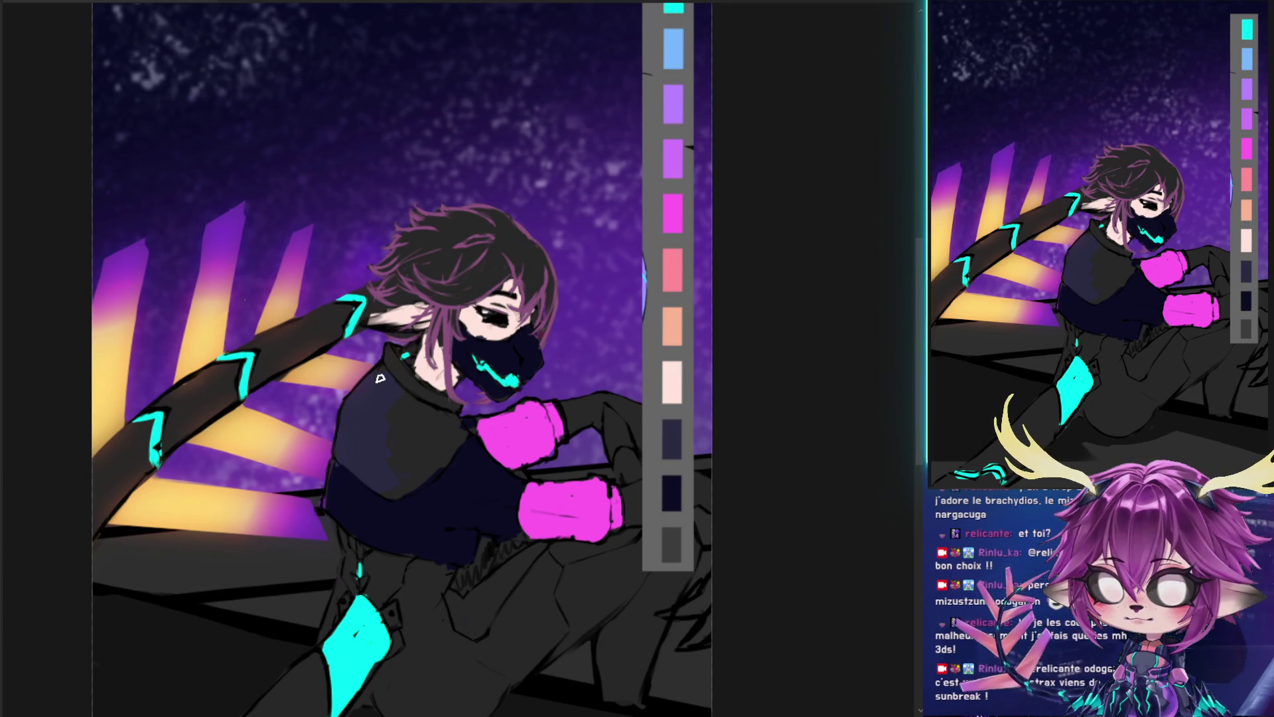
pyautogui.moveTo(371, 391)
pyautogui.mouseDown()
pyautogui.moveTo(455, 447)
pyautogui.moveTo(406, 362)
pyautogui.moveTo(446, 403)
pyautogui.moveTo(425, 415)
pyautogui.mouseUp()
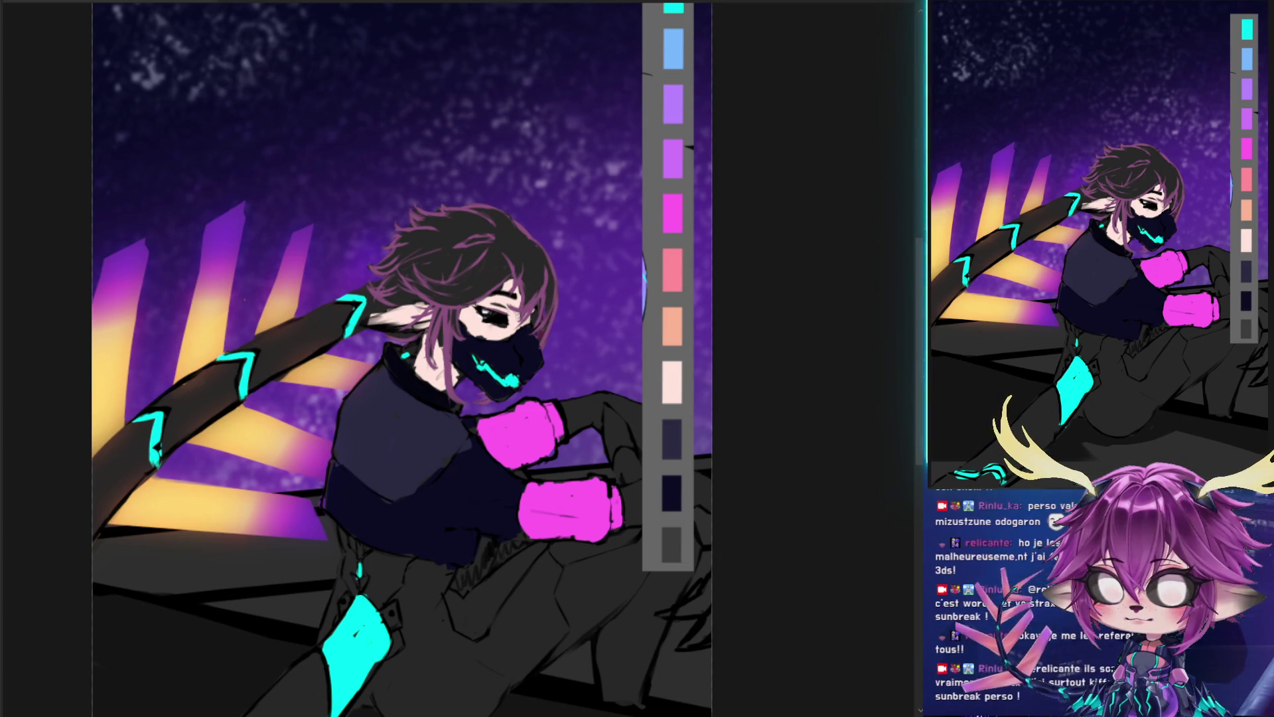
pyautogui.moveTo(430, 535); pyautogui.dragTo(428, 426)
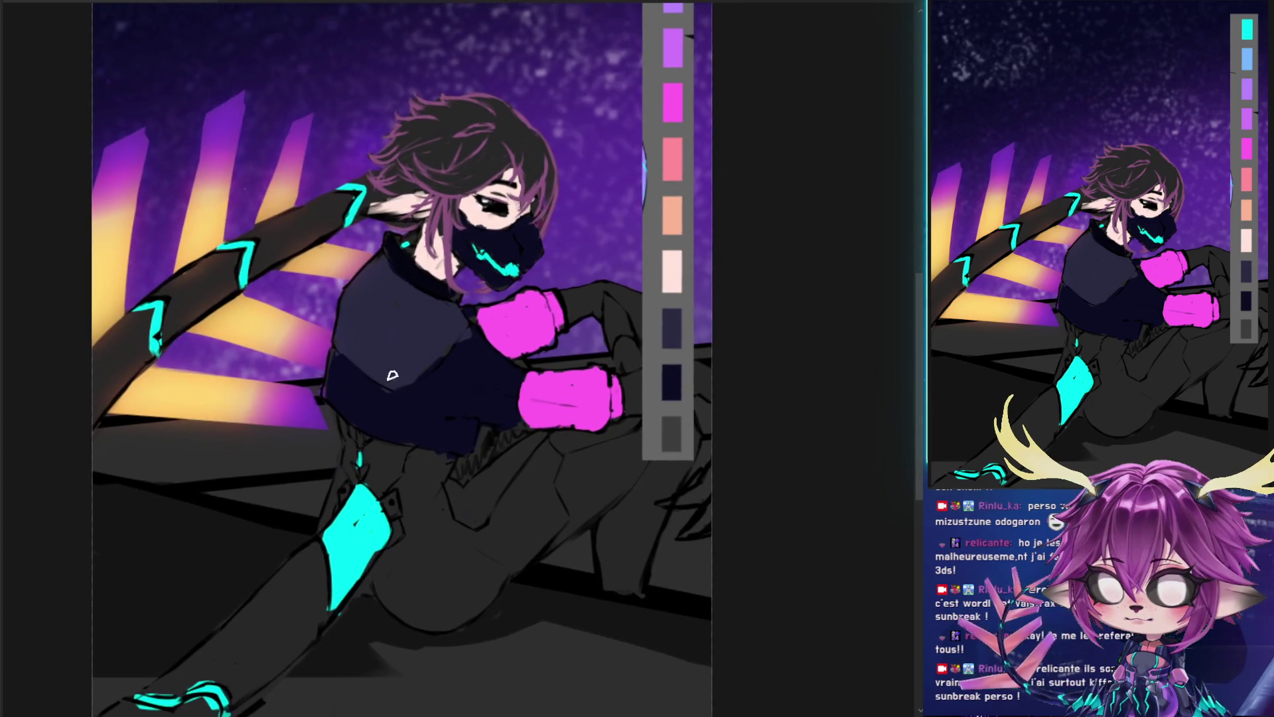
pyautogui.moveTo(420, 364); pyautogui.dragTo(410, 347)
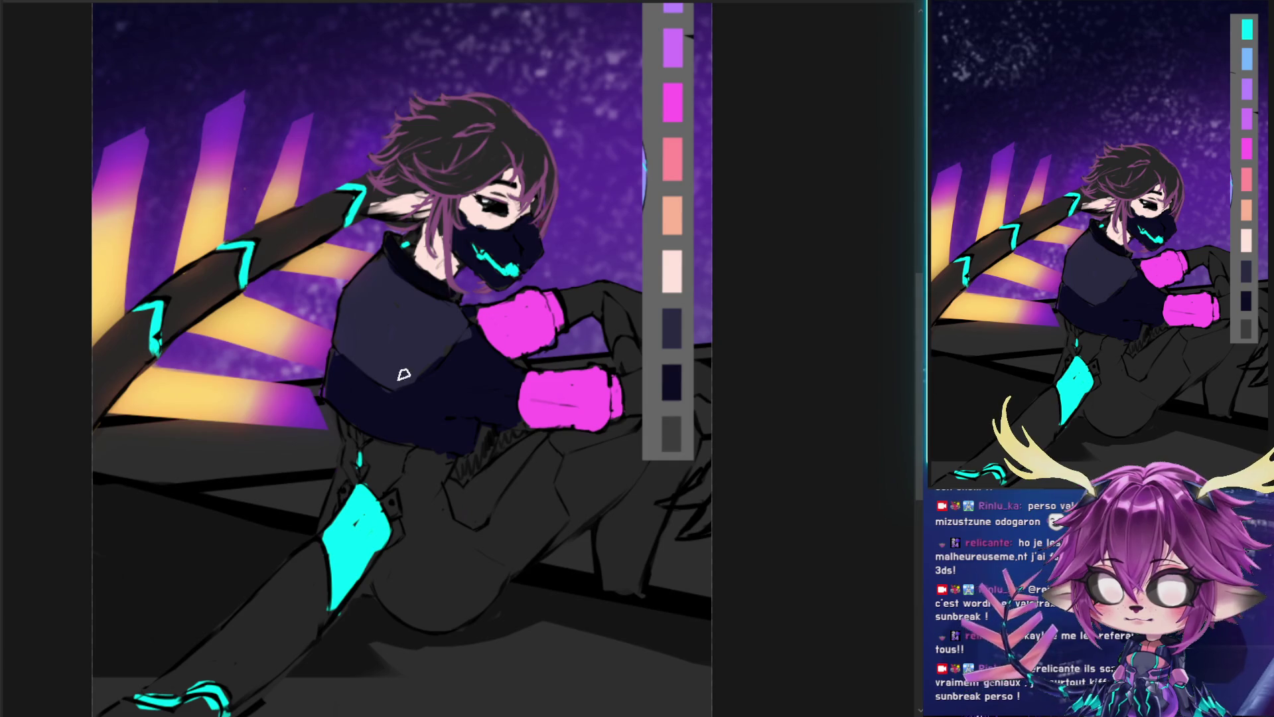
pyautogui.click(673, 372)
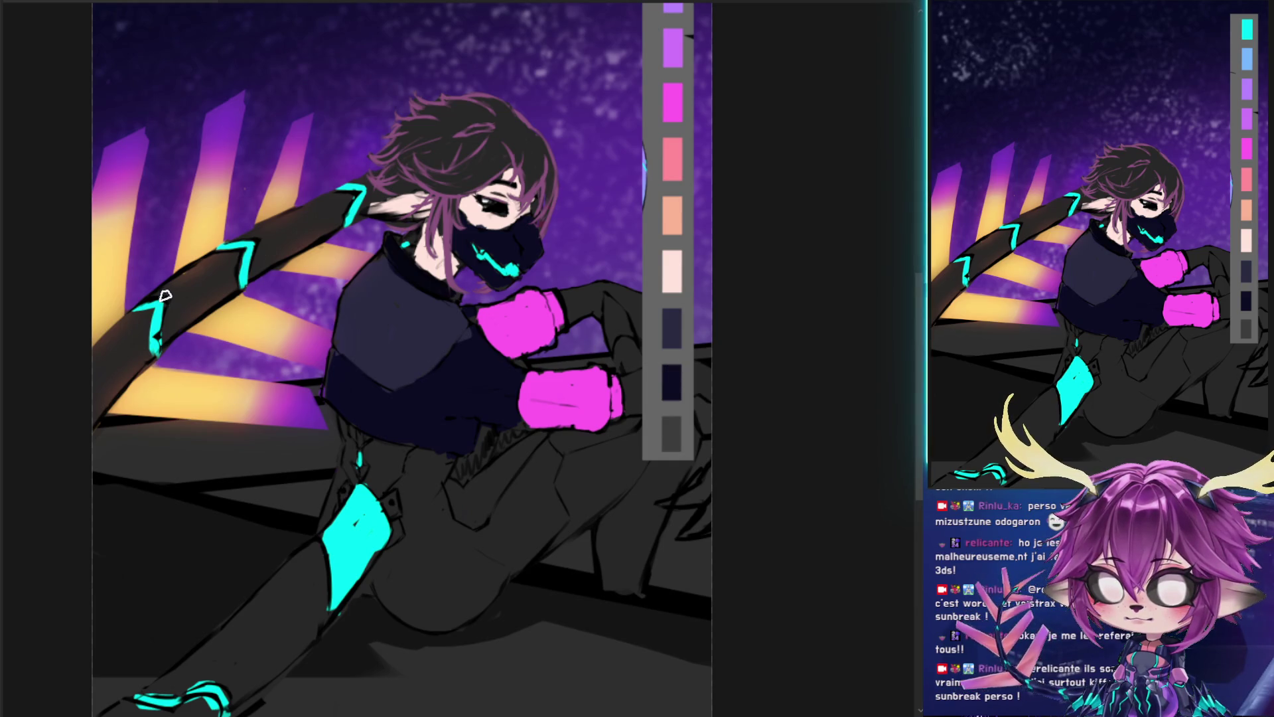
# - Darken the long arm with navy strokes along its upper and lower lengths
pyautogui.moveTo(171, 329)
pyautogui.mouseDown()
pyautogui.moveTo(181, 300)
pyautogui.moveTo(253, 232)
pyautogui.mouseUp()
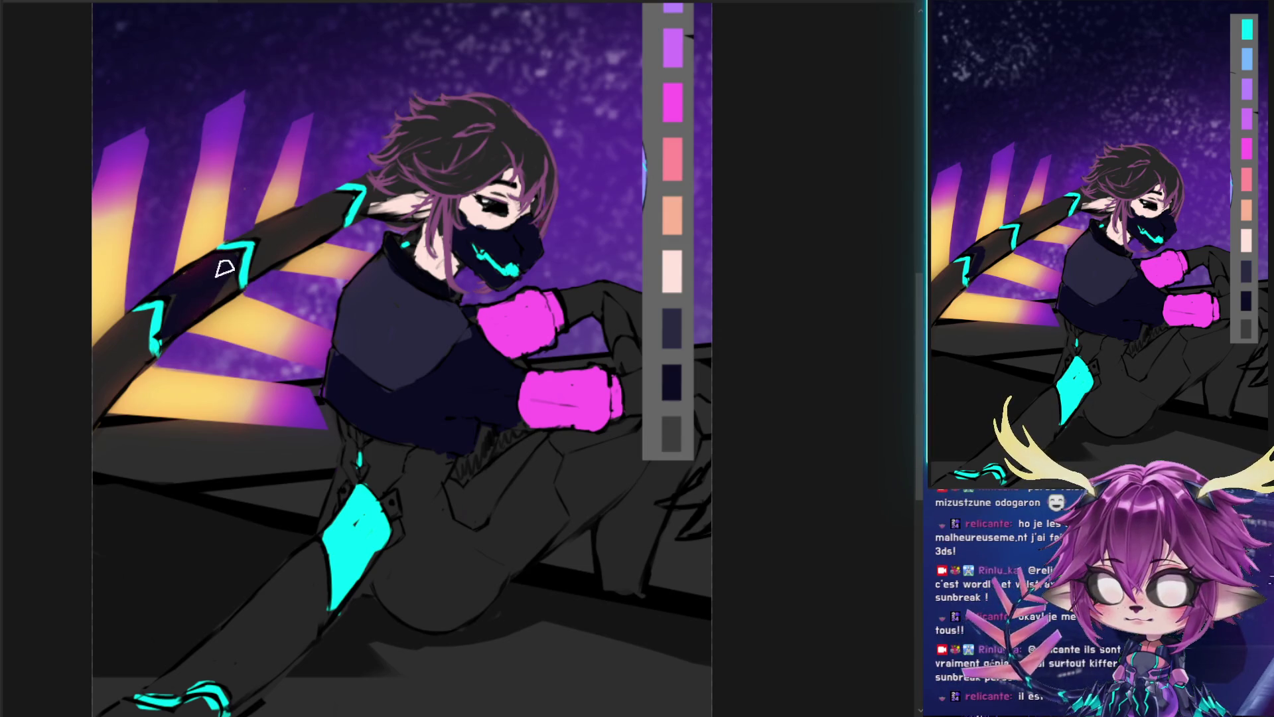
pyautogui.moveTo(262, 271); pyautogui.dragTo(342, 196)
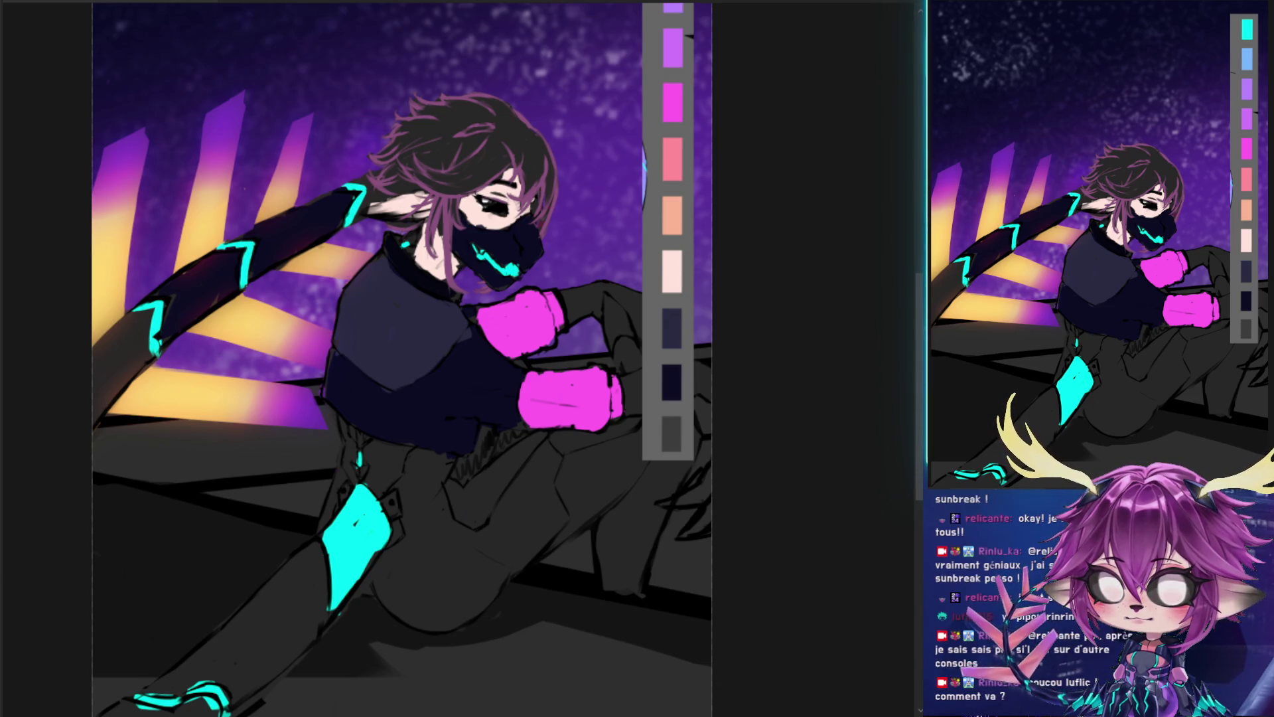
pyautogui.moveTo(96, 372); pyautogui.dragTo(139, 355)
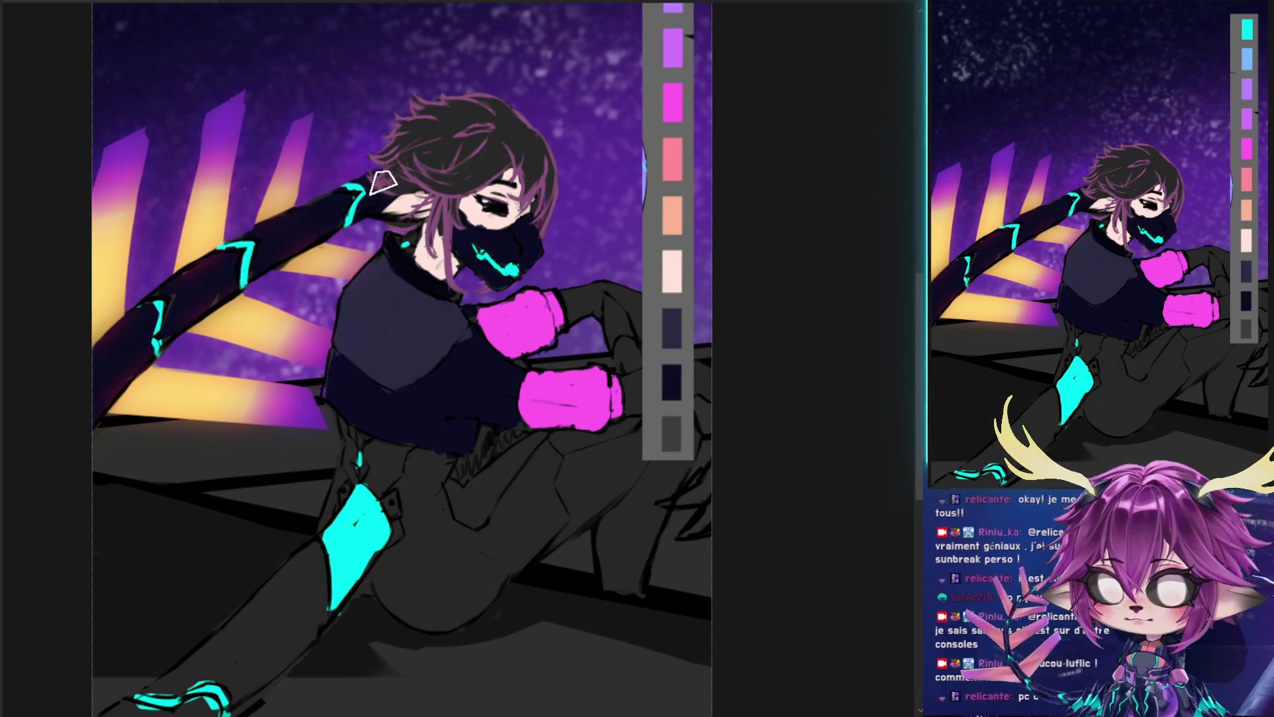
pyautogui.moveTo(307, 305); pyautogui.dragTo(357, 222)
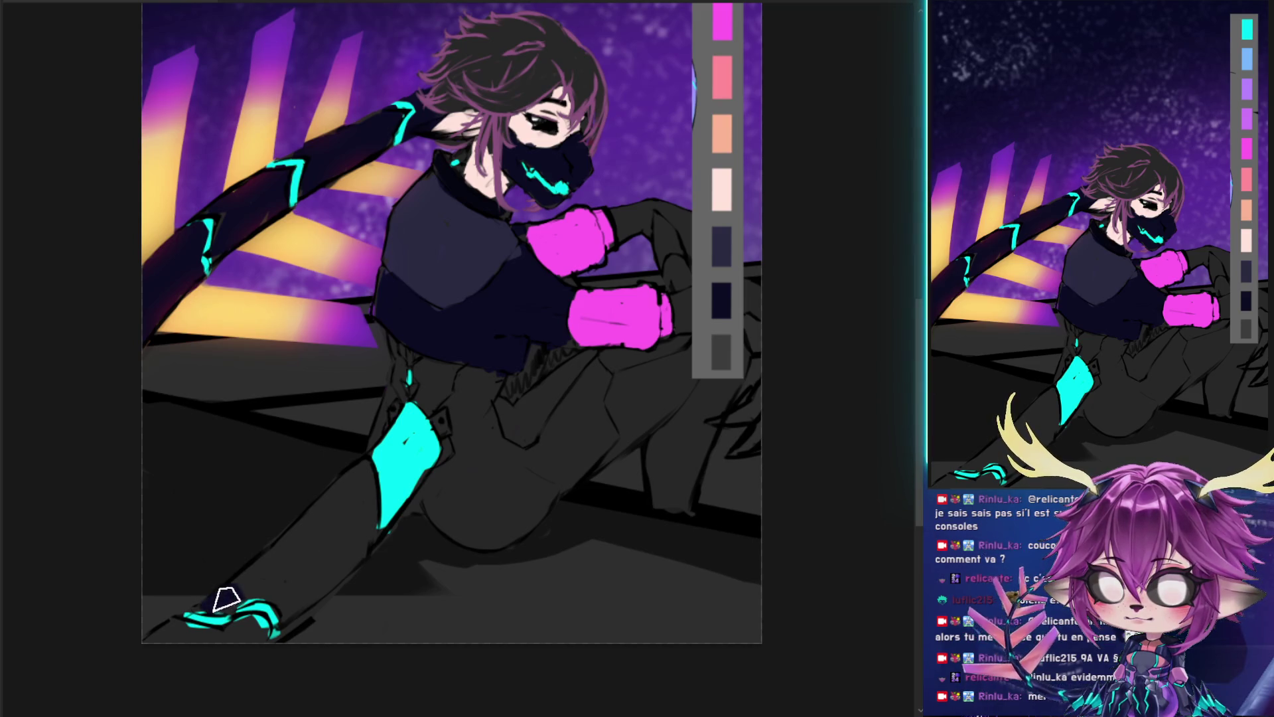
# - Paint the lower leg, foot, upper thigh and grey leg dark navy
pyautogui.moveTo(401, 503)
pyautogui.mouseDown()
pyautogui.moveTo(248, 575)
pyautogui.moveTo(270, 589)
pyautogui.moveTo(284, 568)
pyautogui.moveTo(339, 562)
pyautogui.moveTo(347, 484)
pyautogui.moveTo(370, 512)
pyautogui.mouseUp()
pyautogui.moveTo(166, 637); pyautogui.dragTo(275, 634)
pyautogui.keyDown('ctrl'); pyautogui.click(429, 403); pyautogui.keyUp('ctrl')
pyautogui.moveTo(413, 395); pyautogui.dragTo(435, 384)
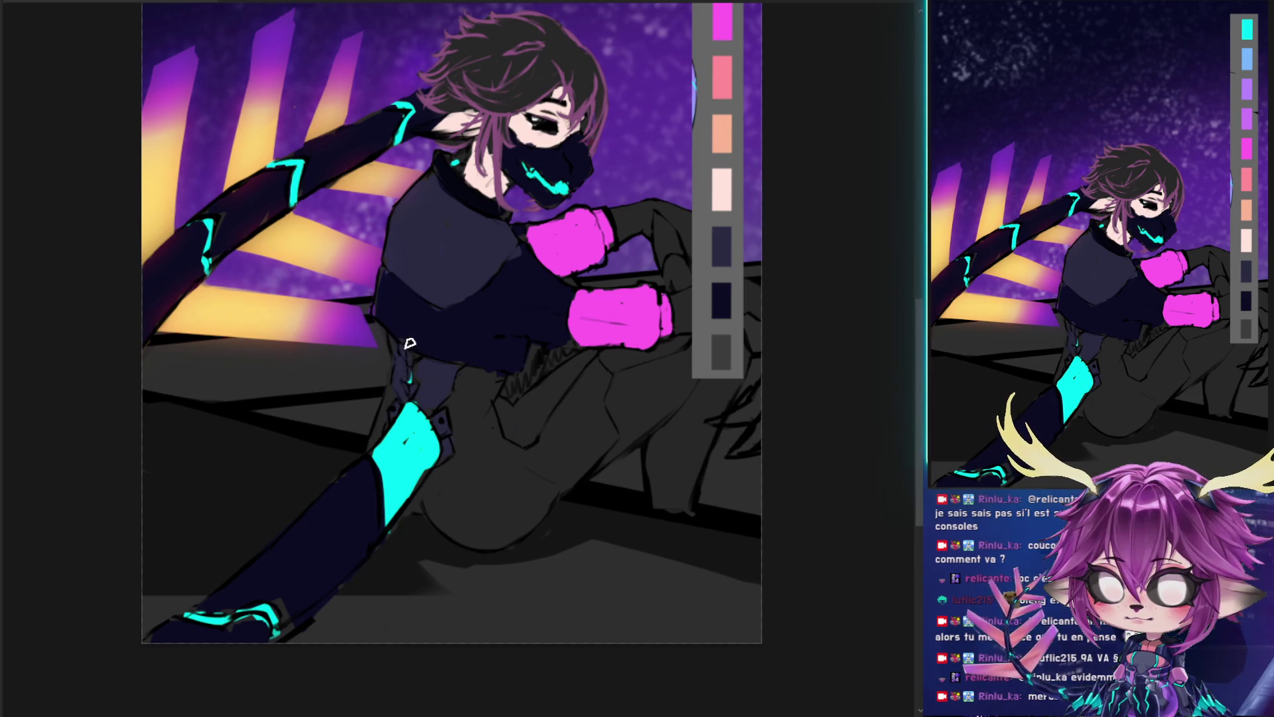
pyautogui.moveTo(495, 427); pyautogui.dragTo(389, 442)
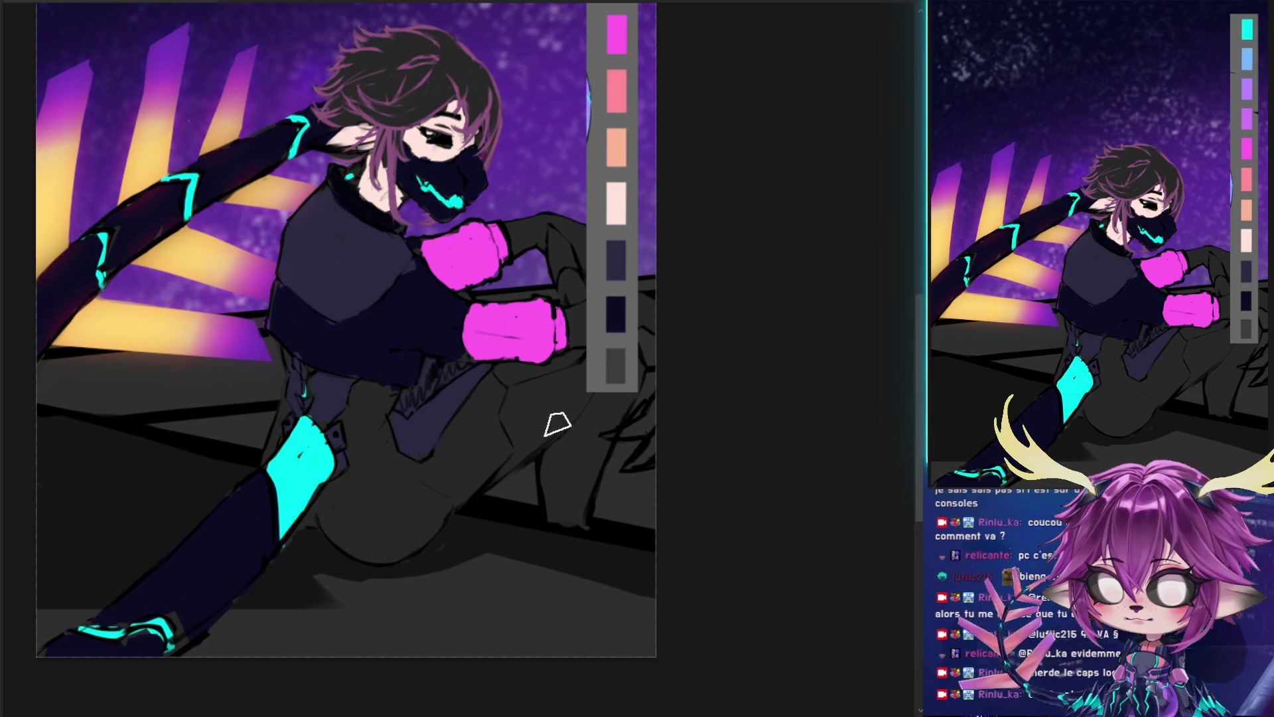
pyautogui.moveTo(563, 457)
pyautogui.mouseDown()
pyautogui.moveTo(546, 477)
pyautogui.moveTo(604, 399)
pyautogui.moveTo(621, 398)
pyautogui.mouseUp()
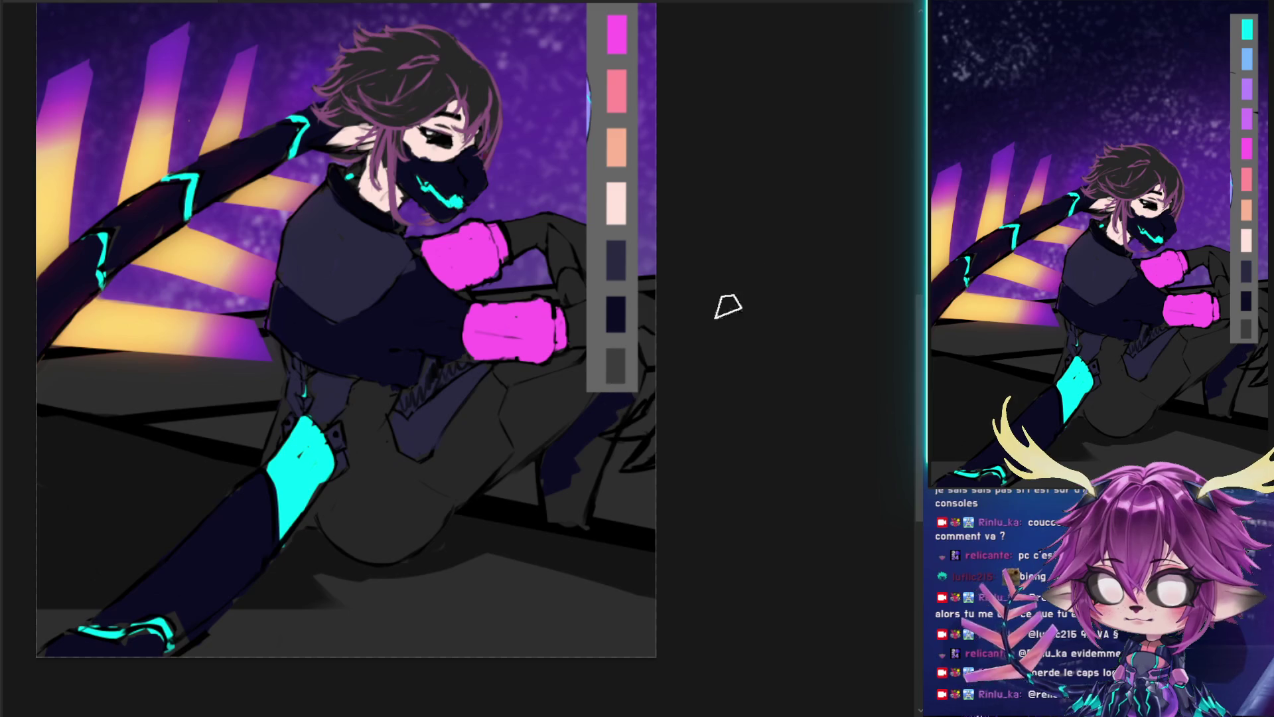
# - Transform the swatch strip layer and move it to the left side of the canvas
pyautogui.hotkey('ctrl', 'y')
pyautogui.hotkey('ctrl', 't')
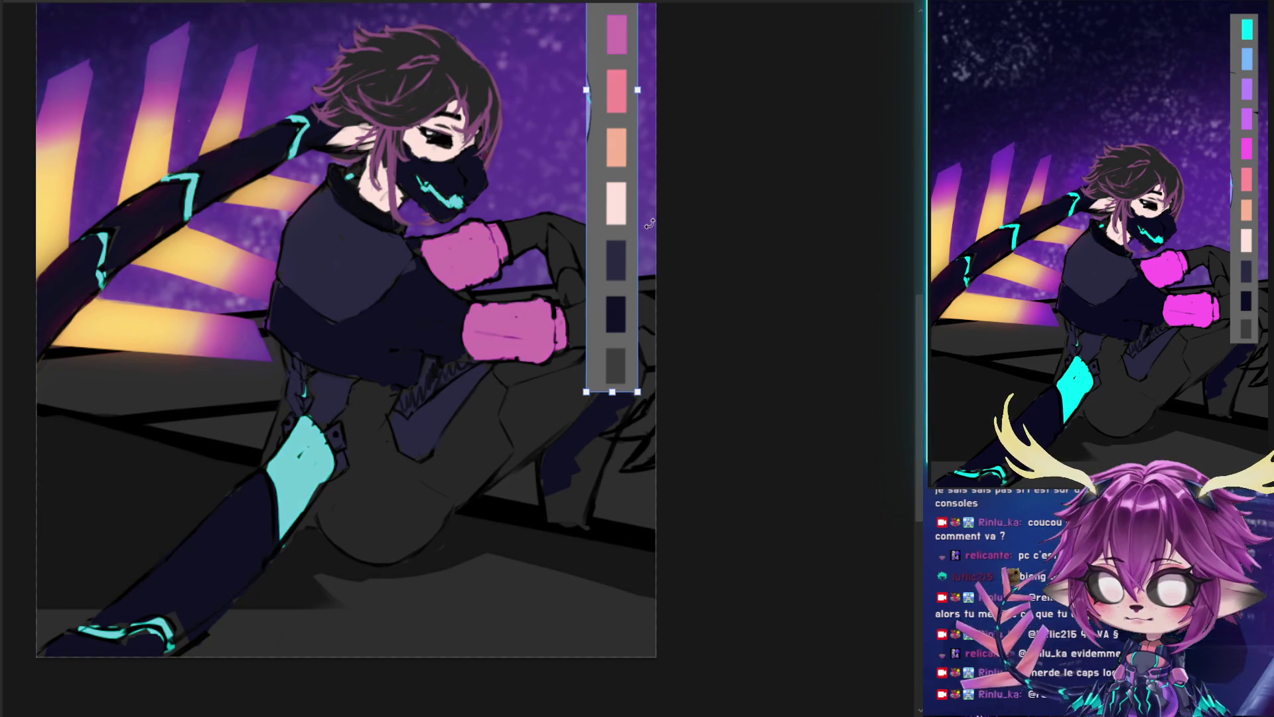
pyautogui.moveTo(615, 207); pyautogui.dragTo(194, 254)
pyautogui.press('Return')
pyautogui.hotkey('ctrl', 'y')
# - Shade the knee and shin dark navy, then drag the swatch strip left again
pyautogui.moveTo(564, 485)
pyautogui.mouseDown()
pyautogui.moveTo(555, 521)
pyautogui.moveTo(557, 458)
pyautogui.mouseUp()
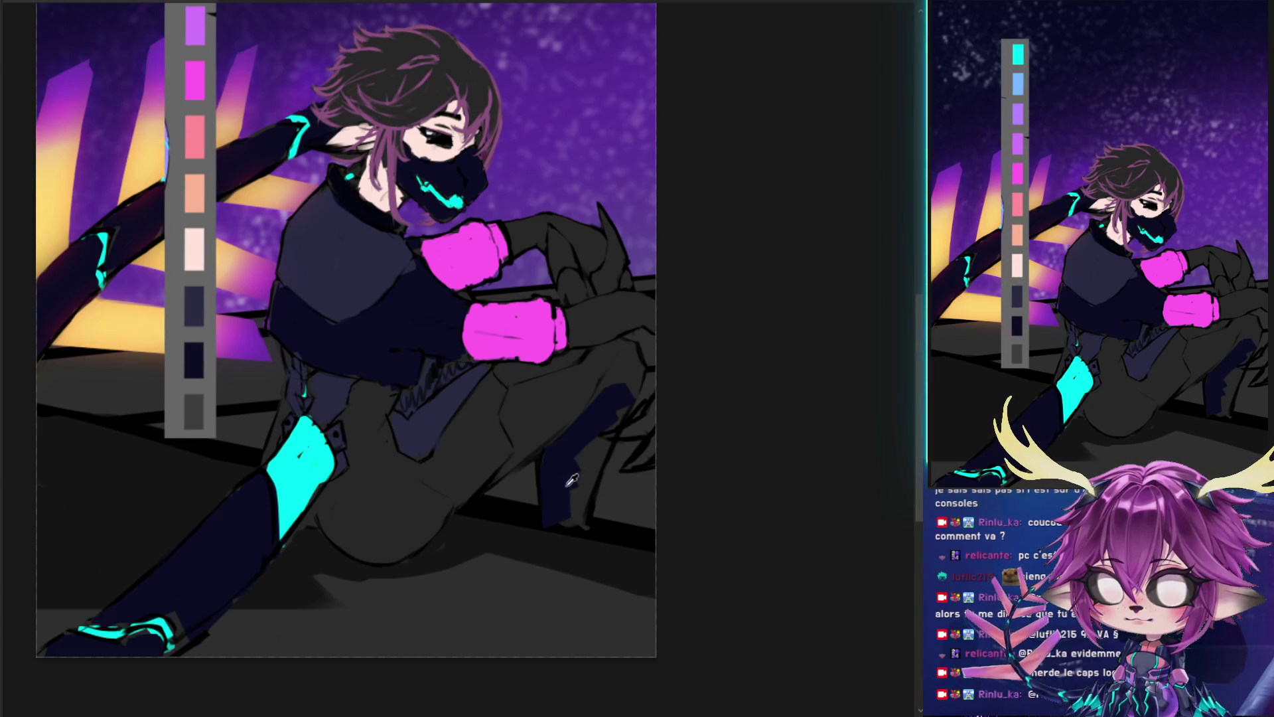
pyautogui.moveTo(617, 370)
pyautogui.mouseDown()
pyautogui.moveTo(626, 392)
pyautogui.moveTo(632, 359)
pyautogui.moveTo(603, 450)
pyautogui.moveTo(600, 427)
pyautogui.mouseUp()
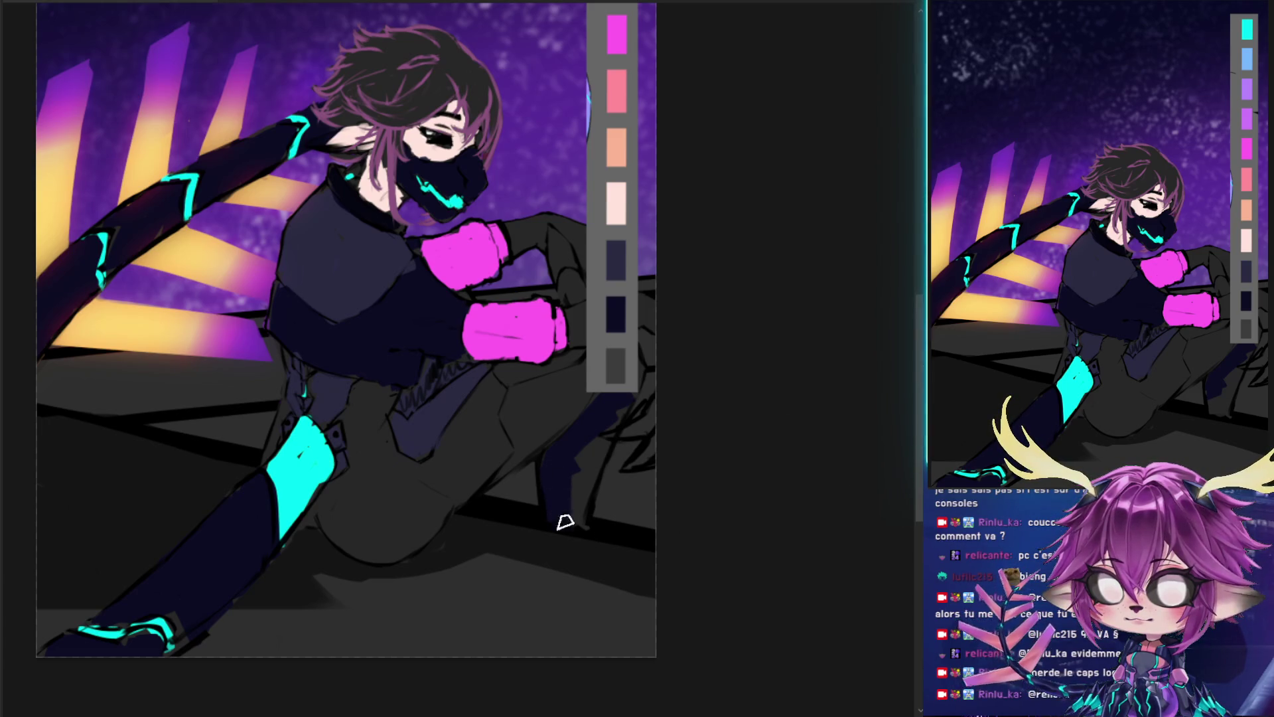
pyautogui.moveTo(569, 524); pyautogui.dragTo(596, 441)
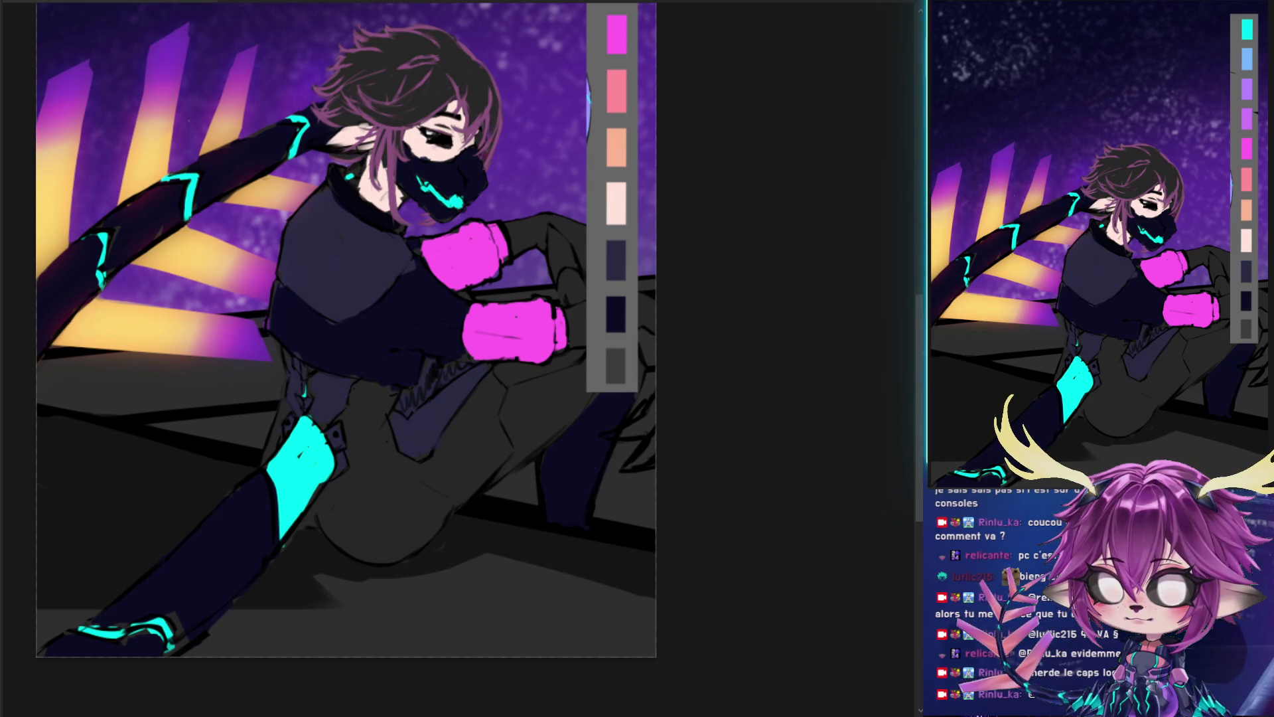
pyautogui.hotkey('ctrl', 't')
pyautogui.moveTo(623, 163); pyautogui.dragTo(198, 209)
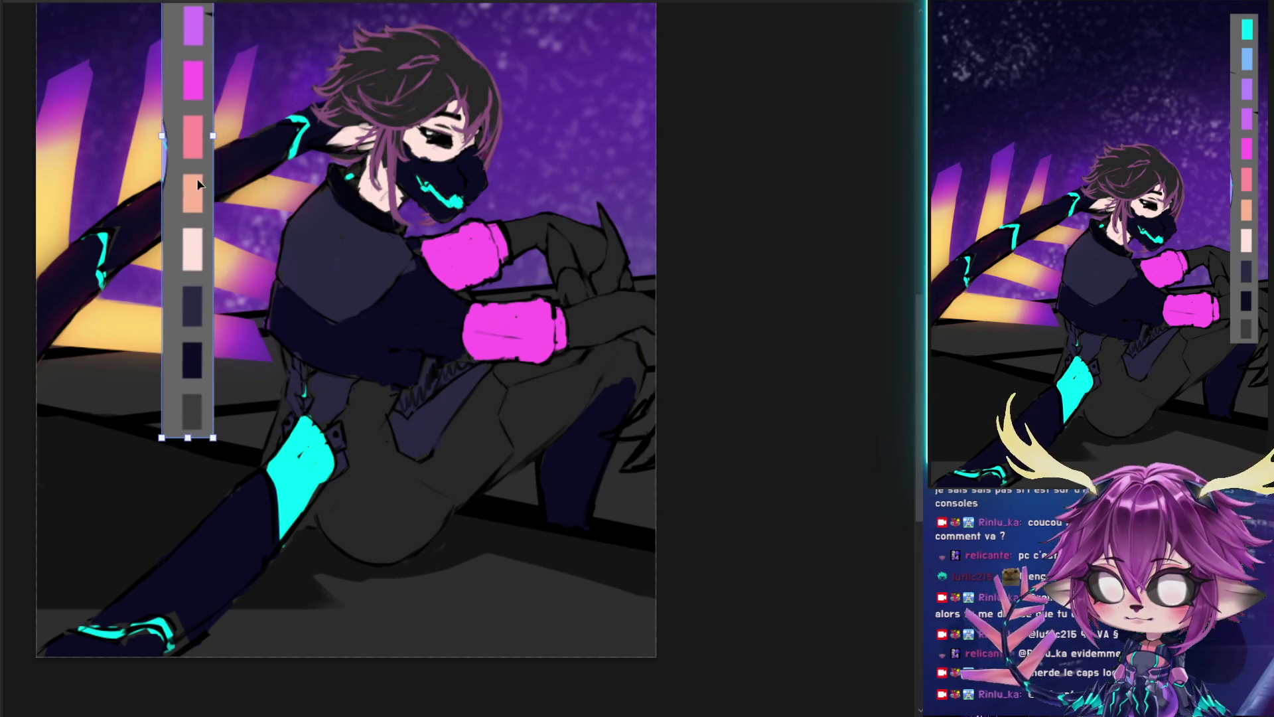
# - Confirm the swatch strip's new position and paint the clawed hand on the knee dark
pyautogui.press('Return')
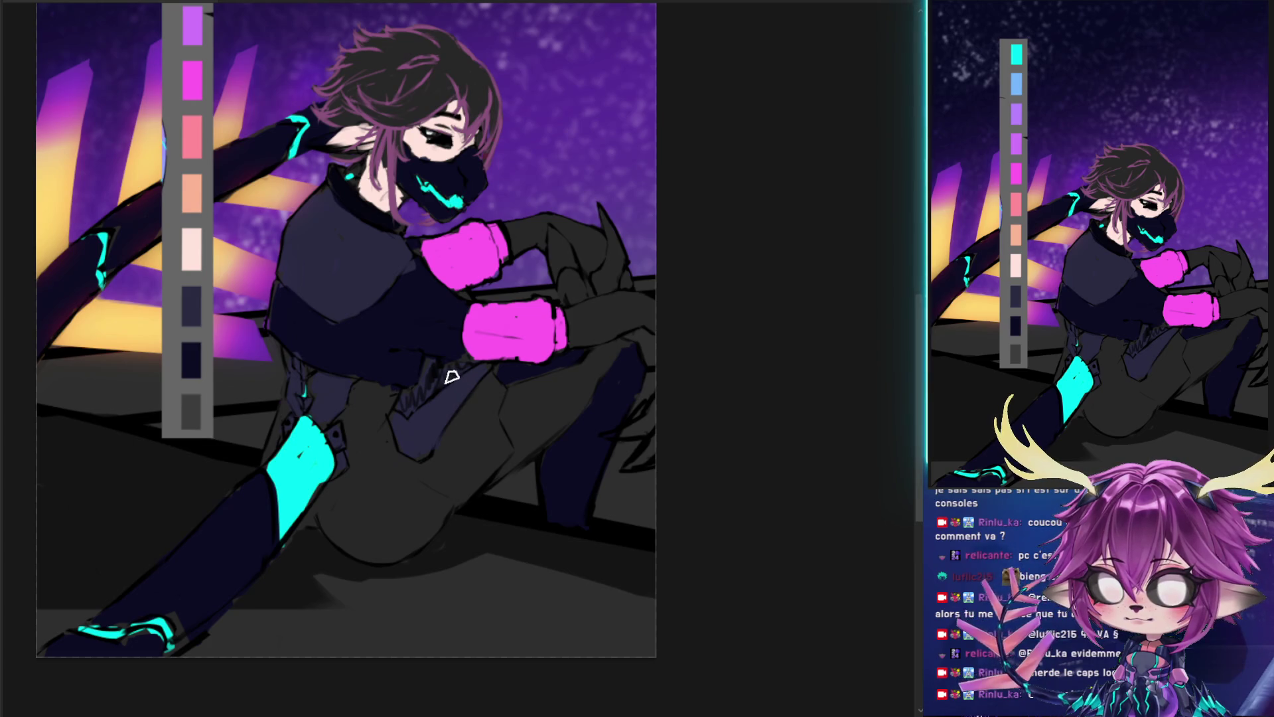
pyautogui.moveTo(547, 269)
pyautogui.mouseDown()
pyautogui.moveTo(594, 256)
pyautogui.moveTo(617, 272)
pyautogui.moveTo(604, 211)
pyautogui.mouseUp()
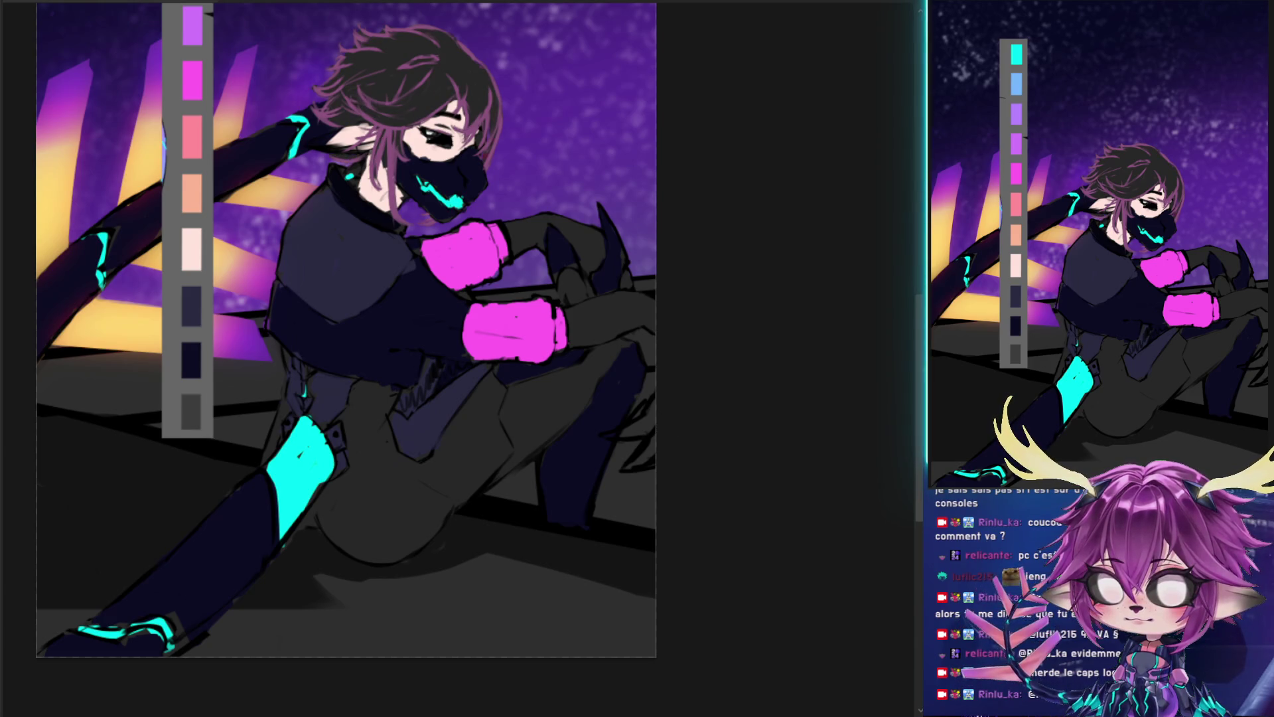
pyautogui.hotkey('ctrl', 'z')
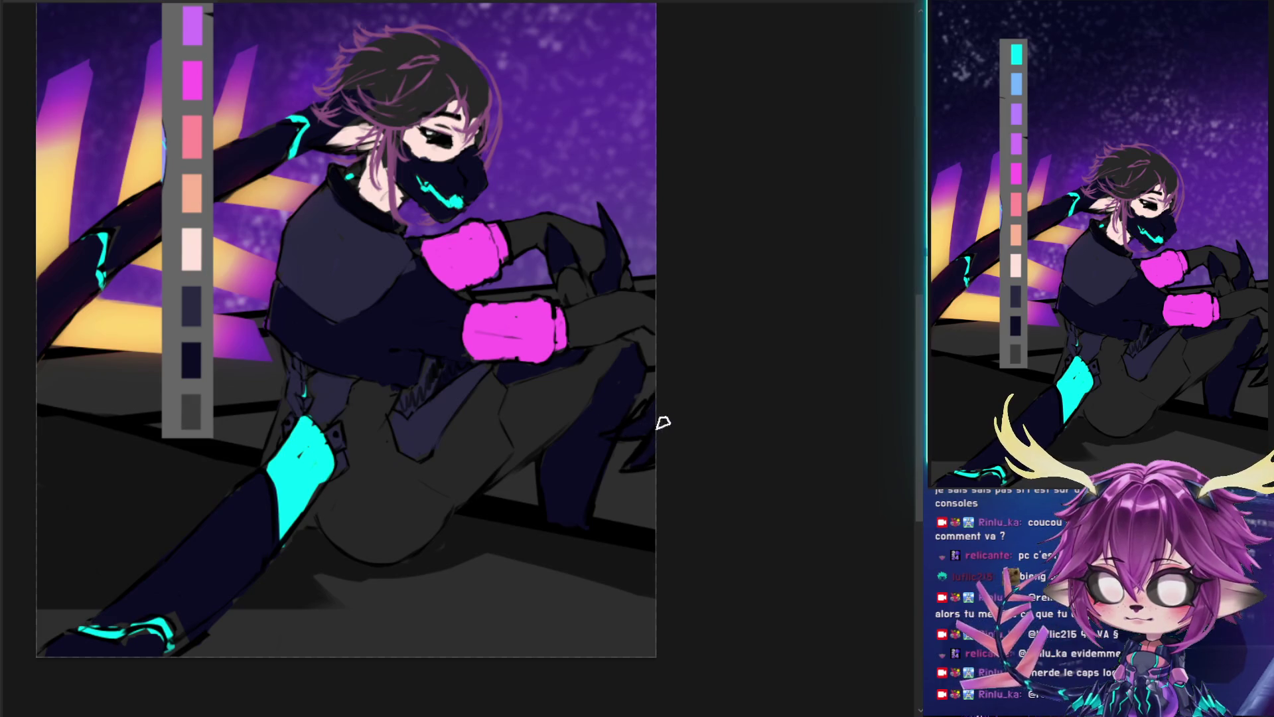
pyautogui.scroll(3, 672, 460)
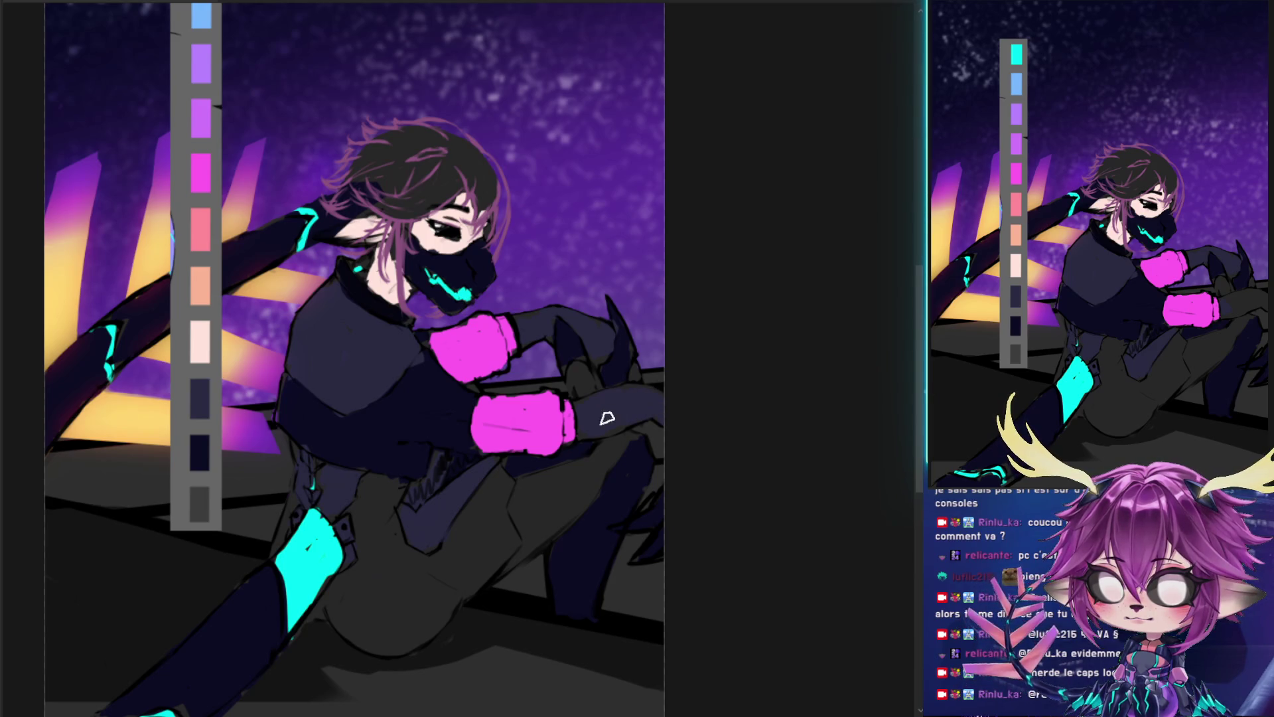
# - Paint a bright cyan glowing patch on the dark claw's knuckle
pyautogui.moveTo(575, 364); pyautogui.dragTo(587, 381)
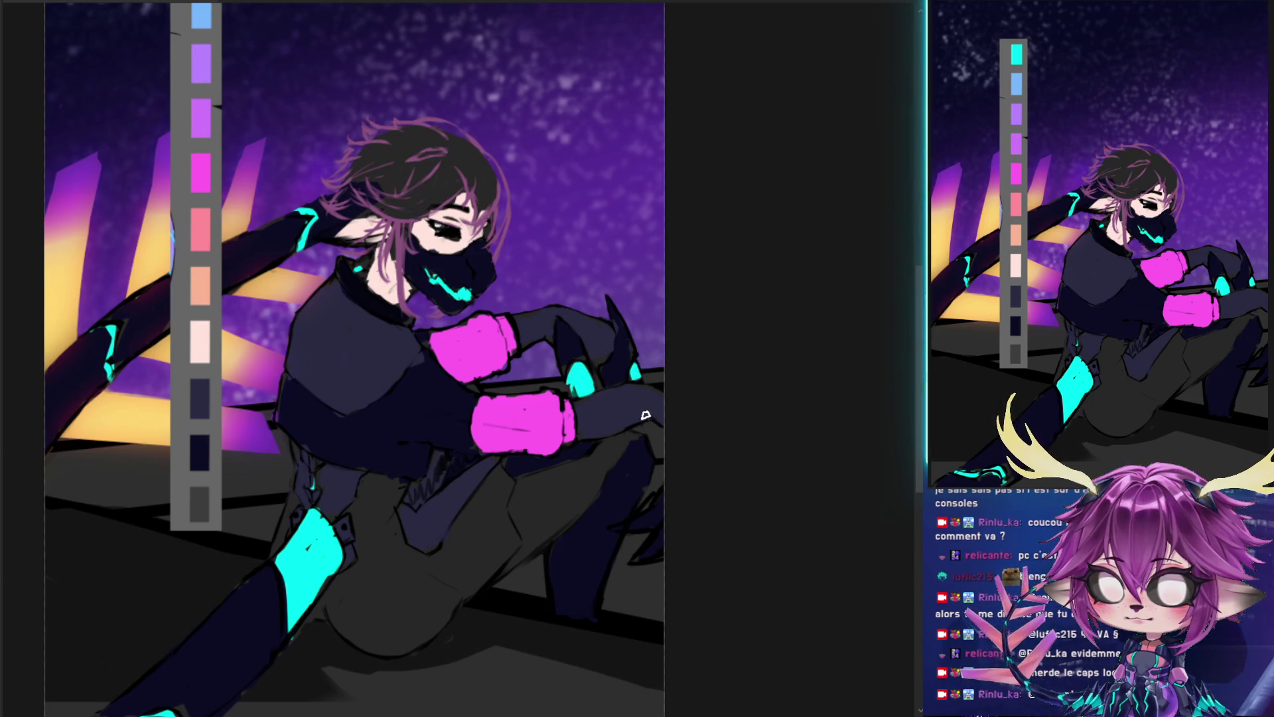
pyautogui.moveTo(575, 373); pyautogui.dragTo(583, 383)
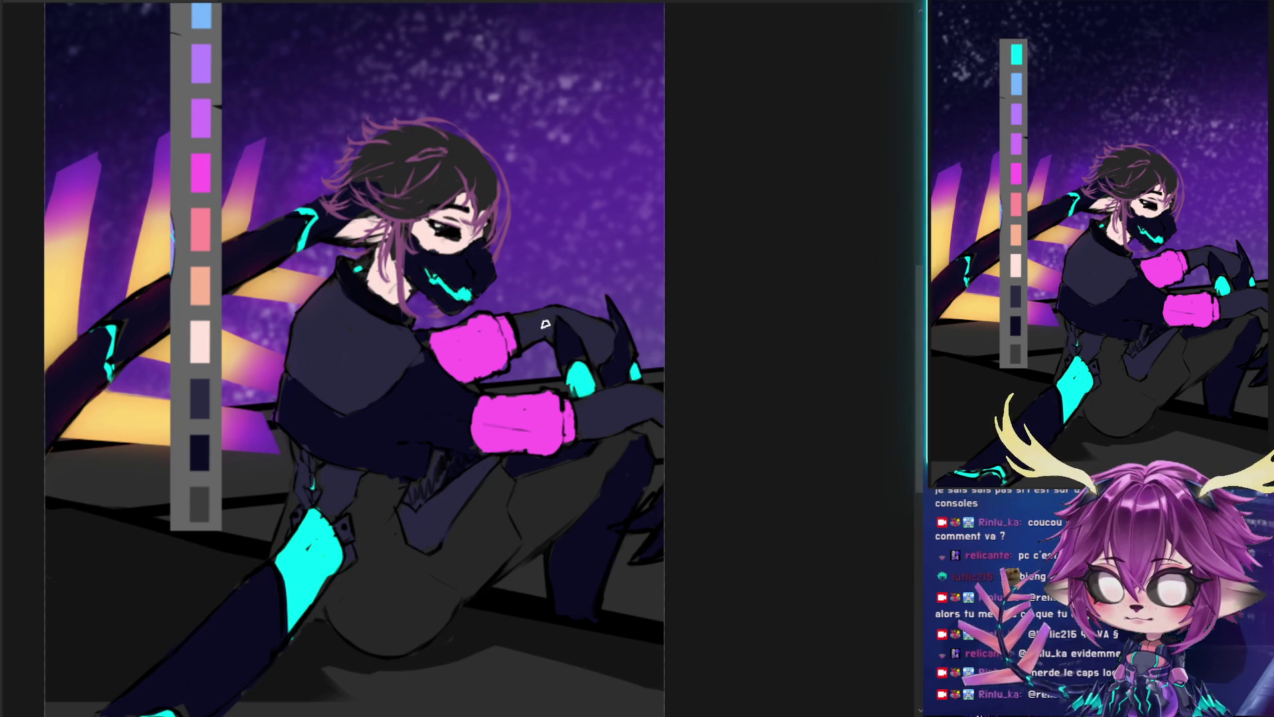
pyautogui.moveTo(374, 569); pyautogui.dragTo(432, 515)
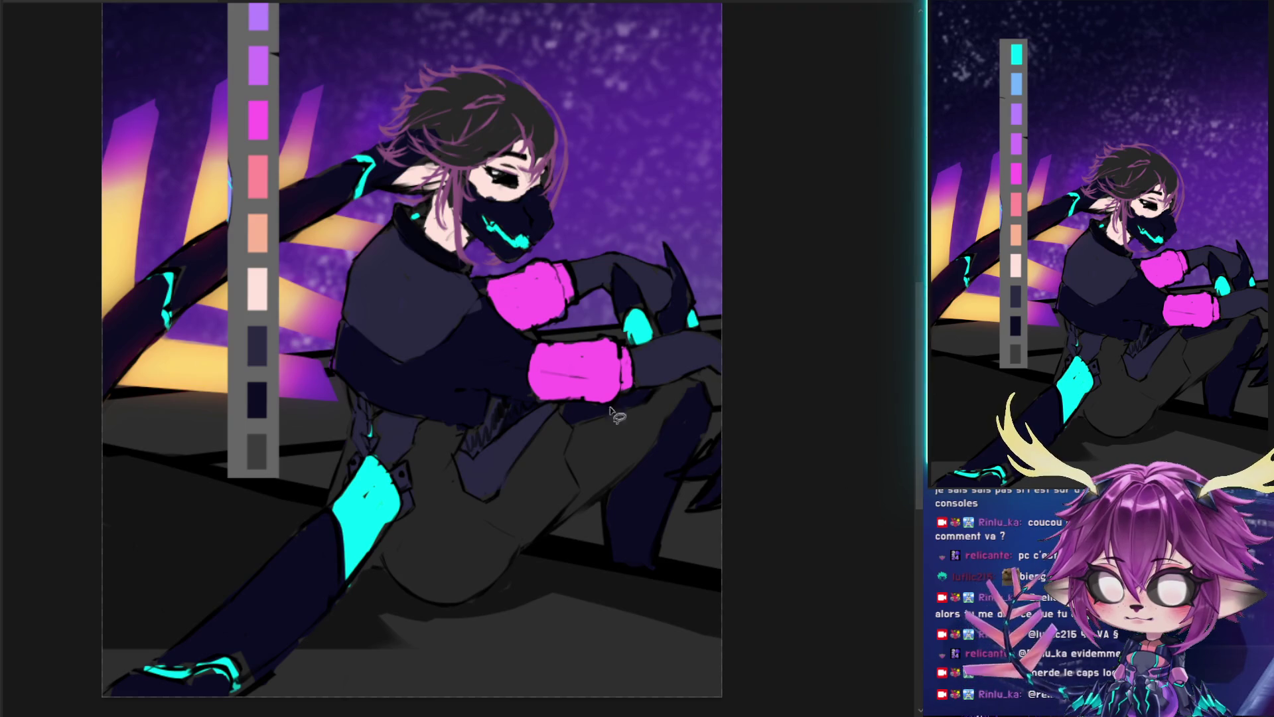
pyautogui.moveTo(308, 163); pyautogui.dragTo(290, 307)
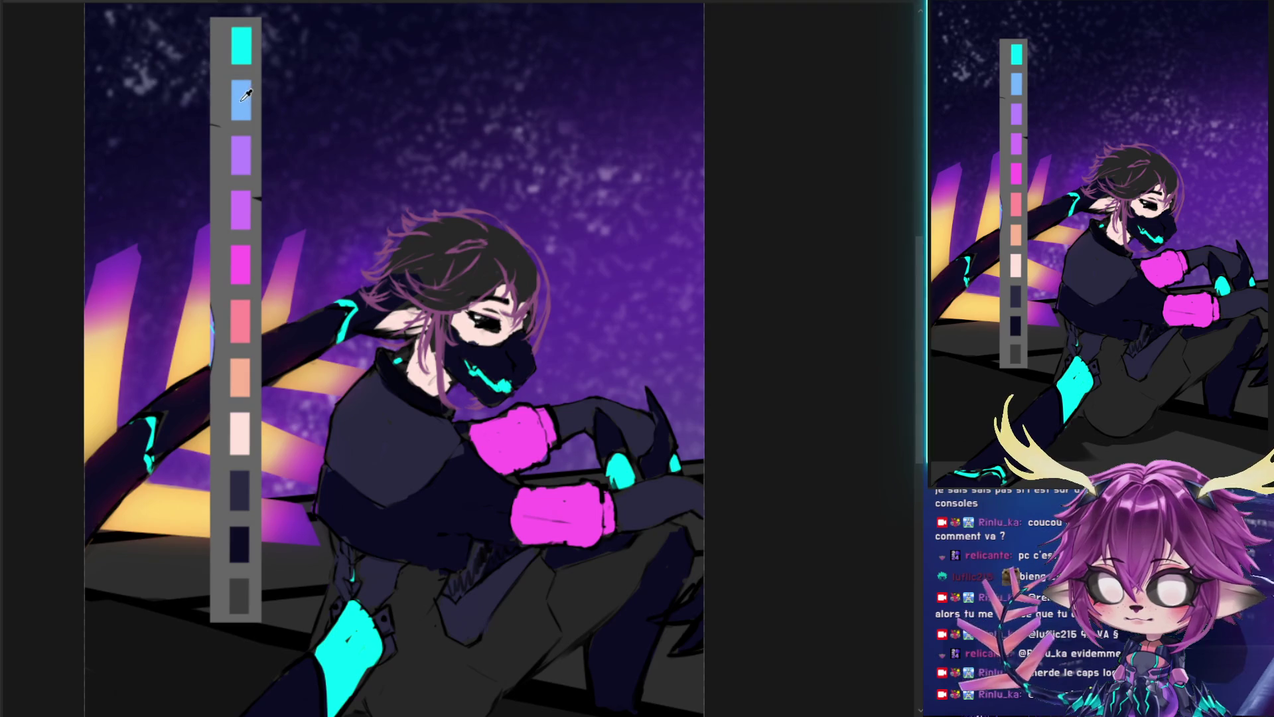
pyautogui.moveTo(547, 367); pyautogui.dragTo(597, 345)
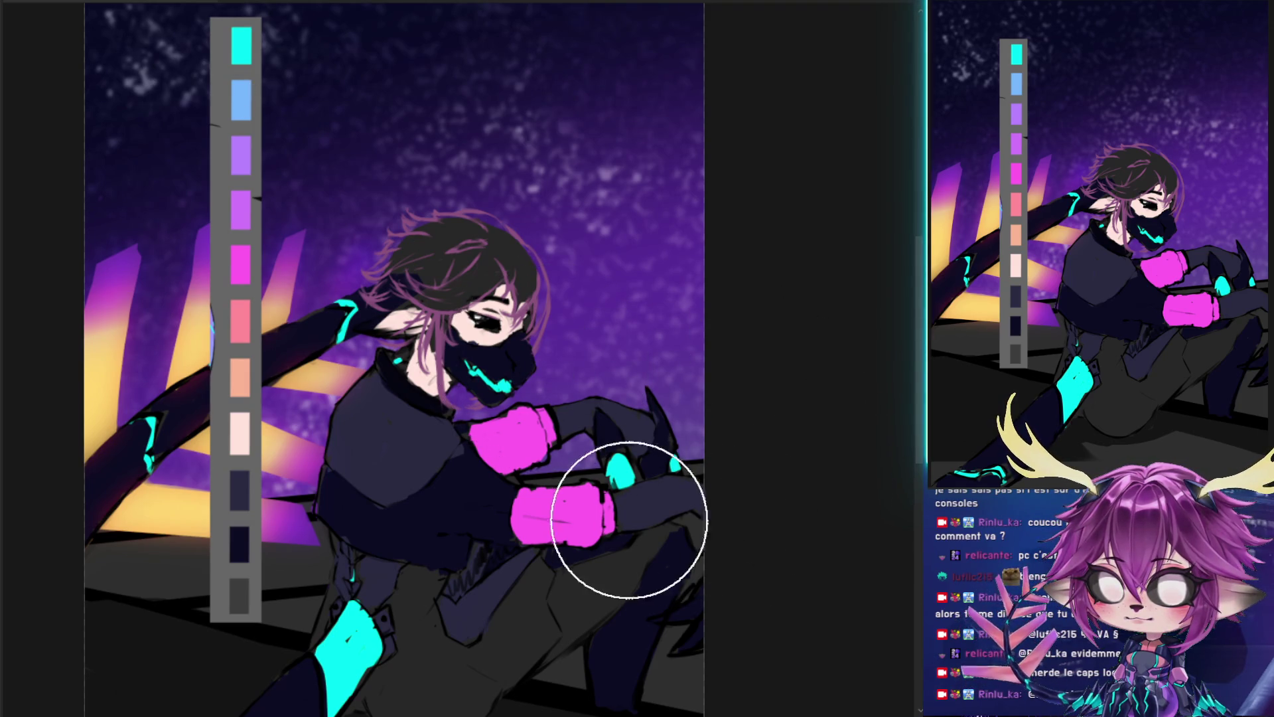
# - Airbrush light blue over the leg, then purple over the hips and legs
pyautogui.moveTo(597, 524)
pyautogui.mouseDown()
pyautogui.moveTo(636, 630)
pyautogui.moveTo(640, 541)
pyautogui.mouseUp()
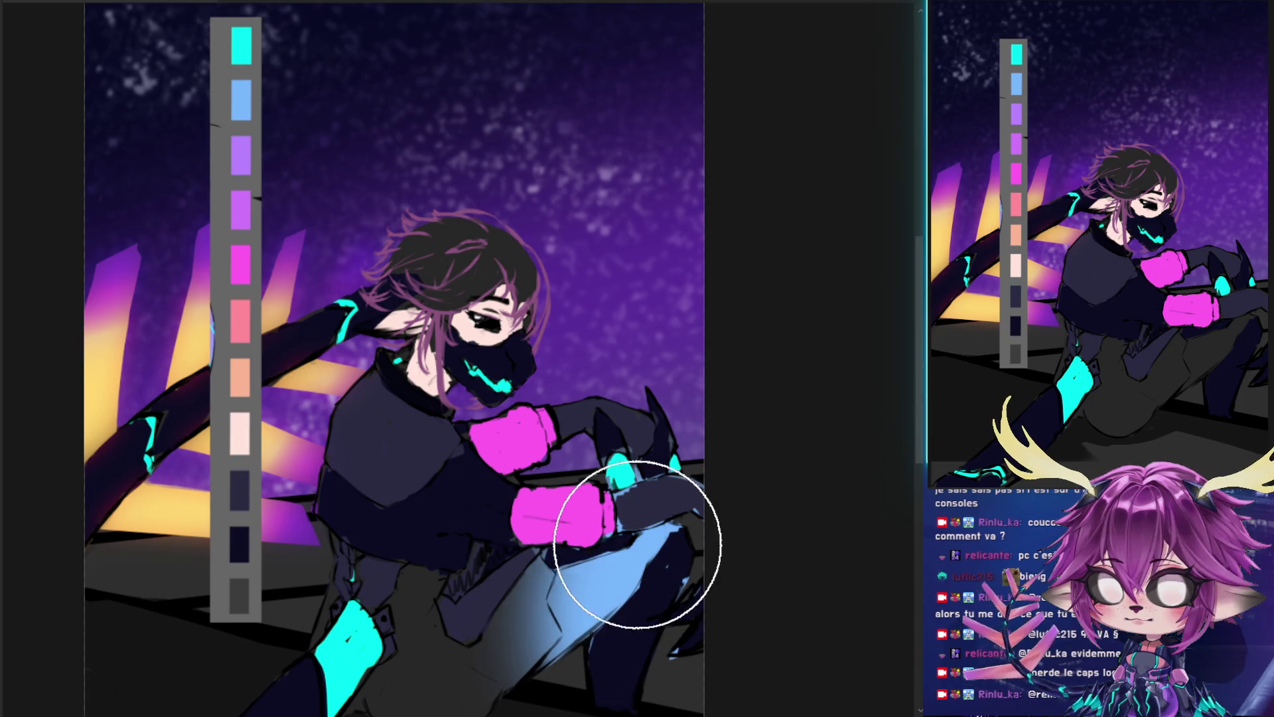
pyautogui.moveTo(580, 580); pyautogui.dragTo(677, 472)
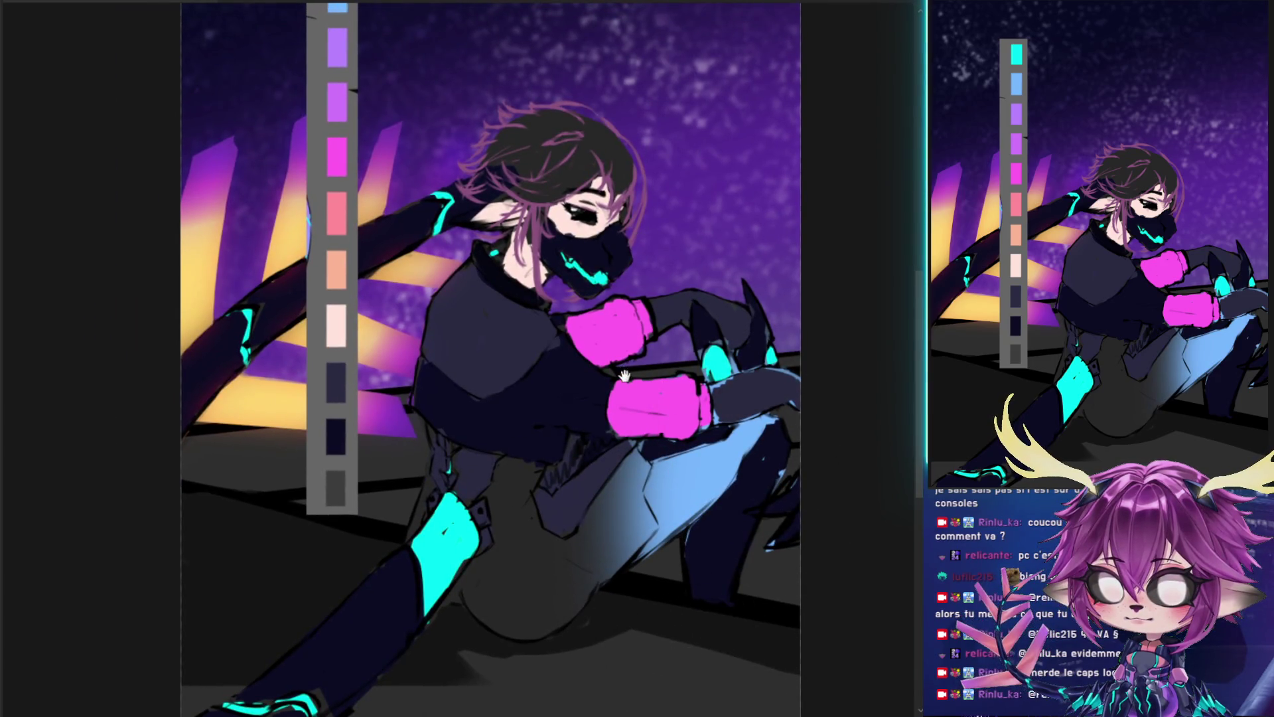
pyautogui.moveTo(624, 373); pyautogui.dragTo(398, 355)
pyautogui.moveTo(421, 288); pyautogui.dragTo(409, 270)
pyautogui.moveTo(425, 465)
pyautogui.mouseDown()
pyautogui.moveTo(490, 456)
pyautogui.moveTo(507, 535)
pyautogui.moveTo(541, 336)
pyautogui.moveTo(463, 345)
pyautogui.mouseUp()
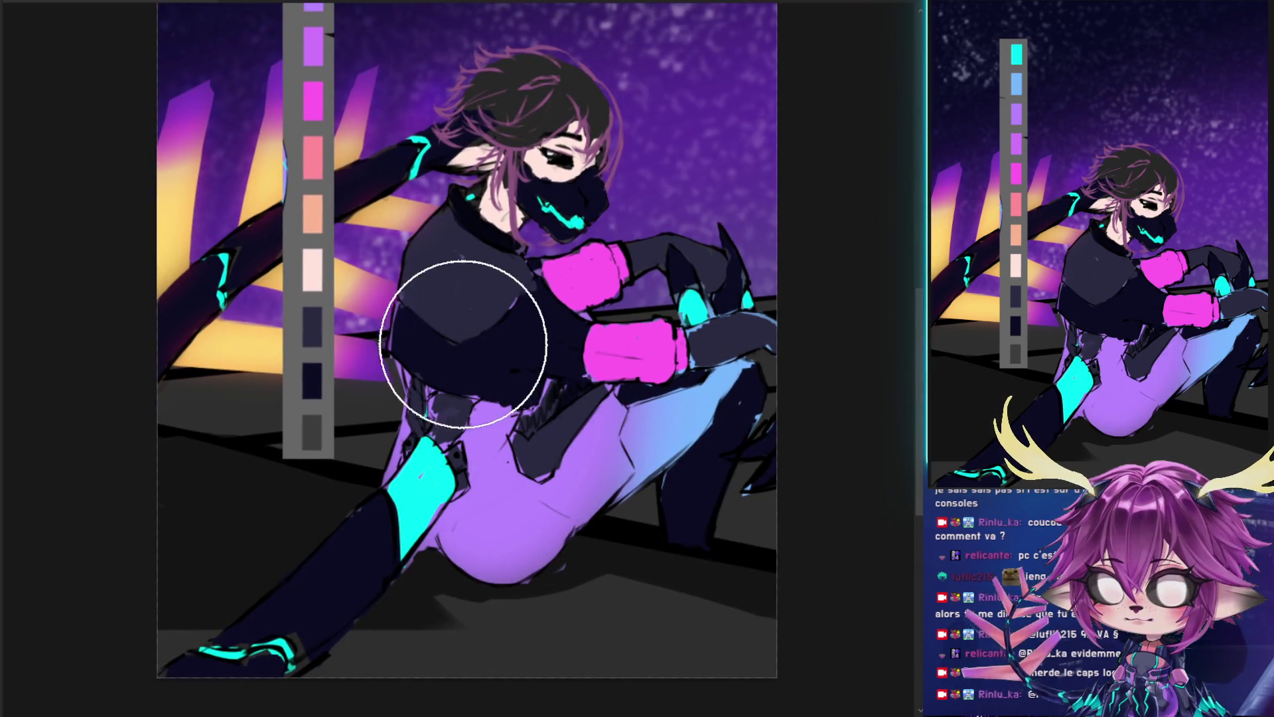
pyautogui.moveTo(482, 360); pyautogui.dragTo(482, 377)
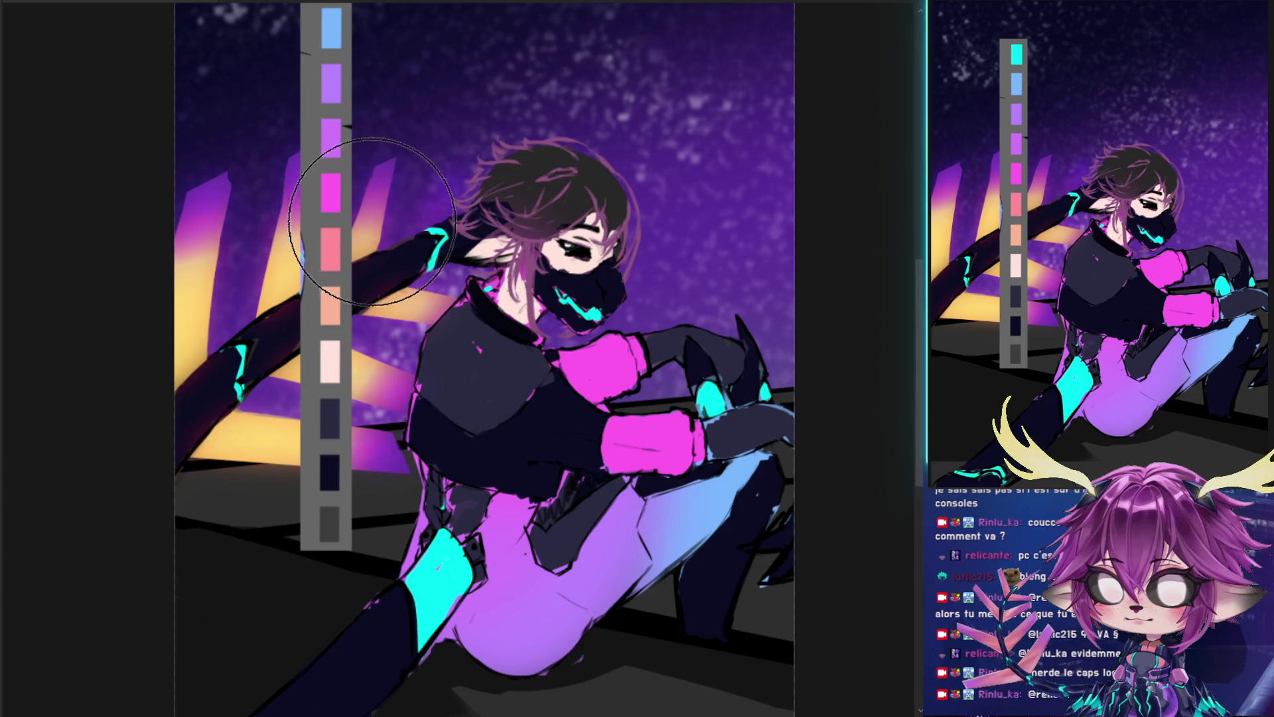
# - Soften the neck and chest shading, and paint the hair dark with a smaller brush
pyautogui.moveTo(491, 308); pyautogui.dragTo(527, 386)
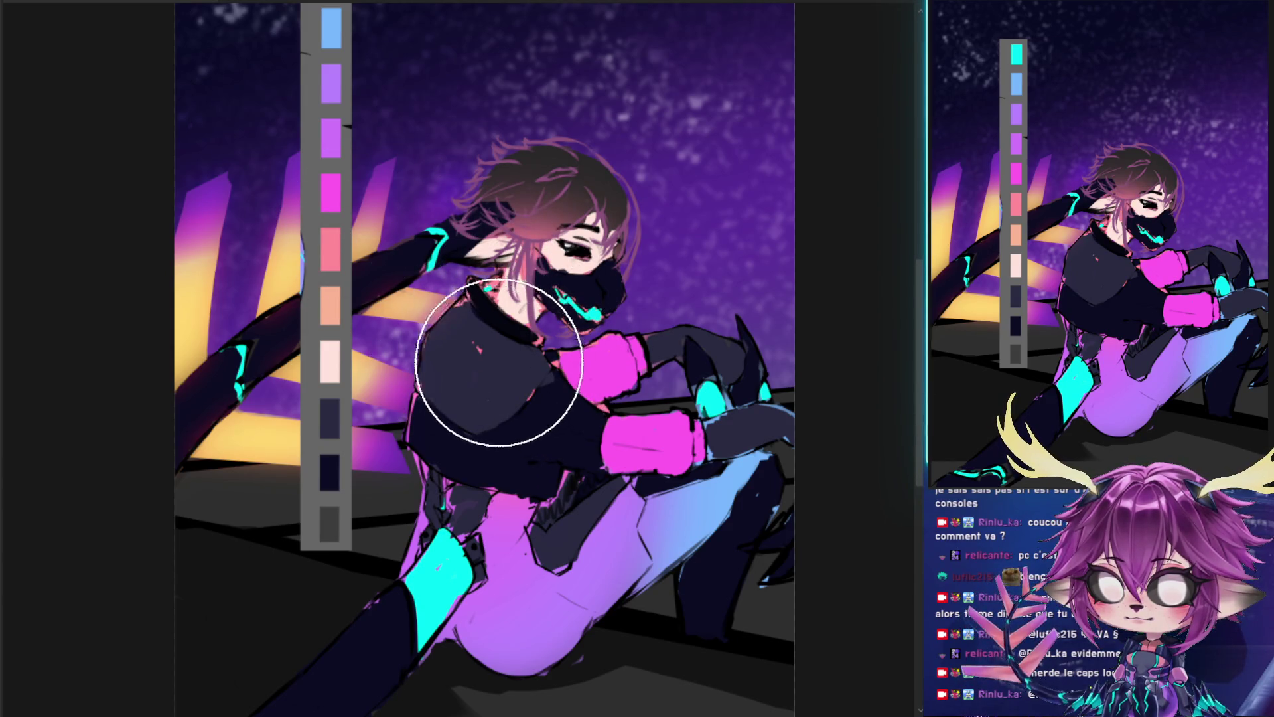
pyautogui.moveTo(527, 387); pyautogui.dragTo(488, 383)
pyautogui.press('[')
pyautogui.moveTo(501, 218); pyautogui.dragTo(352, 278)
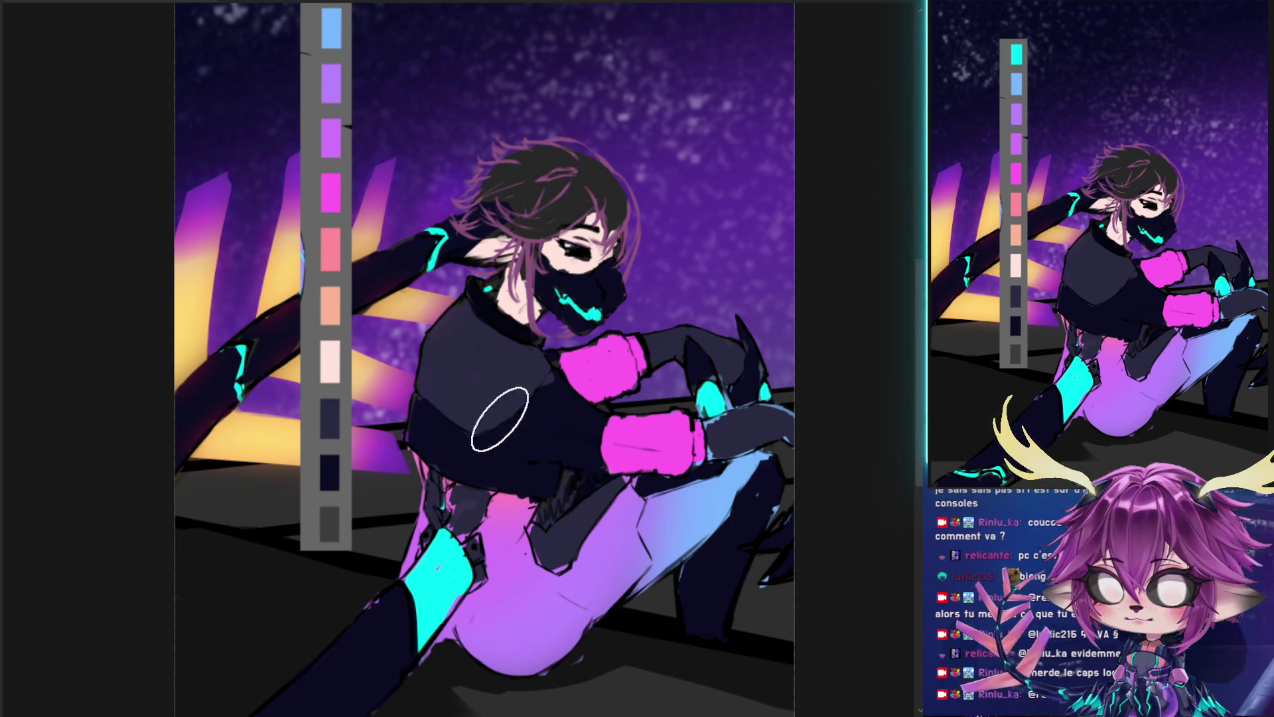
pyautogui.moveTo(668, 235); pyautogui.dragTo(549, 325)
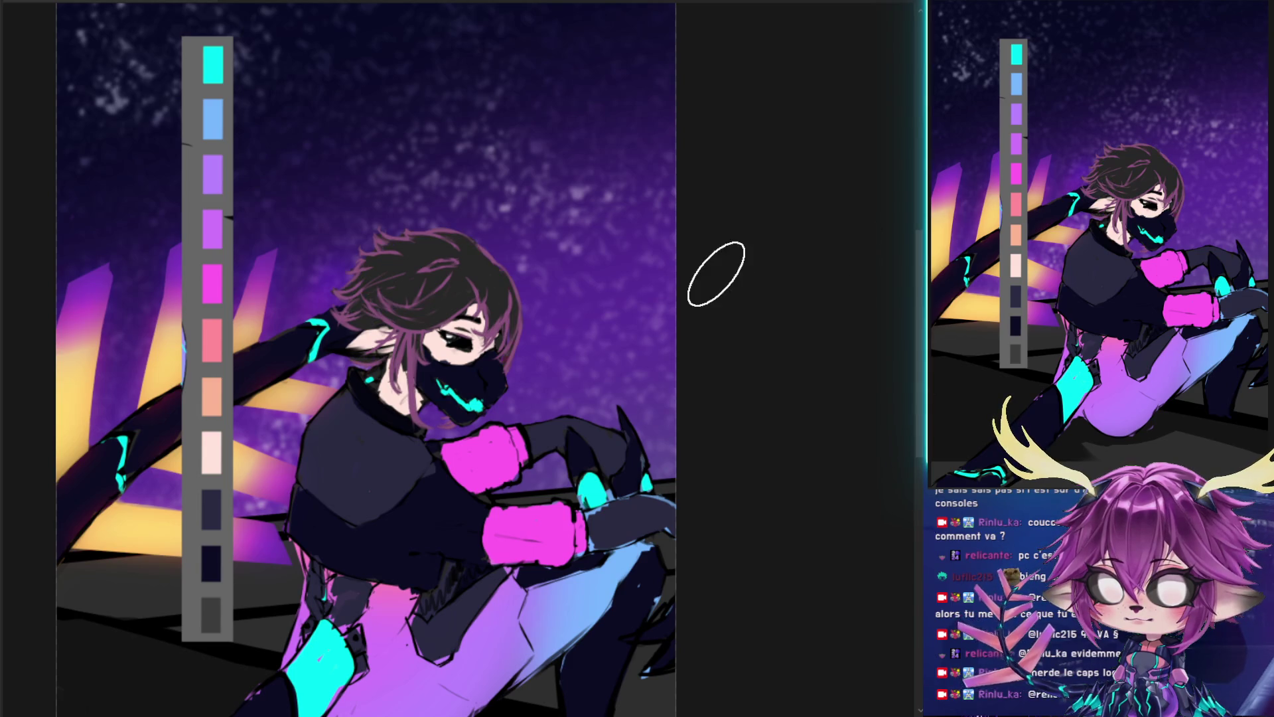
pyautogui.keyDown('alt'); pyautogui.click(416, 357); pyautogui.keyUp('alt')
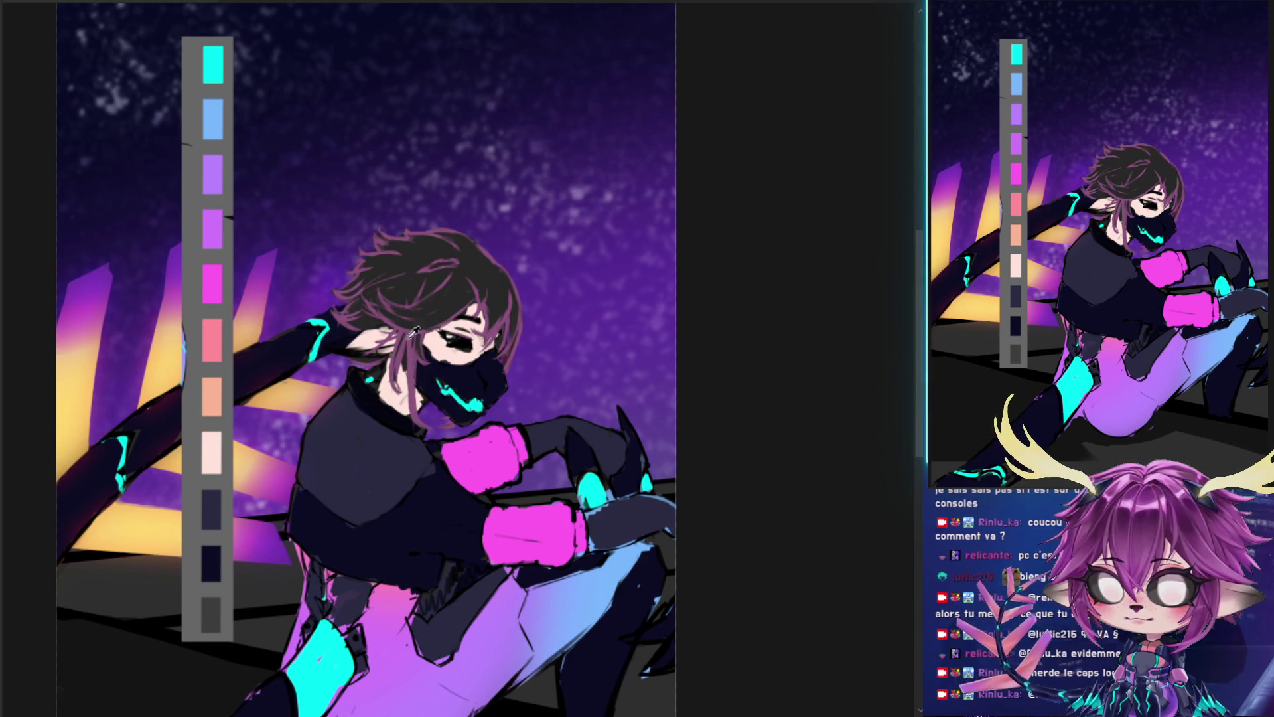
# - Paint the hair in flat mauve, then zoom out to show the purple wolf behind
pyautogui.moveTo(394, 285); pyautogui.dragTo(450, 275)
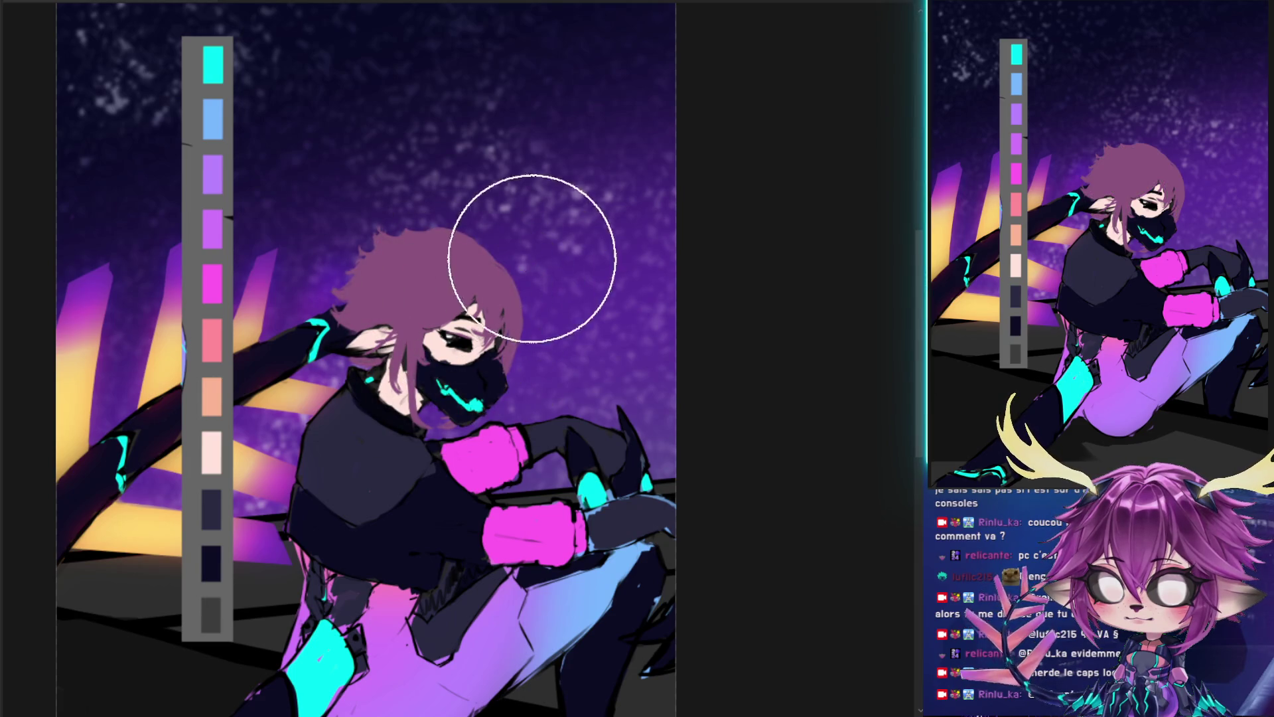
pyautogui.scroll(-2, 530, 251)
pyautogui.scroll(-1, 627, 273)
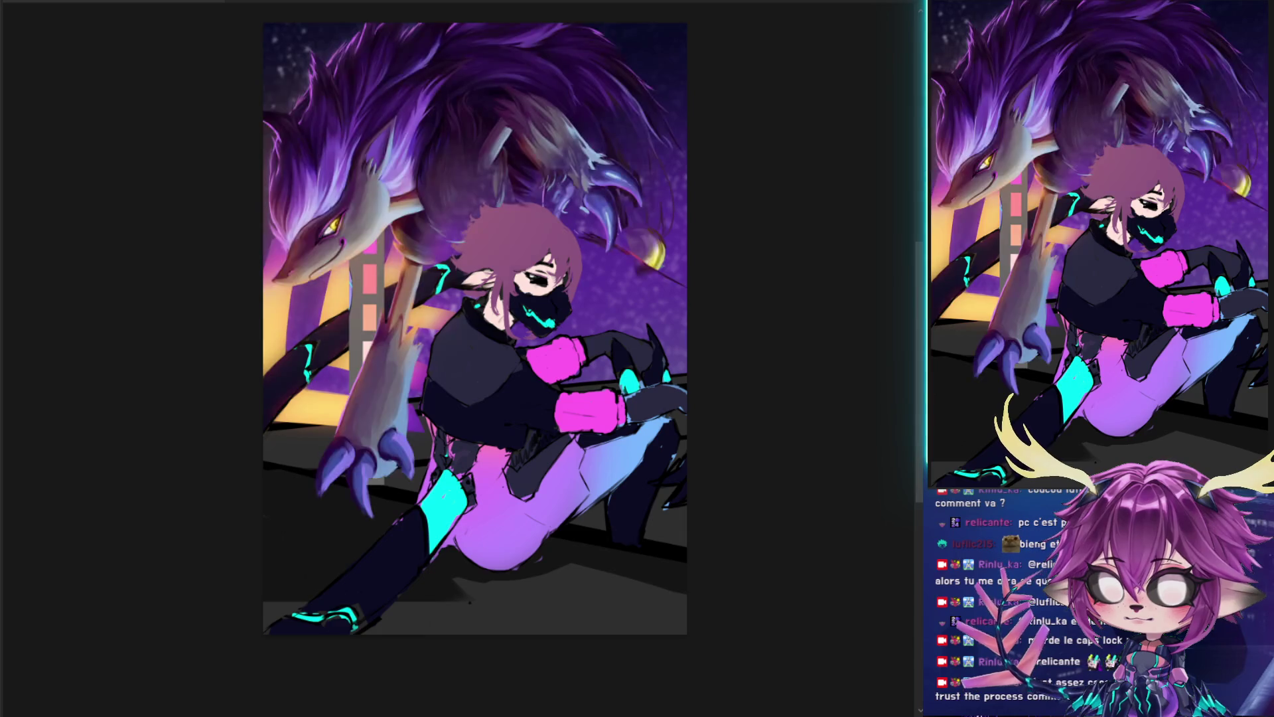
# - Paint the purple starry sky into the lower background beneath the figure
pyautogui.scroll(-2, 691, 350)
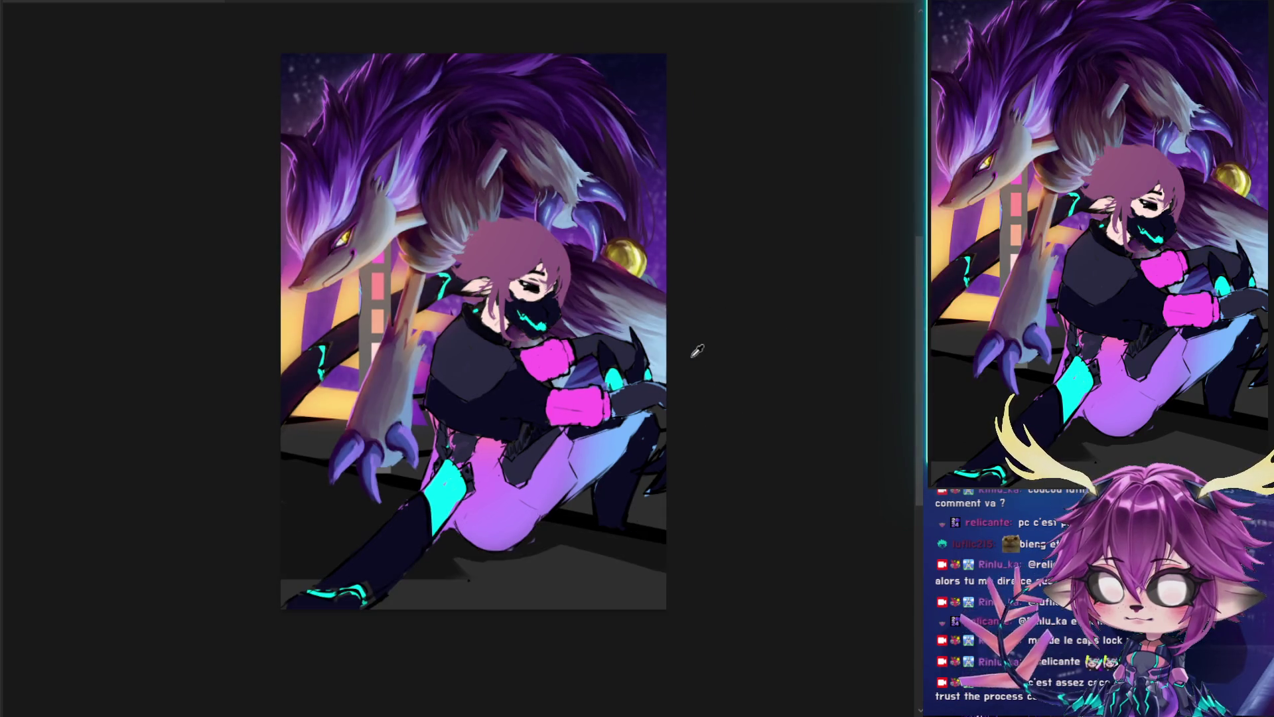
pyautogui.scroll(2, 643, 330)
pyautogui.moveTo(642, 330); pyautogui.dragTo(688, 358)
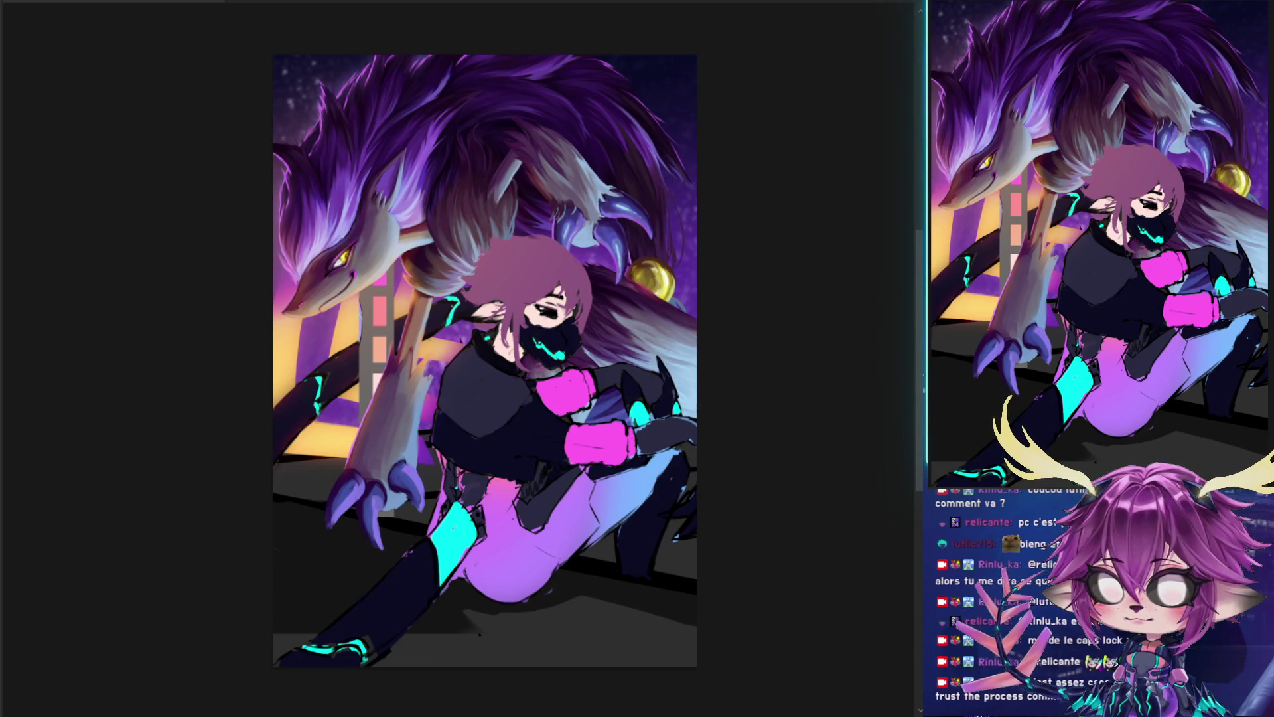
pyautogui.moveTo(819, 506); pyautogui.dragTo(802, 489)
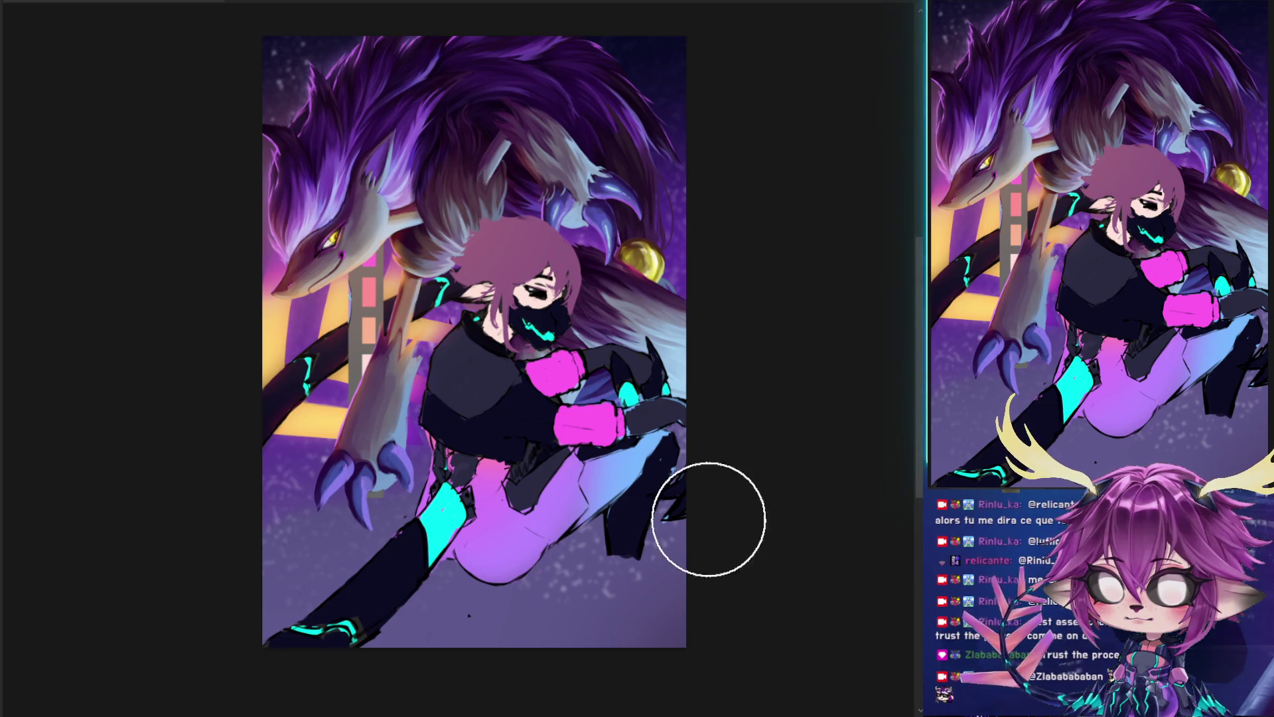
# - Hide the colour-swatch strip and try the neon stripes in front of, then behind, the wolf
pyautogui.scroll(1, 709, 528)
pyautogui.scroll(1, 709, 528)
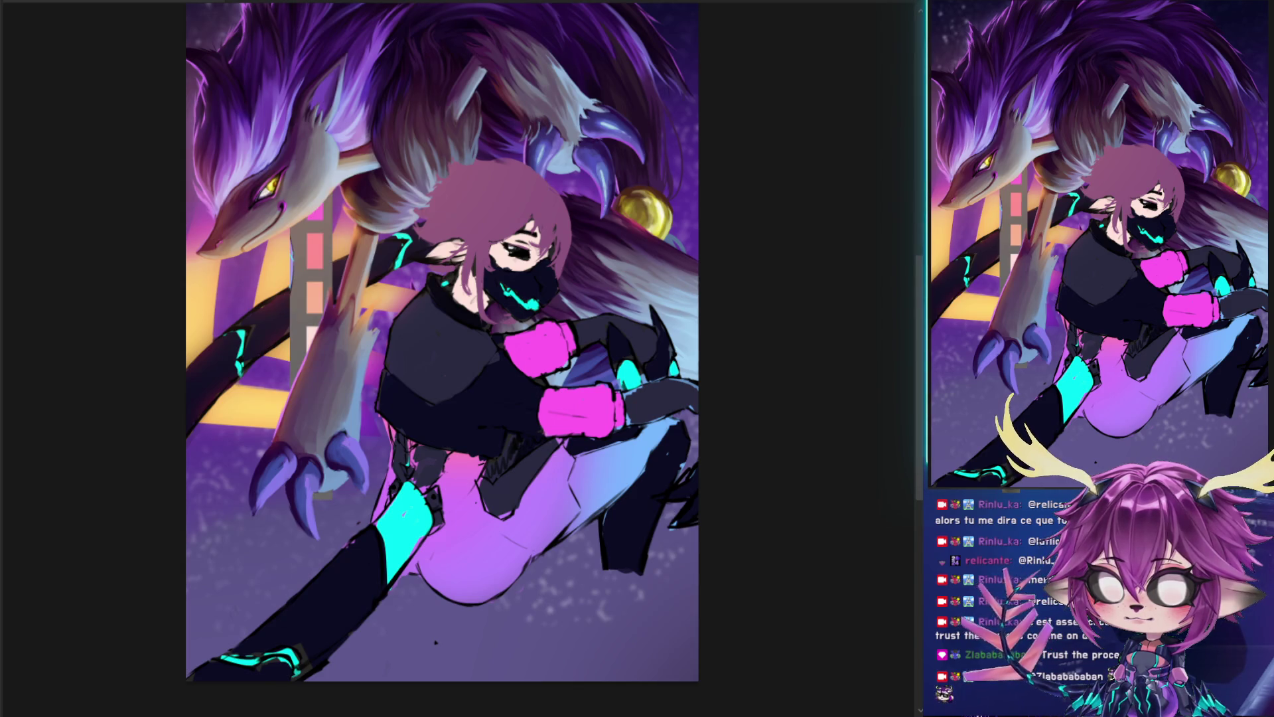
pyautogui.hotkey('ctrl', 'z')
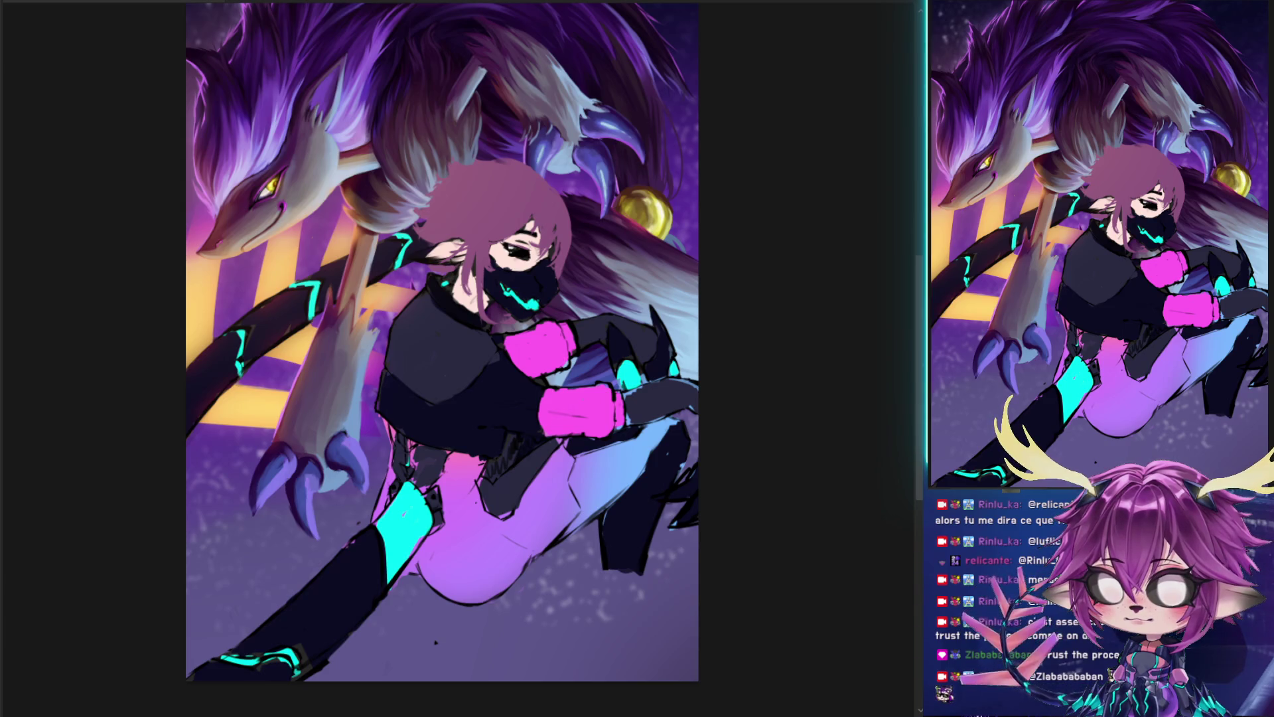
pyautogui.hotkey('ctrl', ']')
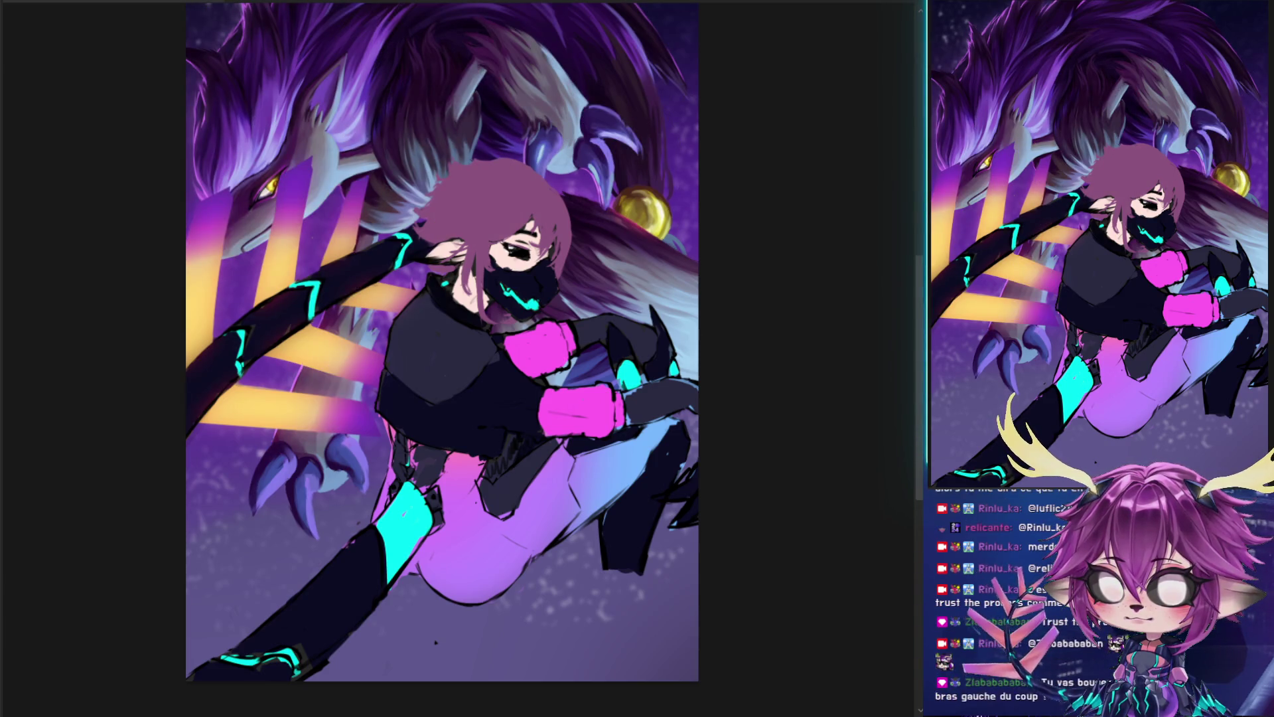
pyautogui.press('Delete')
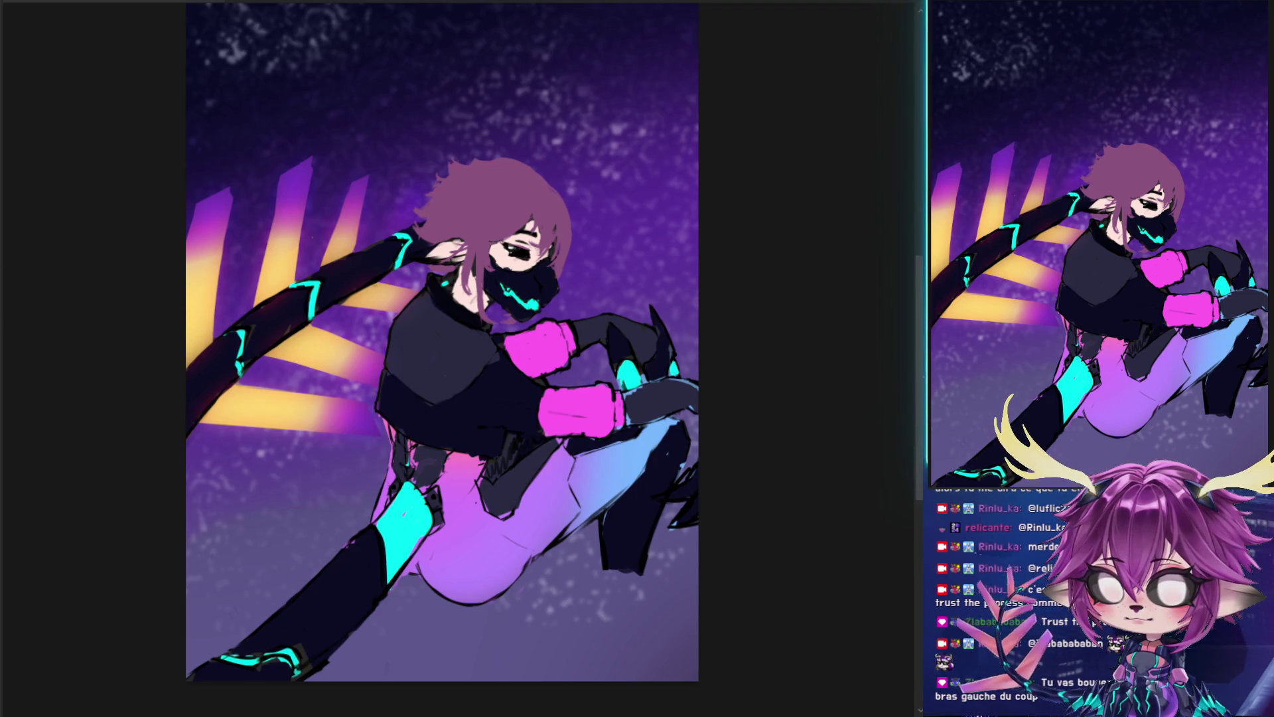
pyautogui.hotkey('ctrl', 'z')
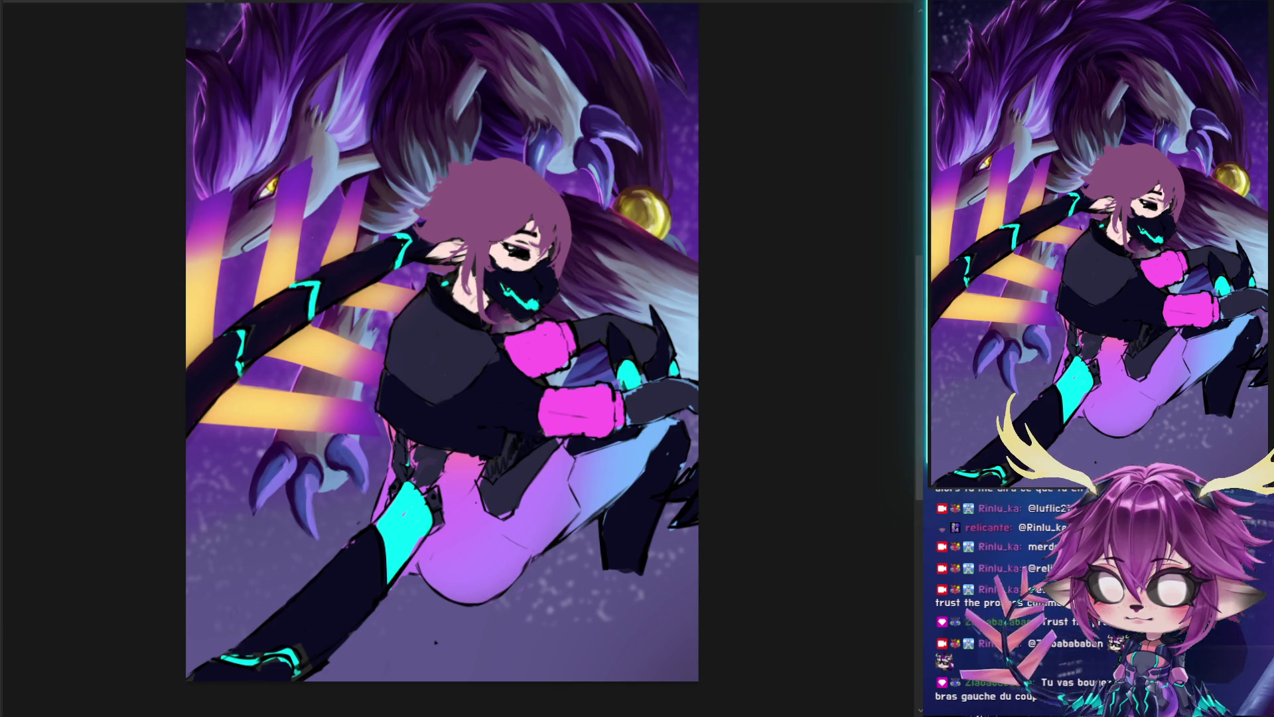
pyautogui.hotkey('ctrl', 'z')
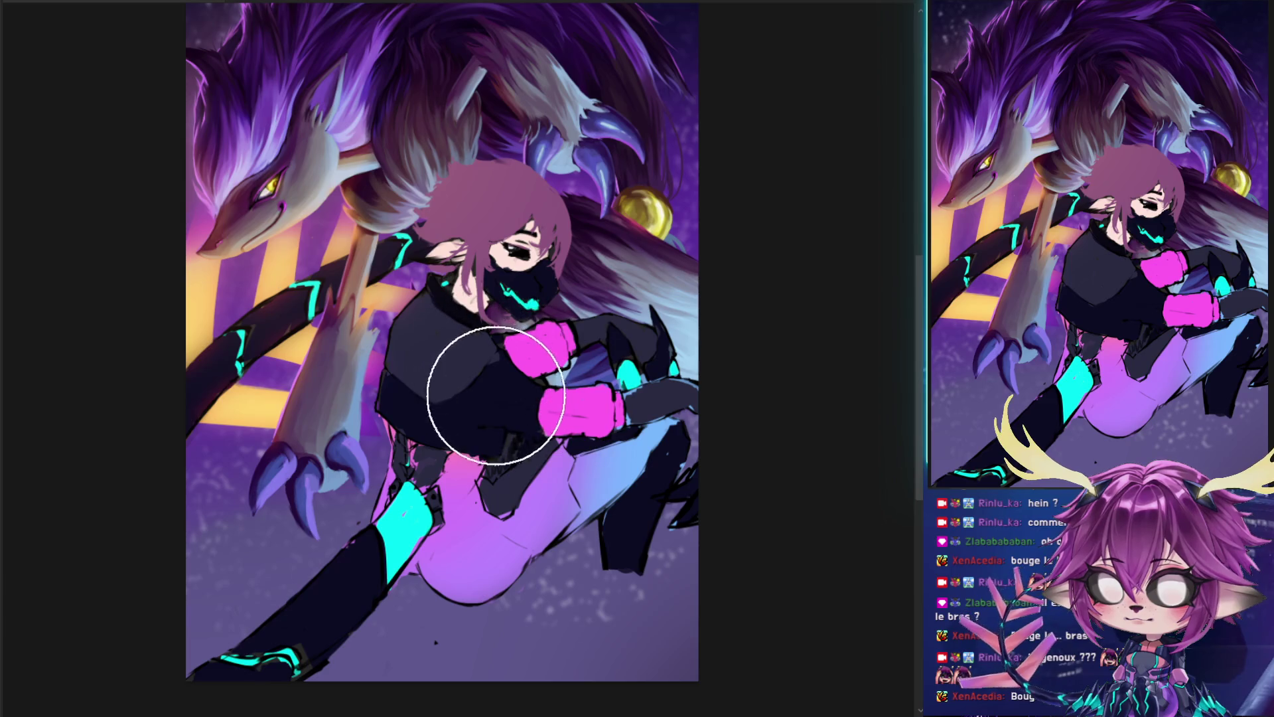
# - Sample the dark torso navy and repaint the belt below the gloves with dark strokes, sketch layer hidden
pyautogui.keyDown('ctrl'); pyautogui.click(531, 459); pyautogui.keyUp('ctrl')
pyautogui.moveTo(501, 472); pyautogui.dragTo(515, 461)
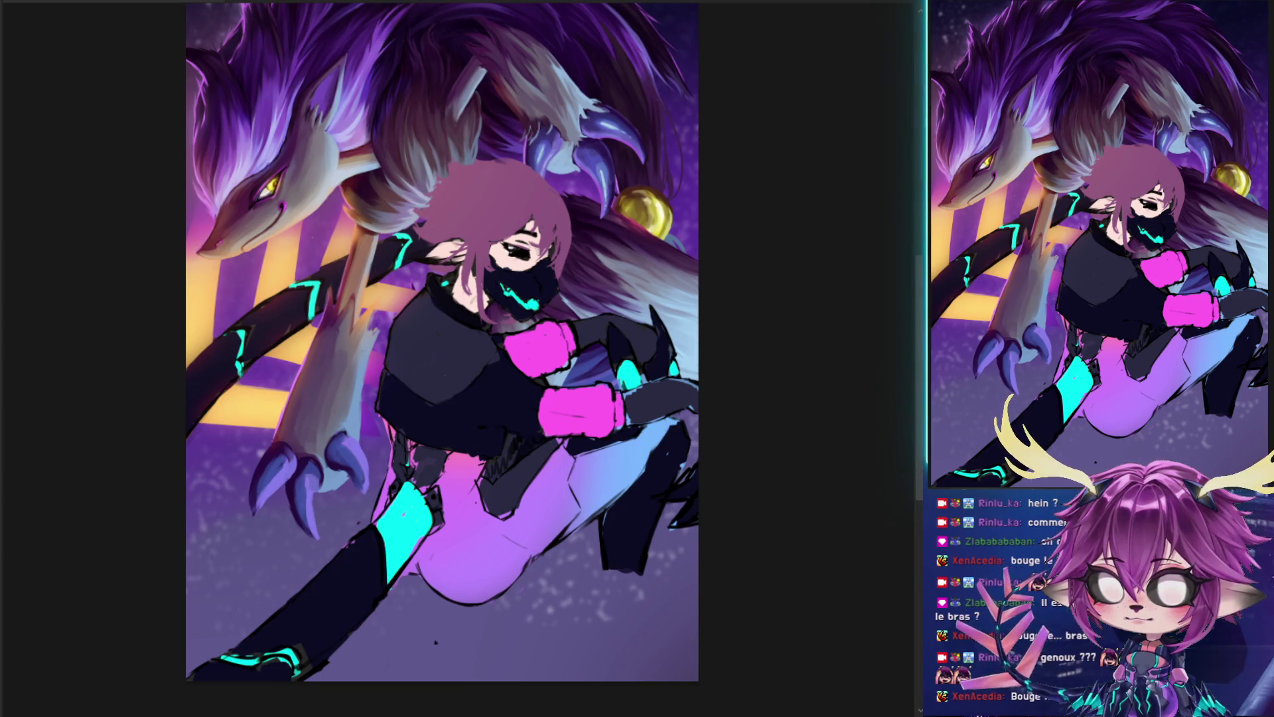
pyautogui.hotkey('ctrl', ',')
pyautogui.hotkey('ctrl', ',')
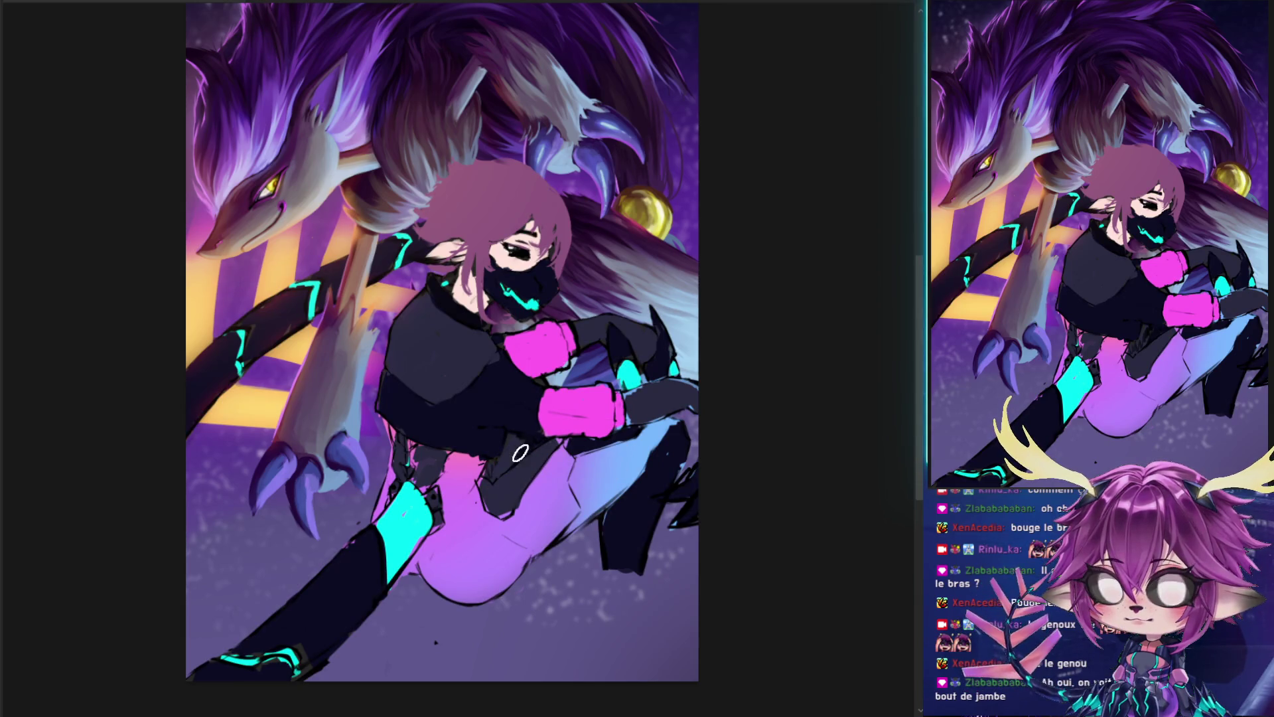
pyautogui.moveTo(499, 460)
pyautogui.mouseDown()
pyautogui.moveTo(474, 455)
pyautogui.moveTo(502, 460)
pyautogui.mouseUp()
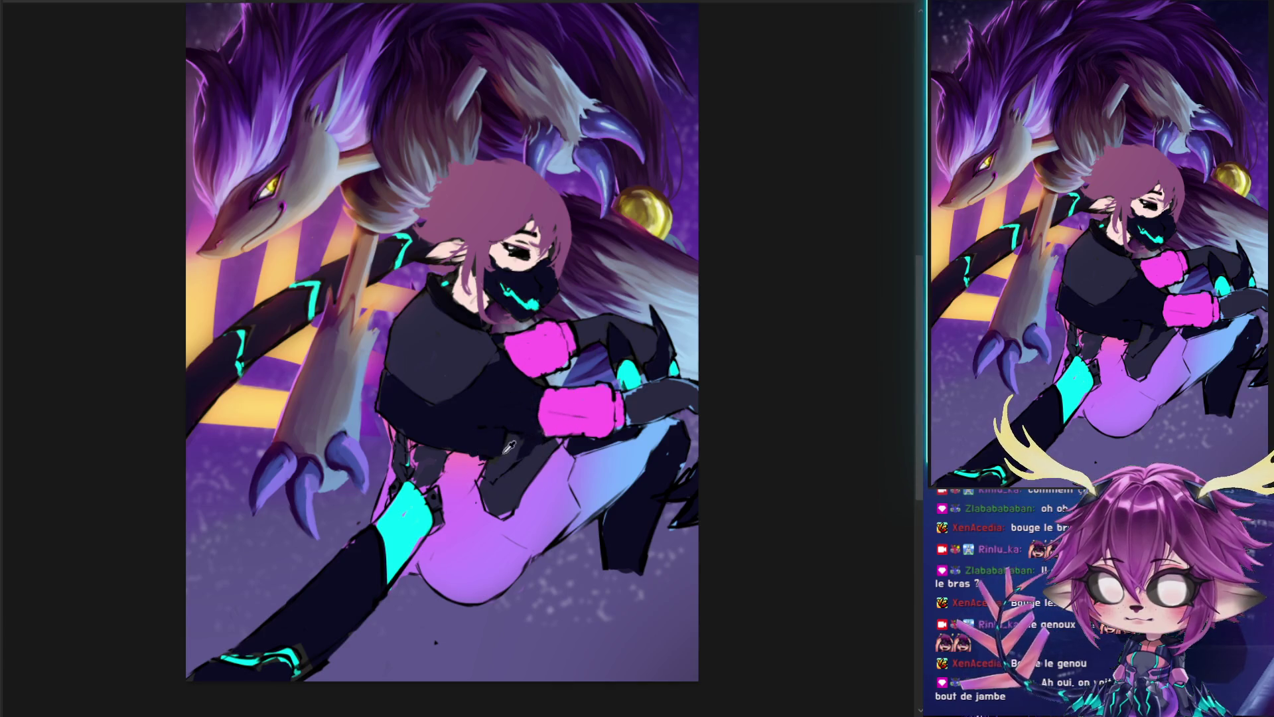
pyautogui.hotkey('ctrl', 'z')
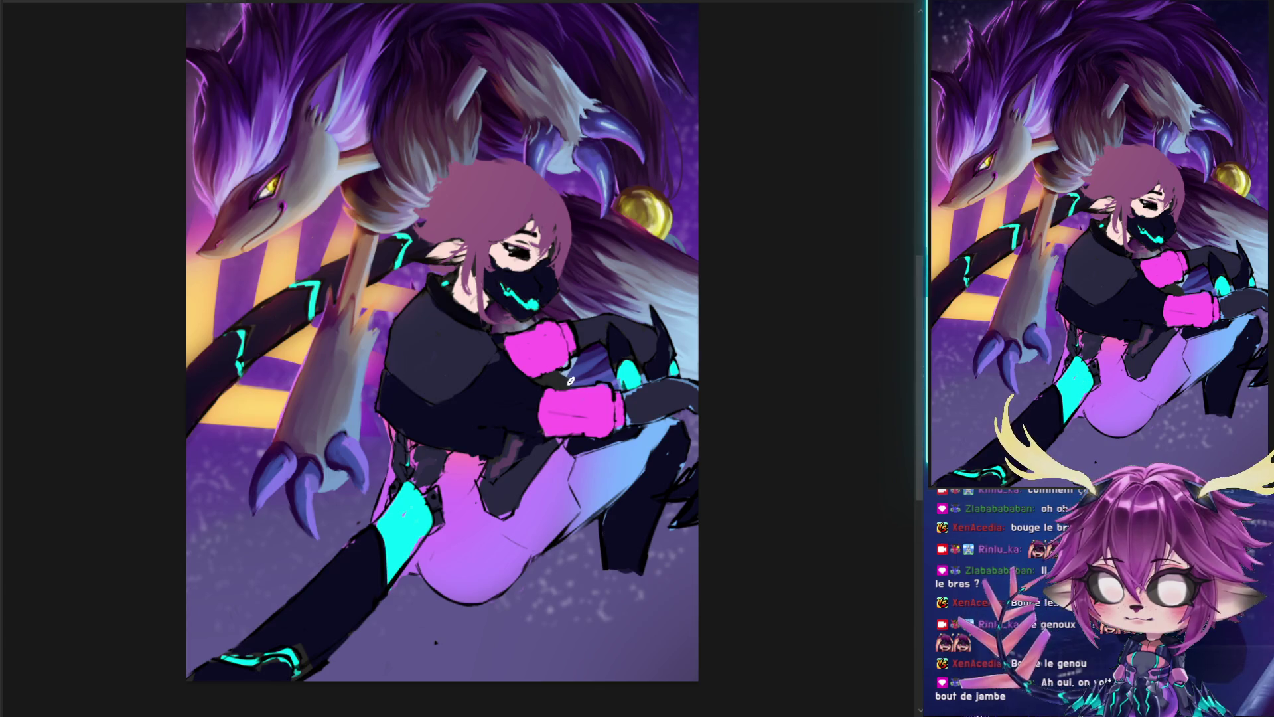
pyautogui.moveTo(492, 465); pyautogui.dragTo(524, 452)
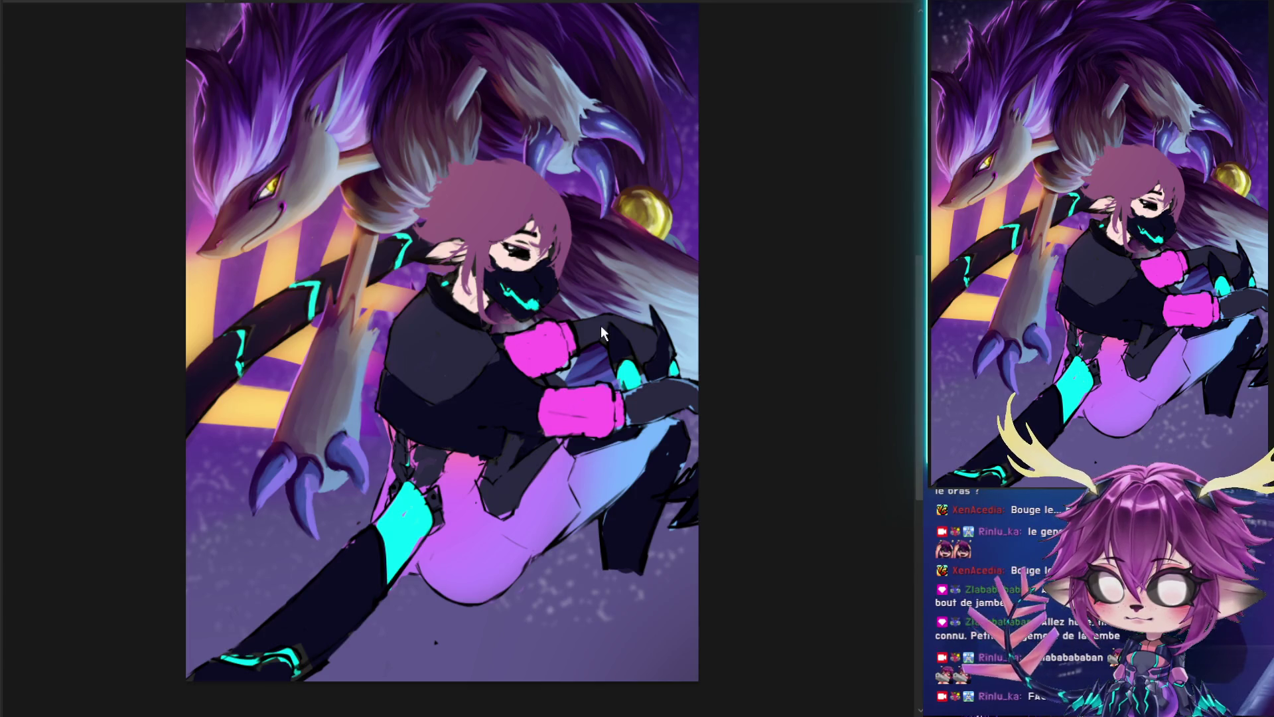
# - Turn off the purple wolf layer and zoom in to frame the figure's chest and head
pyautogui.hotkey('ctrl', 'z')
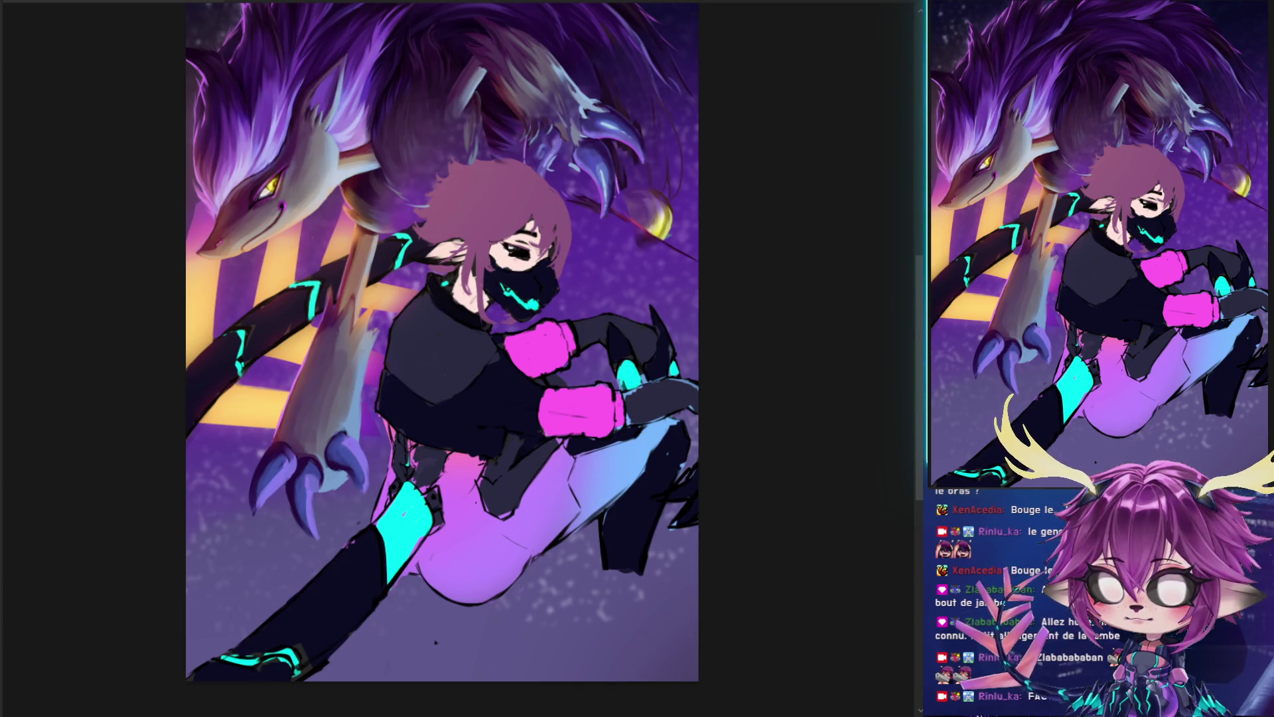
pyautogui.hotkey('ctrl', 'shift', 'z')
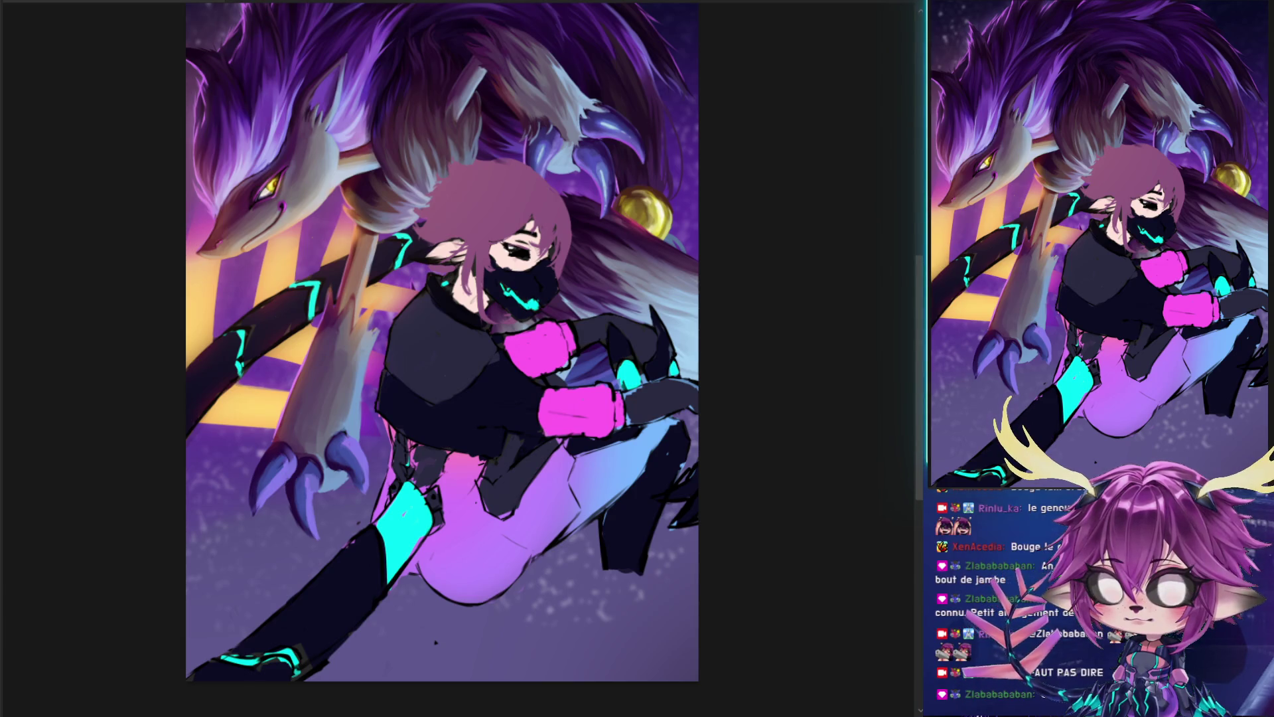
pyautogui.hotkey('ctrl', 'z')
pyautogui.hotkey('ctrl', 'z')
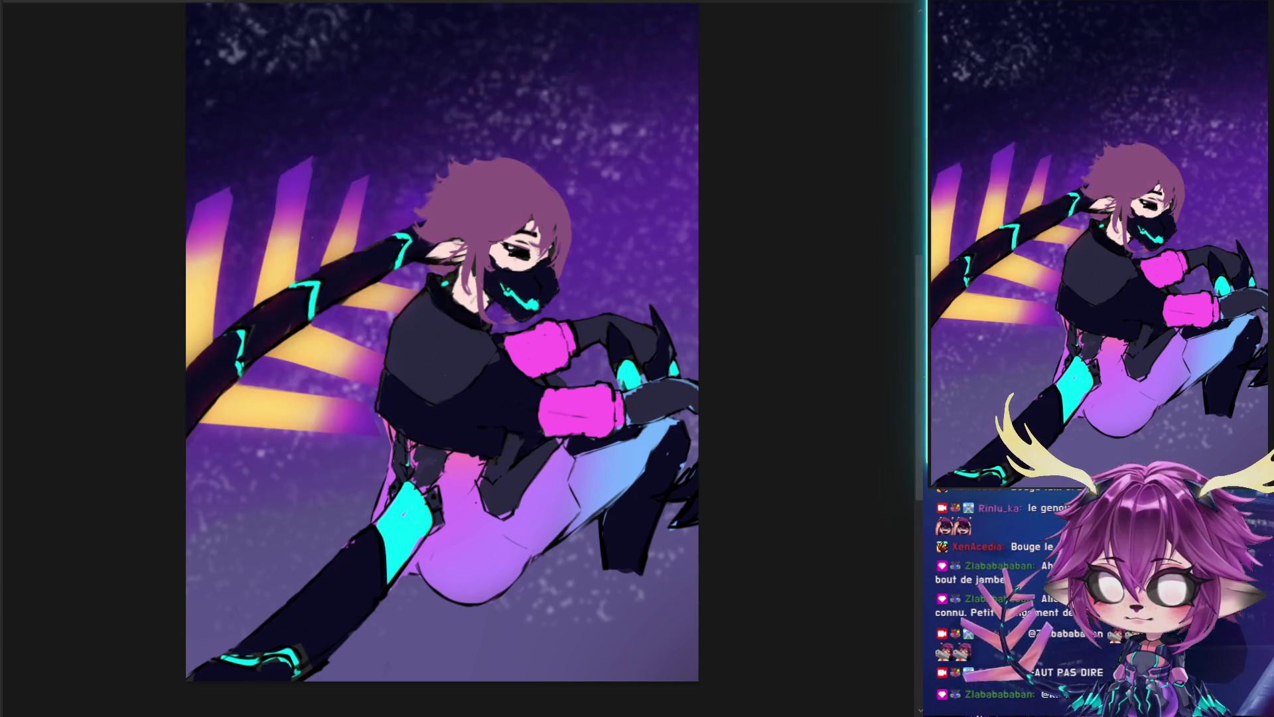
pyautogui.hotkey('ctrl', '+')
pyautogui.moveTo(469, 411); pyautogui.dragTo(587, 378)
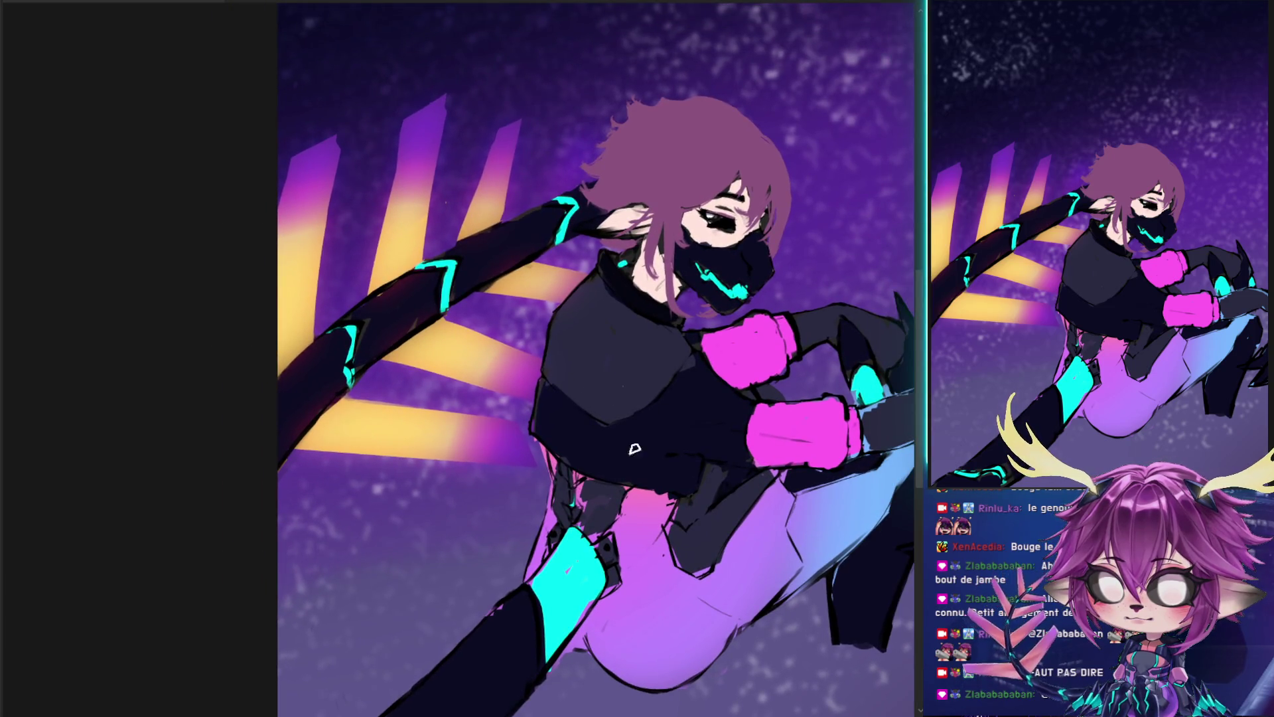
pyautogui.moveTo(650, 437); pyautogui.dragTo(607, 348)
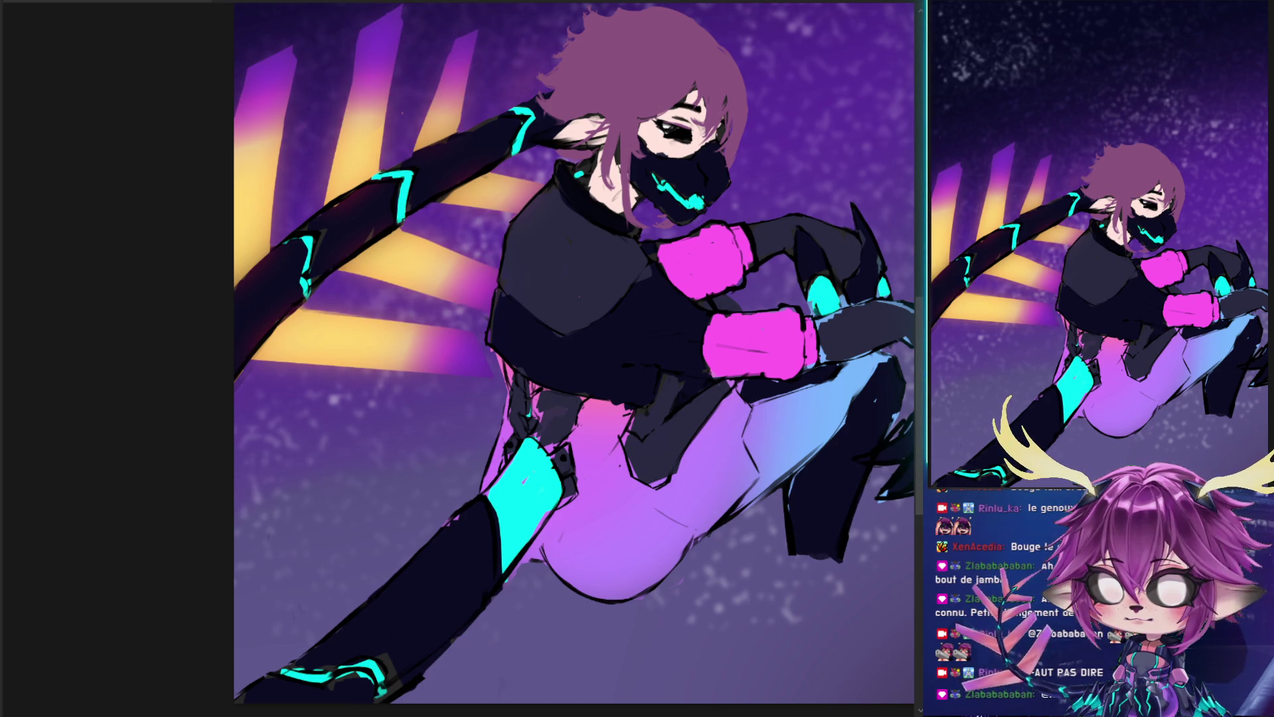
# - Zoom onto the long arm, sample its dark colour with the Brush, and rotate the canvas
pyautogui.scroll(3, 388, 249)
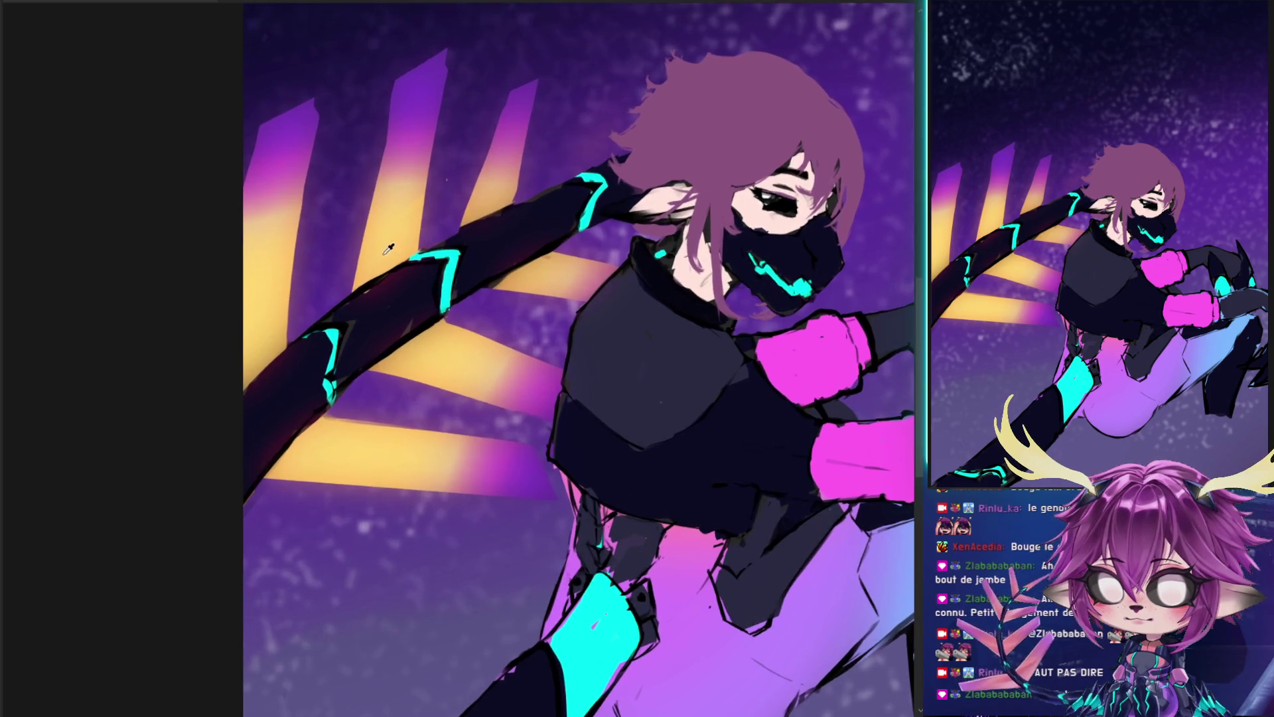
pyautogui.scroll(2, 509, 219)
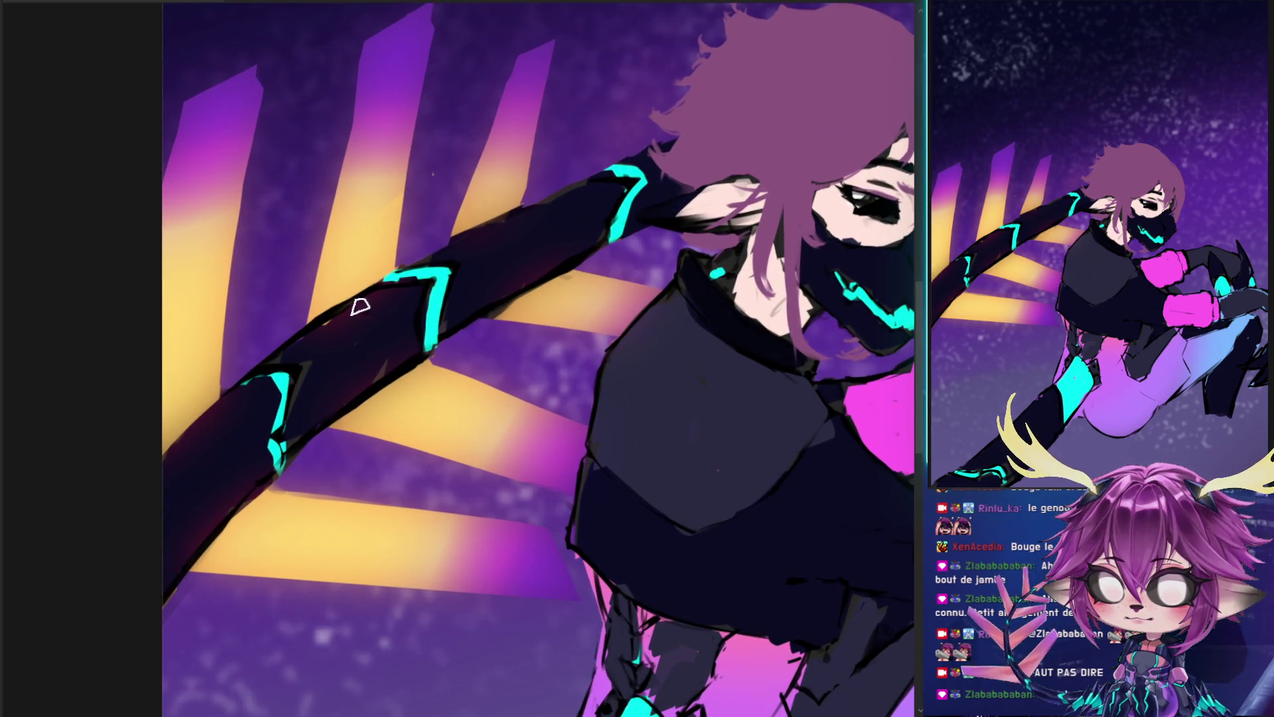
pyautogui.scroll(2, 422, 321)
pyautogui.moveTo(423, 321); pyautogui.dragTo(498, 205)
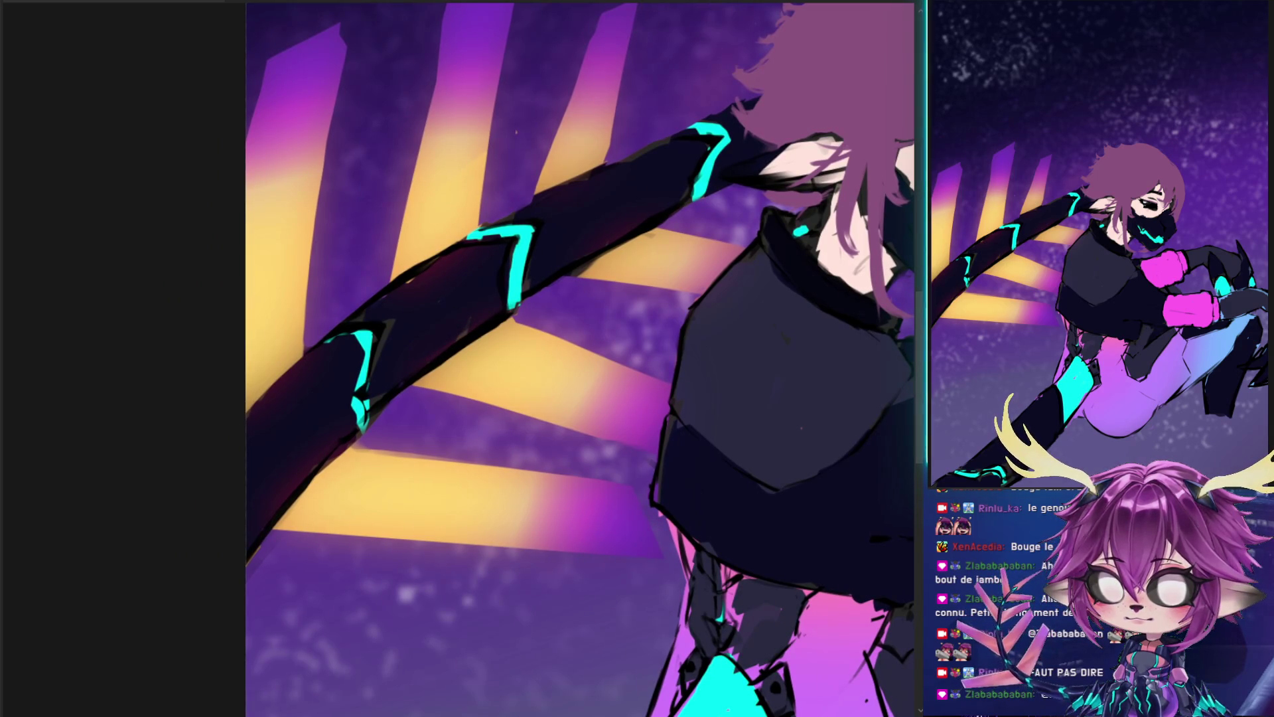
pyautogui.press('b')
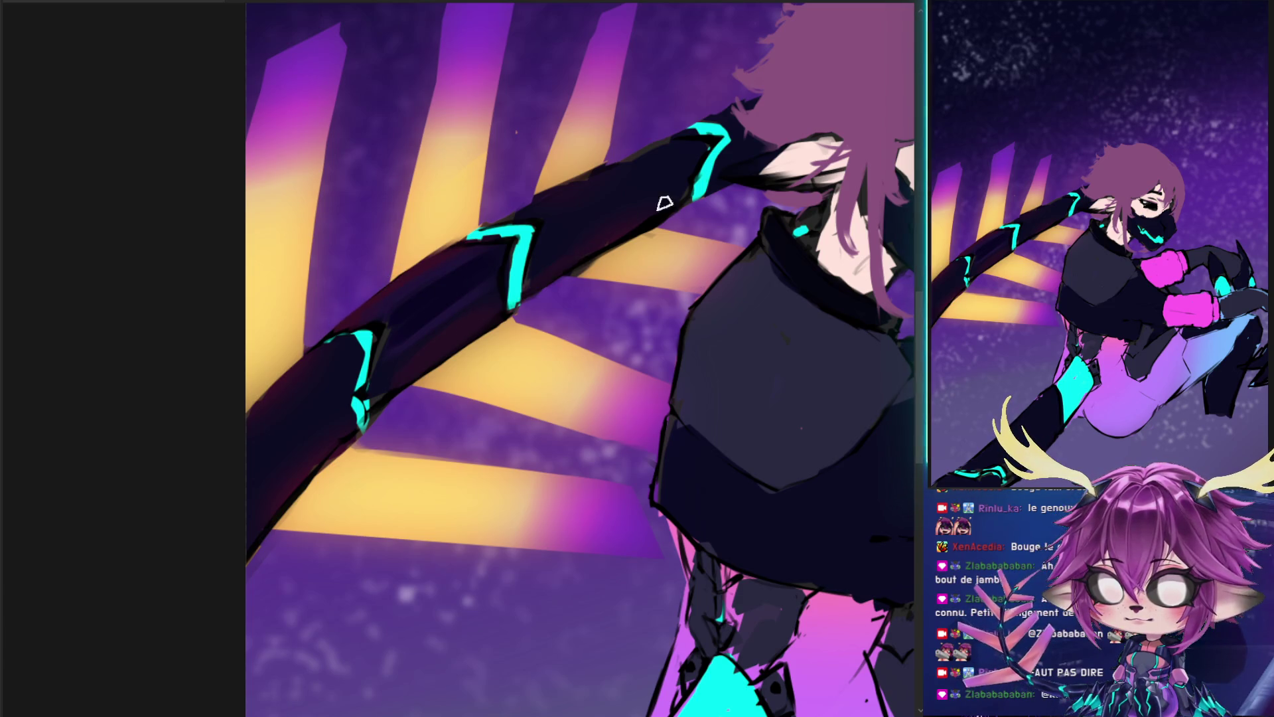
pyautogui.keyDown('alt'); pyautogui.click(422, 295); pyautogui.keyUp('alt')
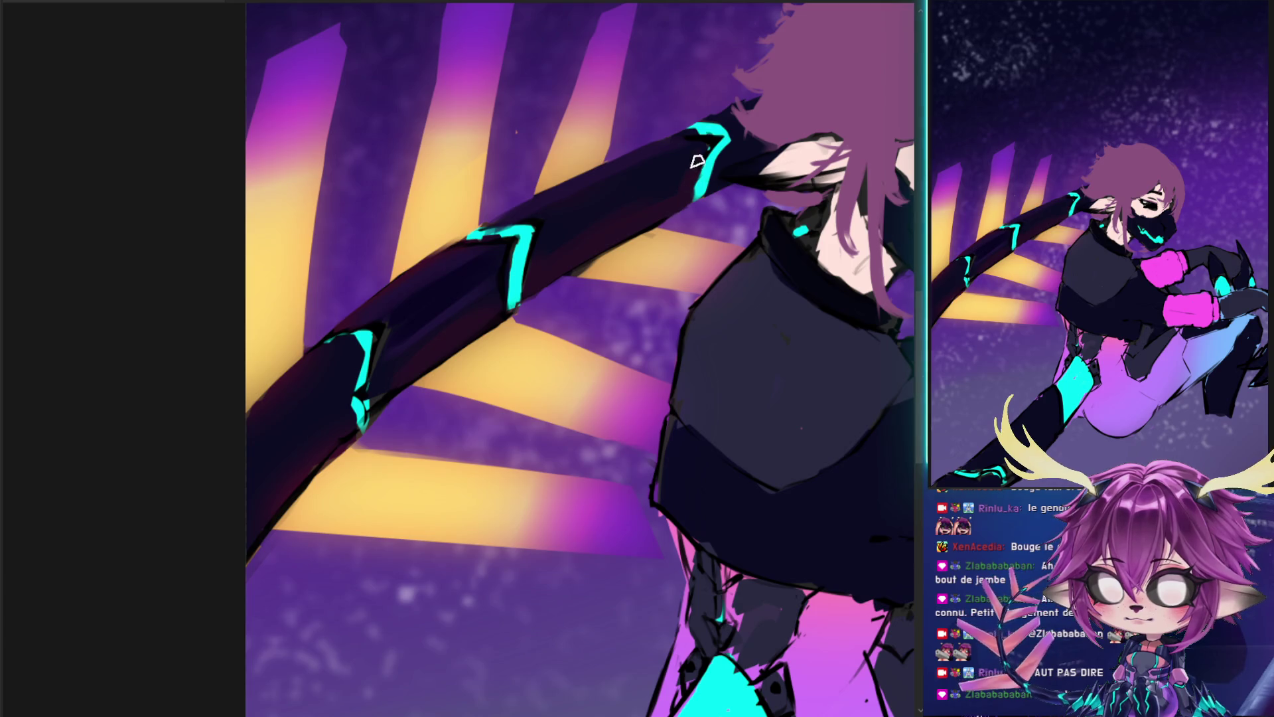
pyautogui.moveTo(731, 106); pyautogui.dragTo(305, 388)
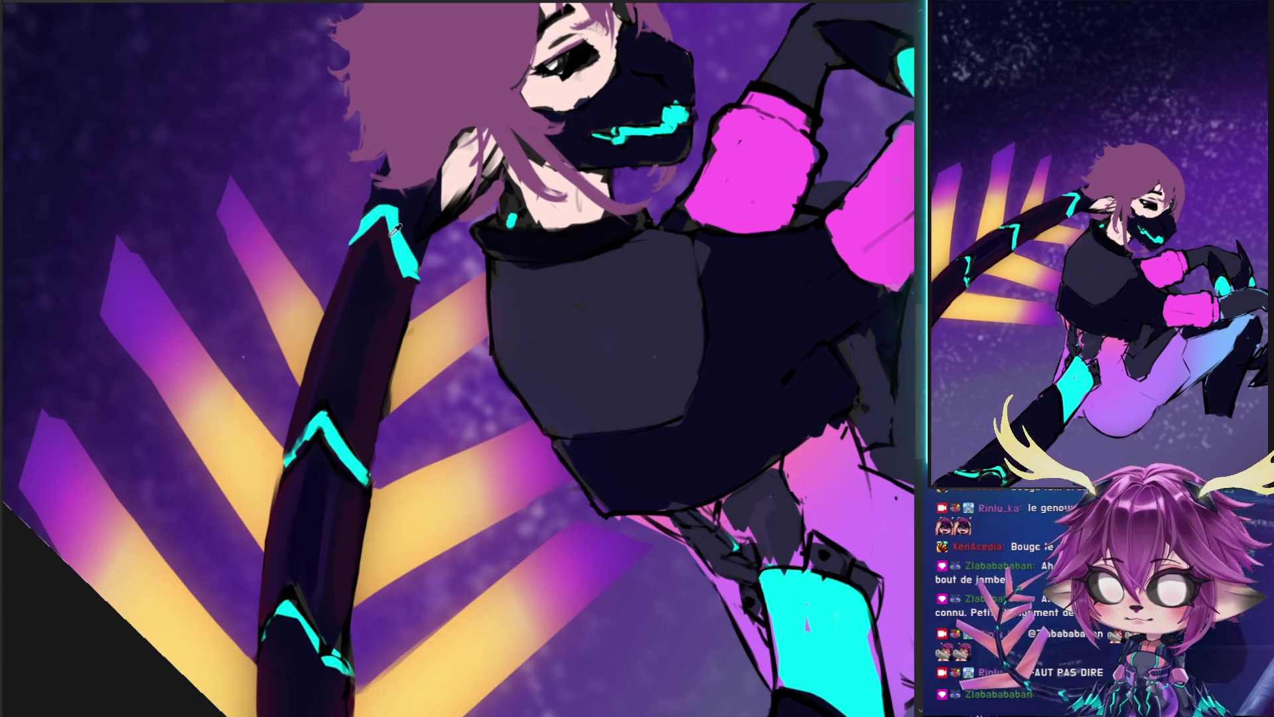
# - With a 103 px brush, paint dark strokes down the long arm's left edge
pyautogui.moveTo(392, 208); pyautogui.dragTo(393, 214)
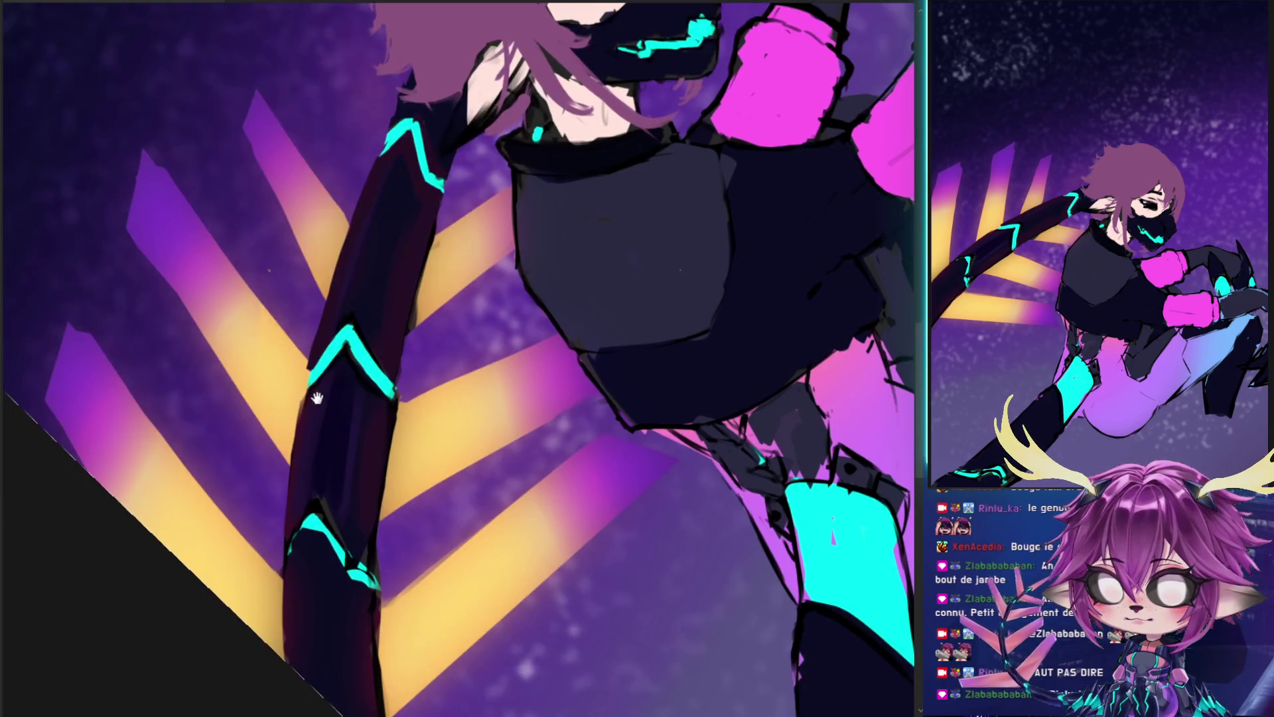
pyautogui.moveTo(284, 465); pyautogui.dragTo(318, 339)
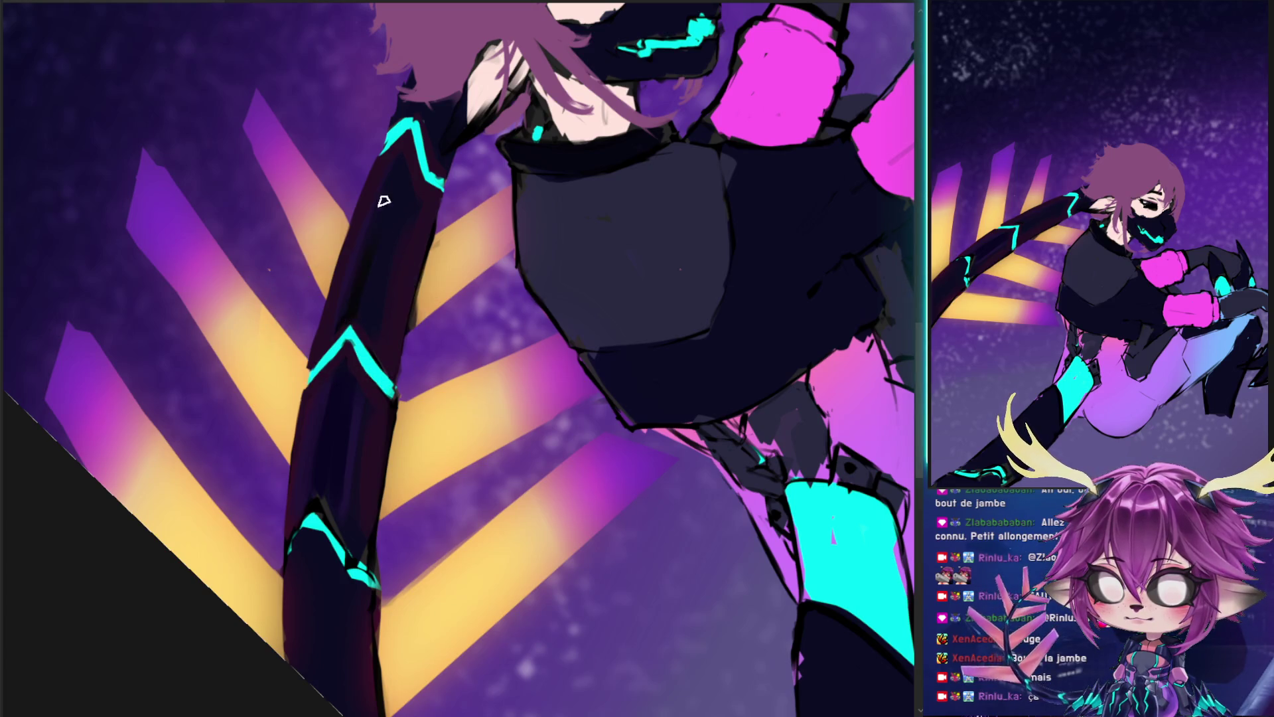
pyautogui.moveTo(377, 284); pyautogui.dragTo(377, 284)
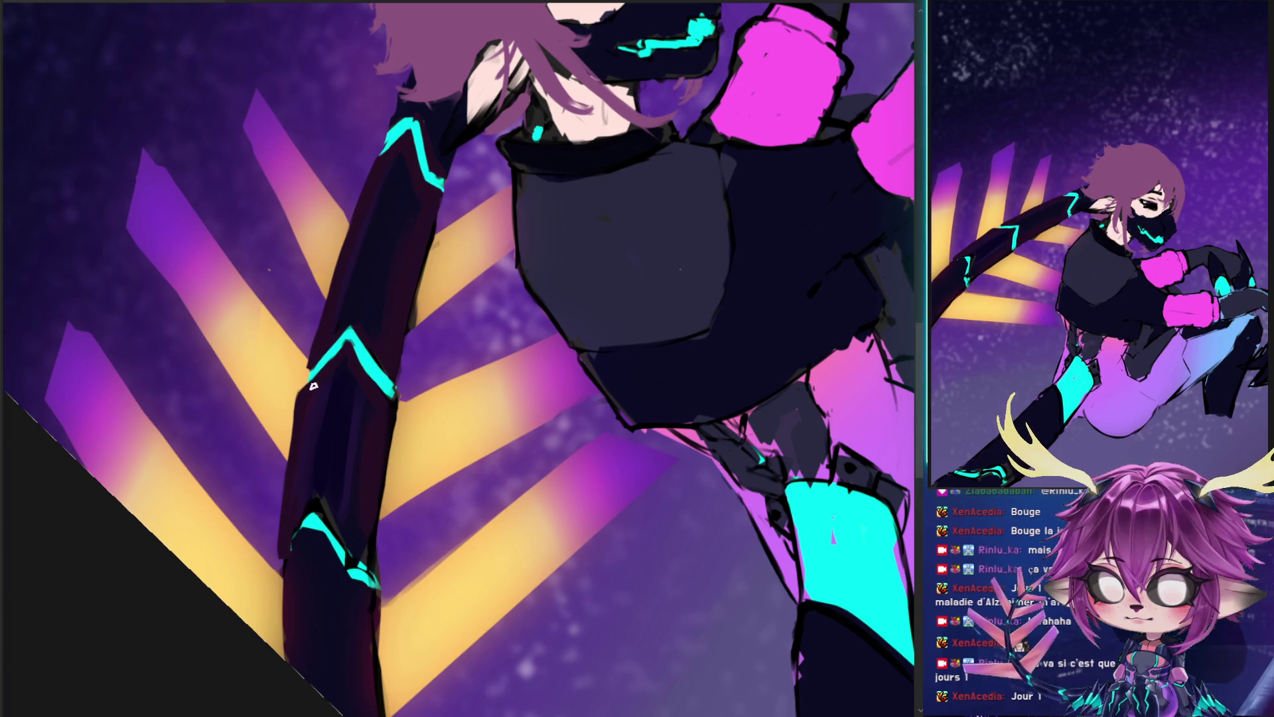
pyautogui.moveTo(298, 403); pyautogui.dragTo(299, 416)
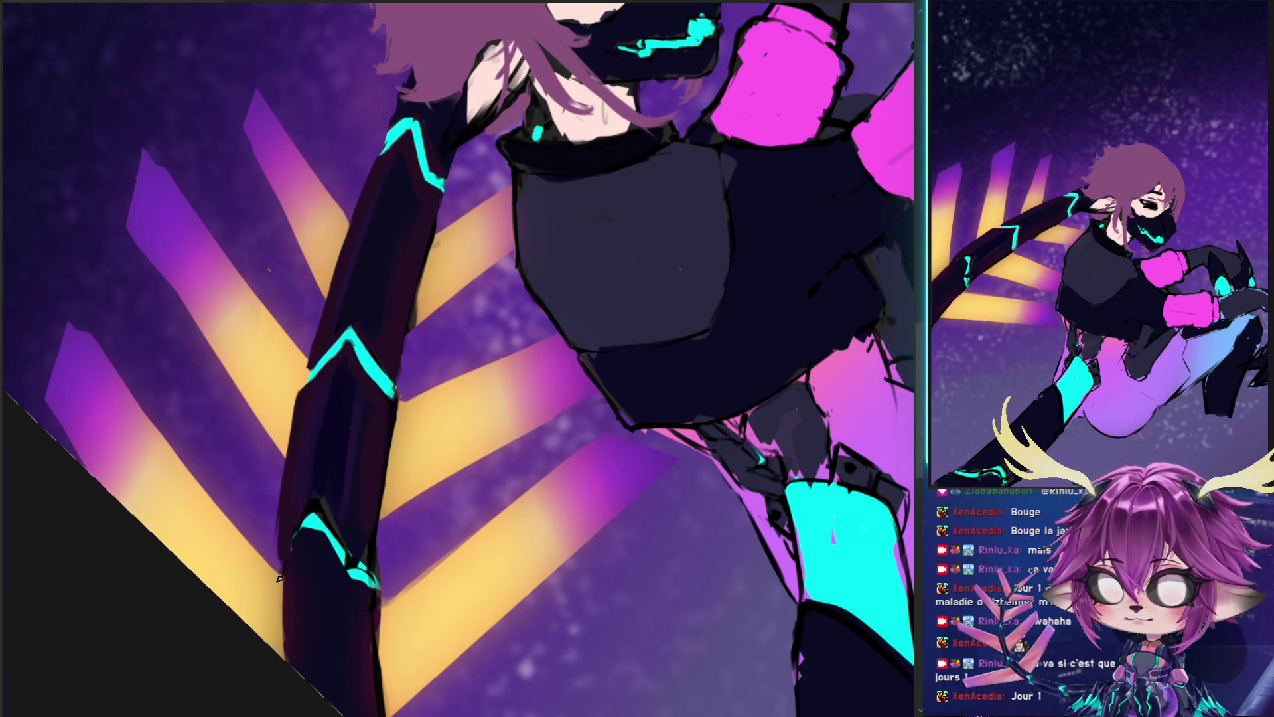
pyautogui.moveTo(286, 569); pyautogui.dragTo(283, 660)
pyautogui.moveTo(286, 606); pyautogui.dragTo(276, 691)
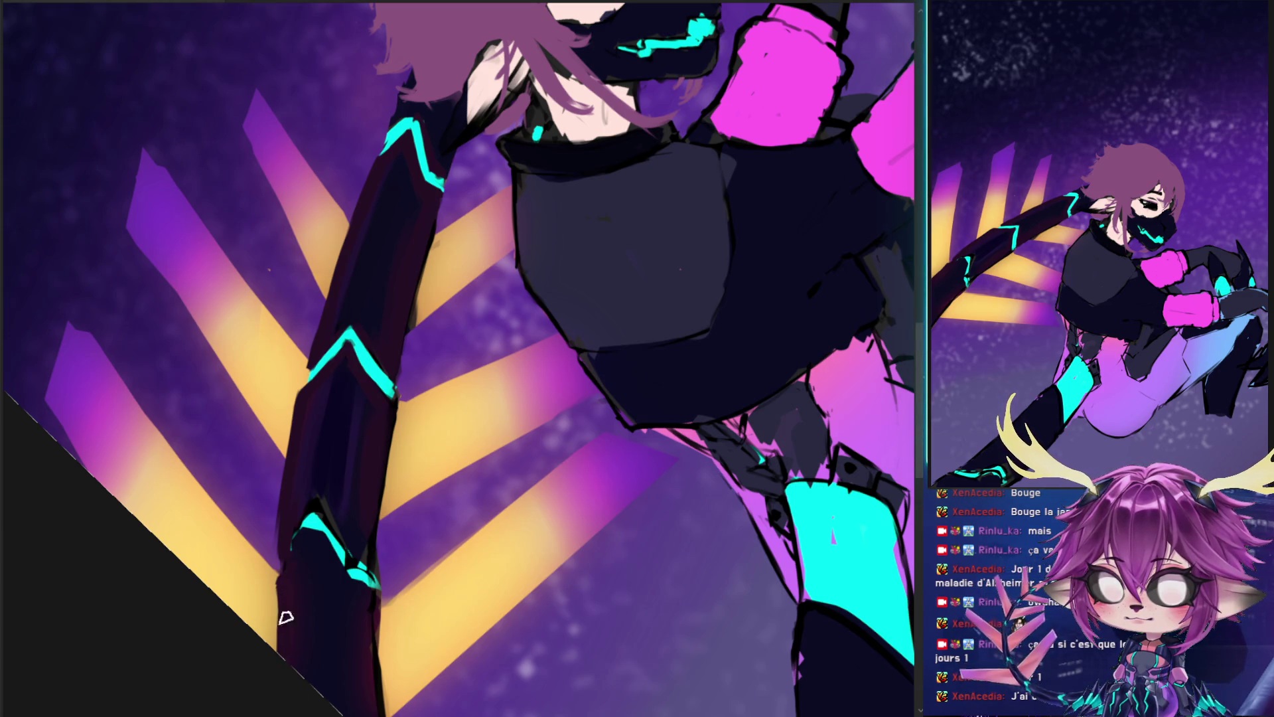
pyautogui.moveTo(281, 593); pyautogui.dragTo(277, 635)
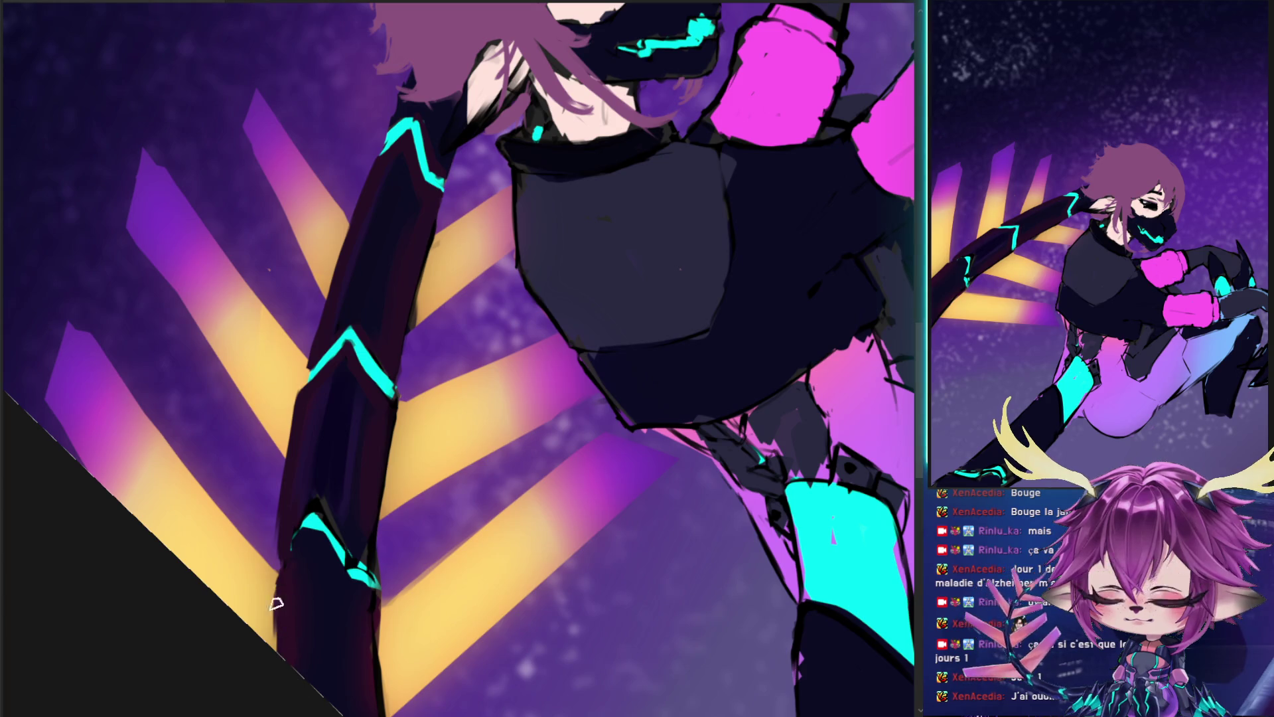
# - Extend the cyan glow stripe further down the arm and resample a colour from the arm
pyautogui.moveTo(306, 525); pyautogui.dragTo(279, 569)
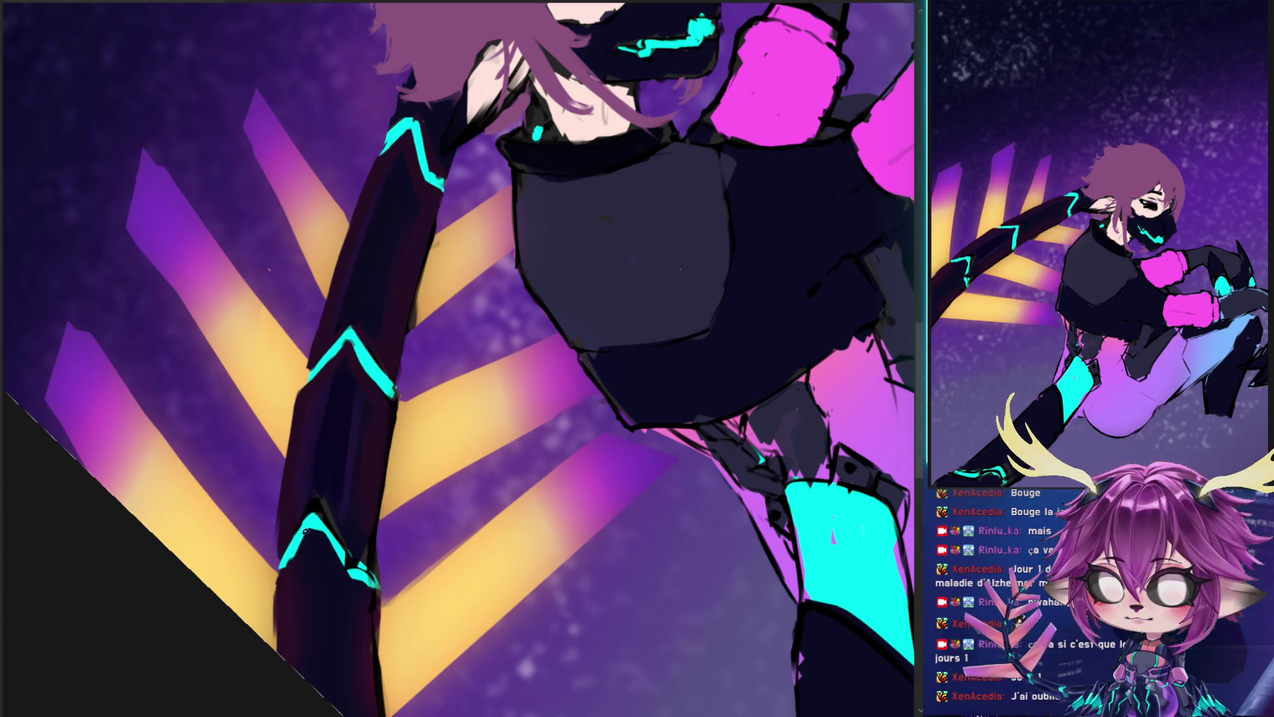
pyautogui.keyDown('ctrl'); pyautogui.click(348, 454); pyautogui.keyUp('ctrl')
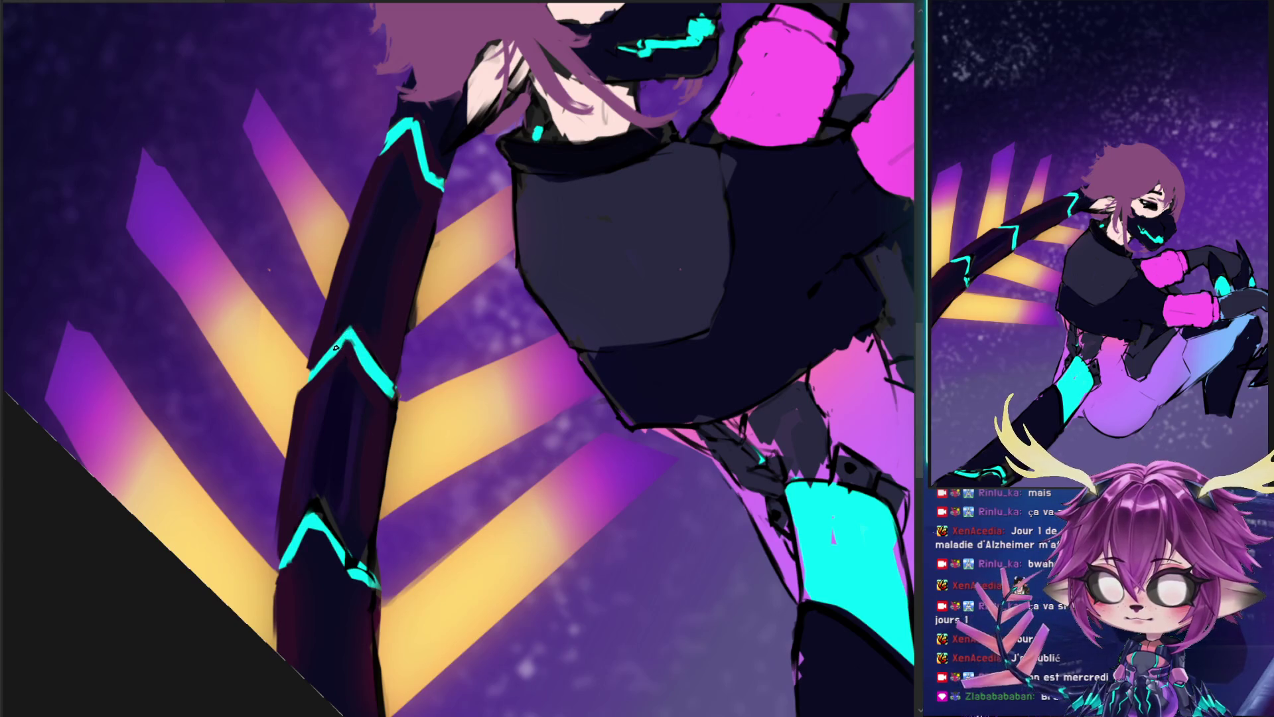
pyautogui.moveTo(415, 136); pyautogui.dragTo(381, 217)
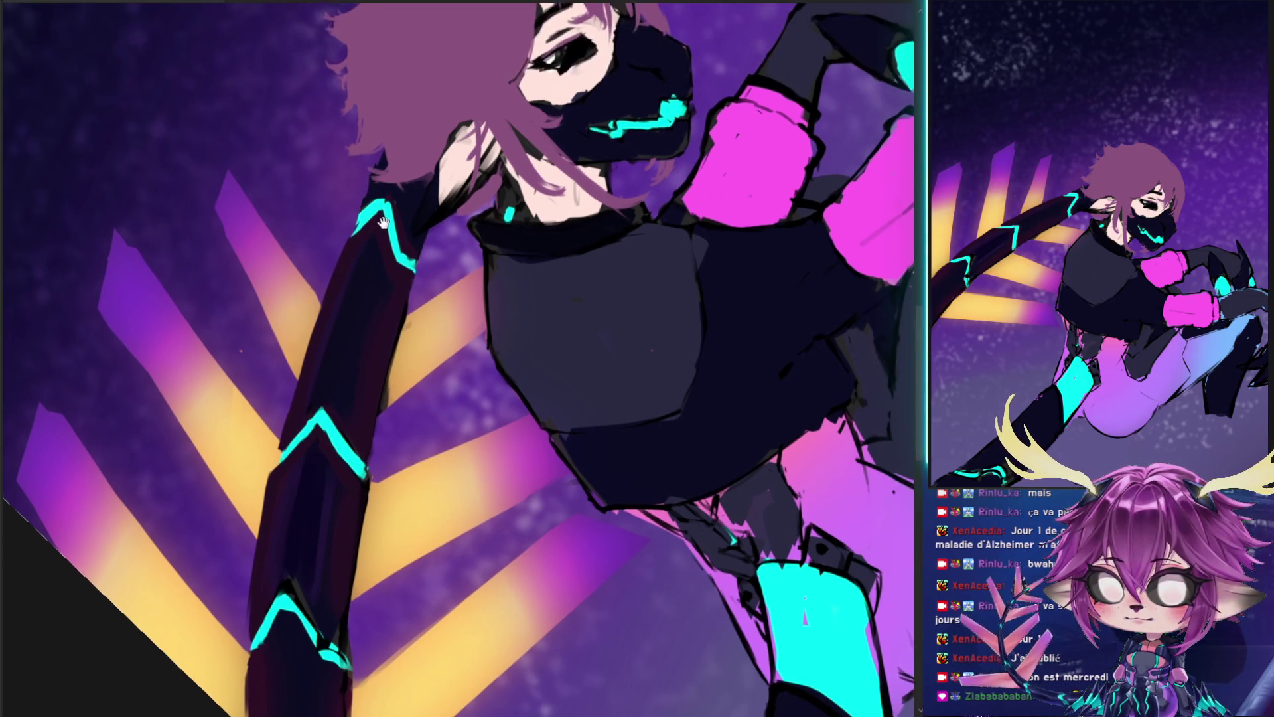
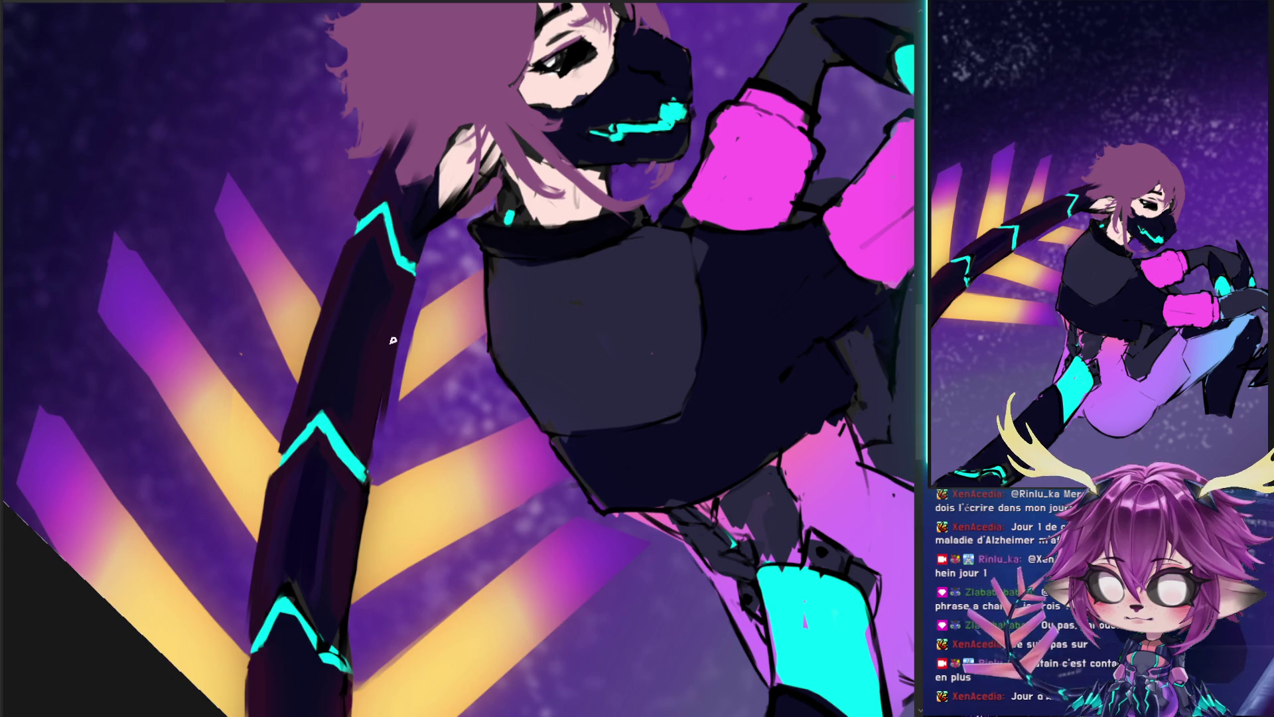
# - Paint a dark shading stroke along the arm's right edge and rotate the view upside down
pyautogui.moveTo(381, 445); pyautogui.dragTo(406, 309)
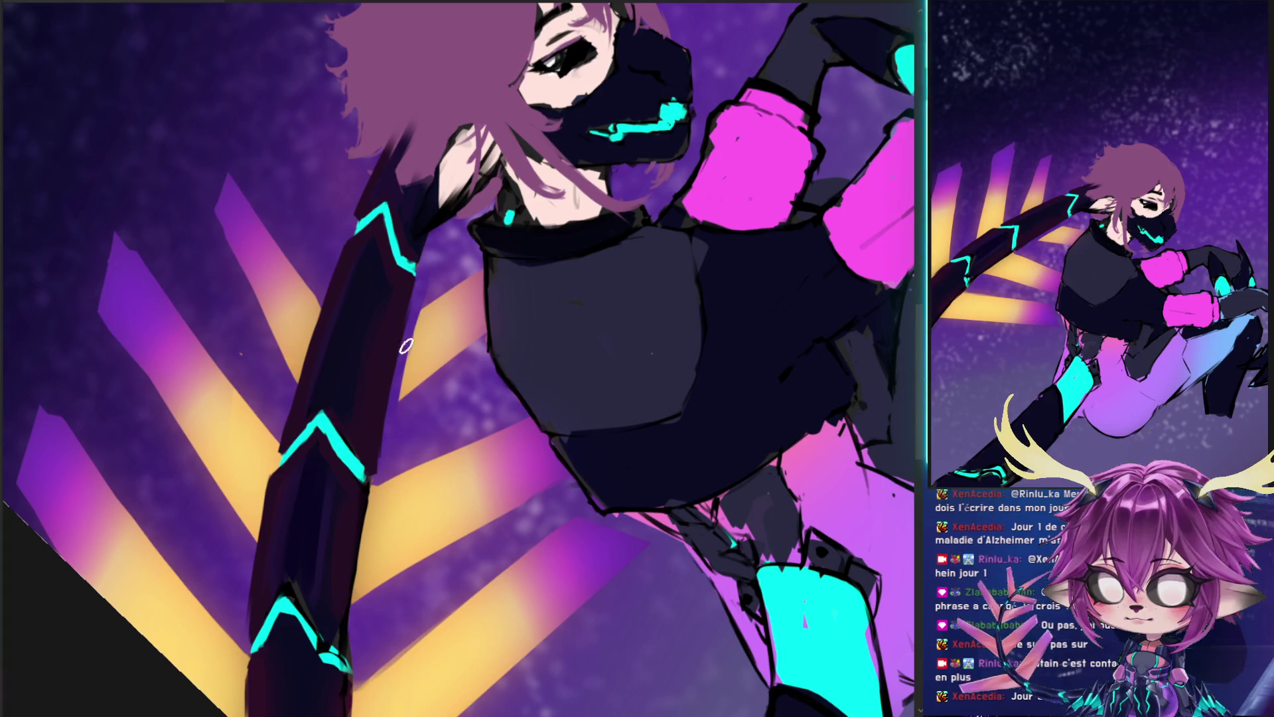
pyautogui.moveTo(395, 396)
pyautogui.mouseDown()
pyautogui.moveTo(423, 557)
pyautogui.moveTo(465, 301)
pyautogui.mouseUp()
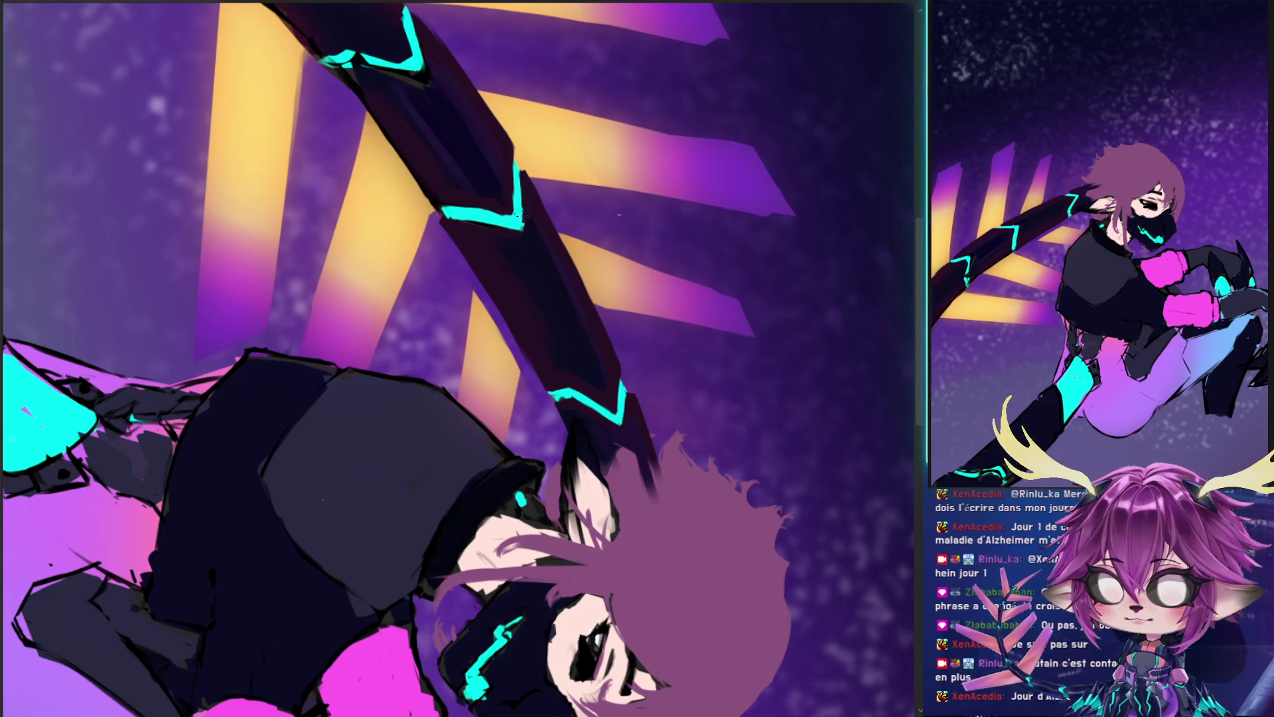
pyautogui.scroll(3, 593, 79)
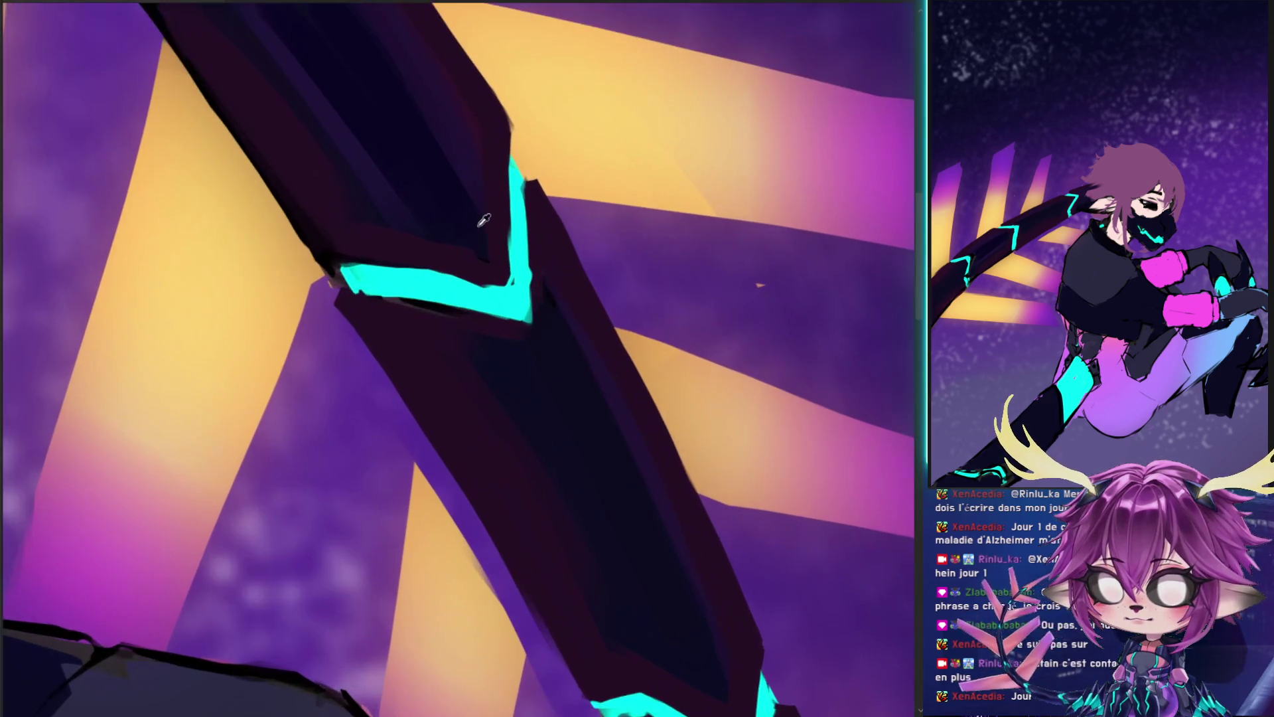
# - Shade the upper cyan chevron's right edge with dark strokes, redoing one undone stroke
pyautogui.moveTo(526, 182); pyautogui.dragTo(525, 284)
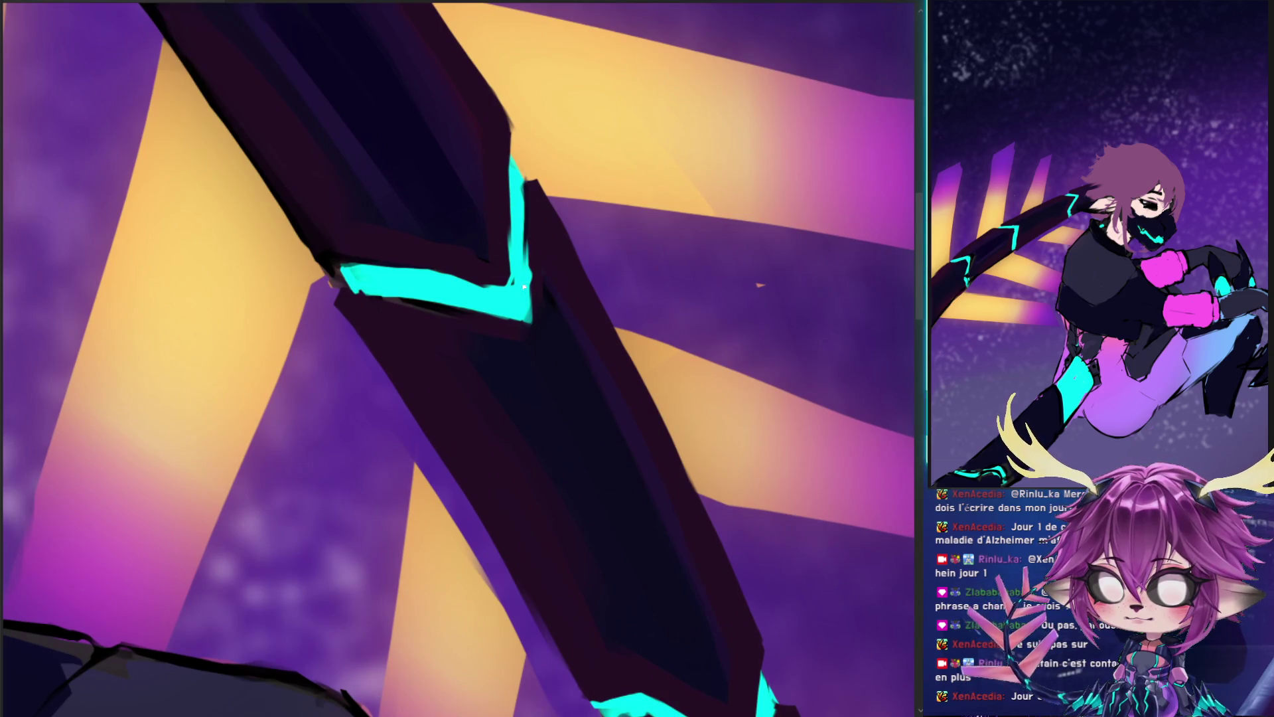
pyautogui.moveTo(531, 239); pyautogui.dragTo(529, 326)
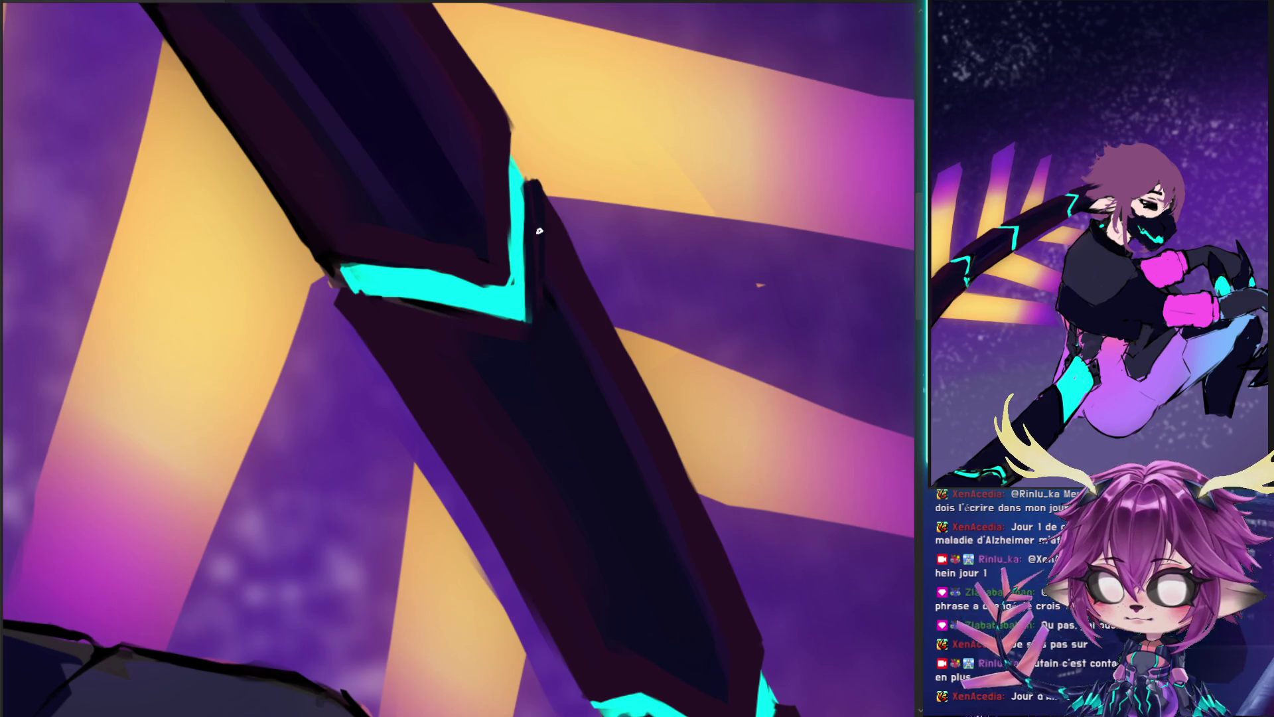
pyautogui.hotkey('ctrl', 'z')
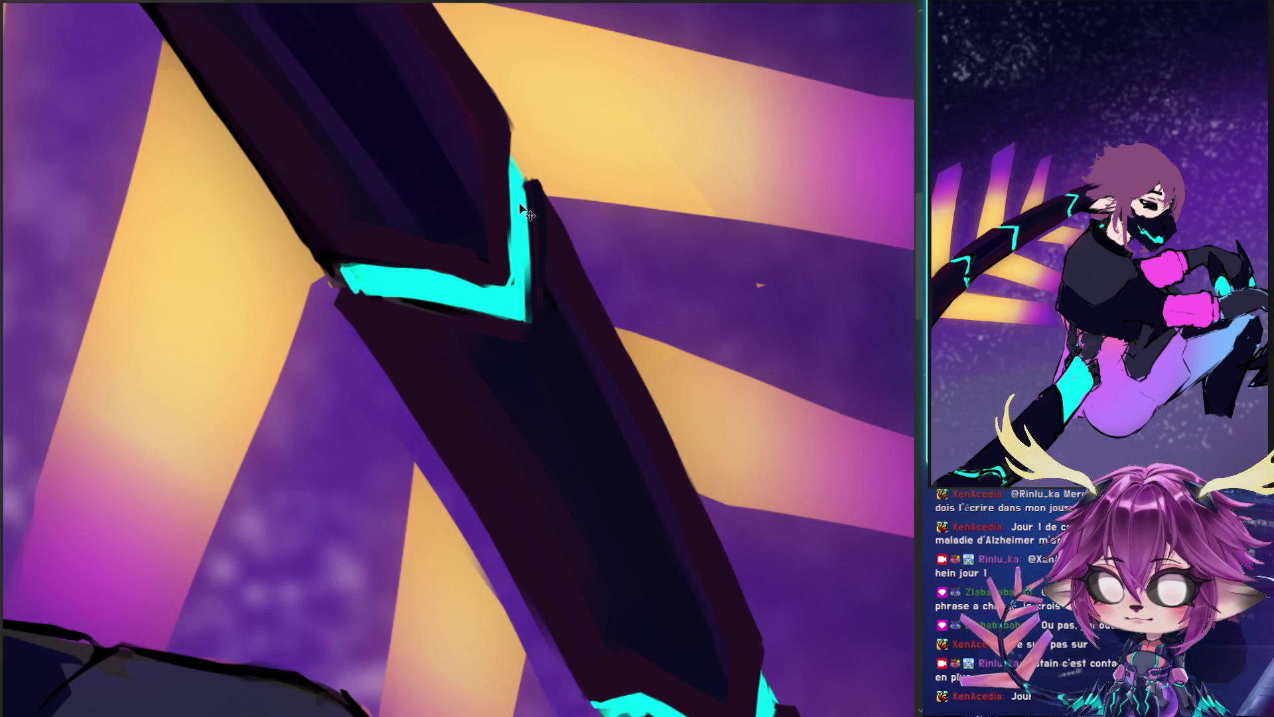
pyautogui.moveTo(538, 186); pyautogui.dragTo(535, 241)
pyautogui.moveTo(535, 187); pyautogui.dragTo(537, 306)
pyautogui.moveTo(535, 246); pyautogui.dragTo(536, 318)
pyautogui.moveTo(534, 225); pyautogui.dragTo(535, 322)
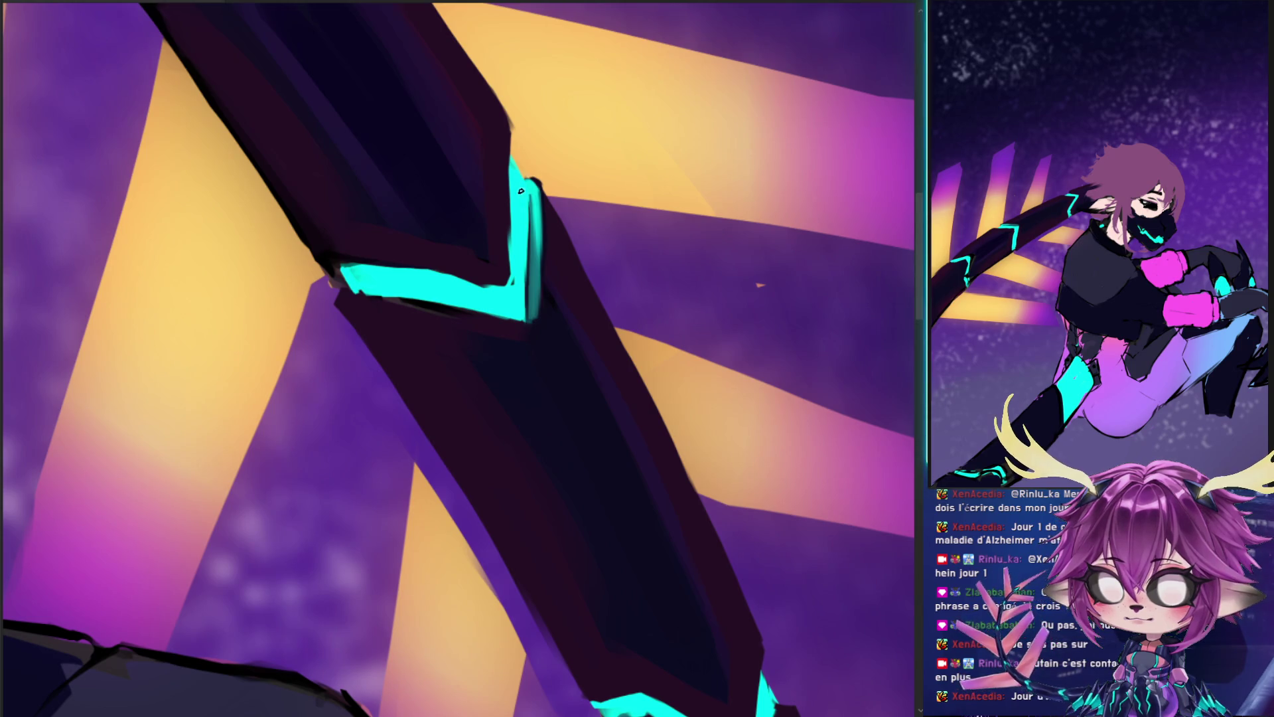
# - Tilt the view and fill dark shading along the chevron's left edge
pyautogui.moveTo(538, 162); pyautogui.dragTo(497, 315)
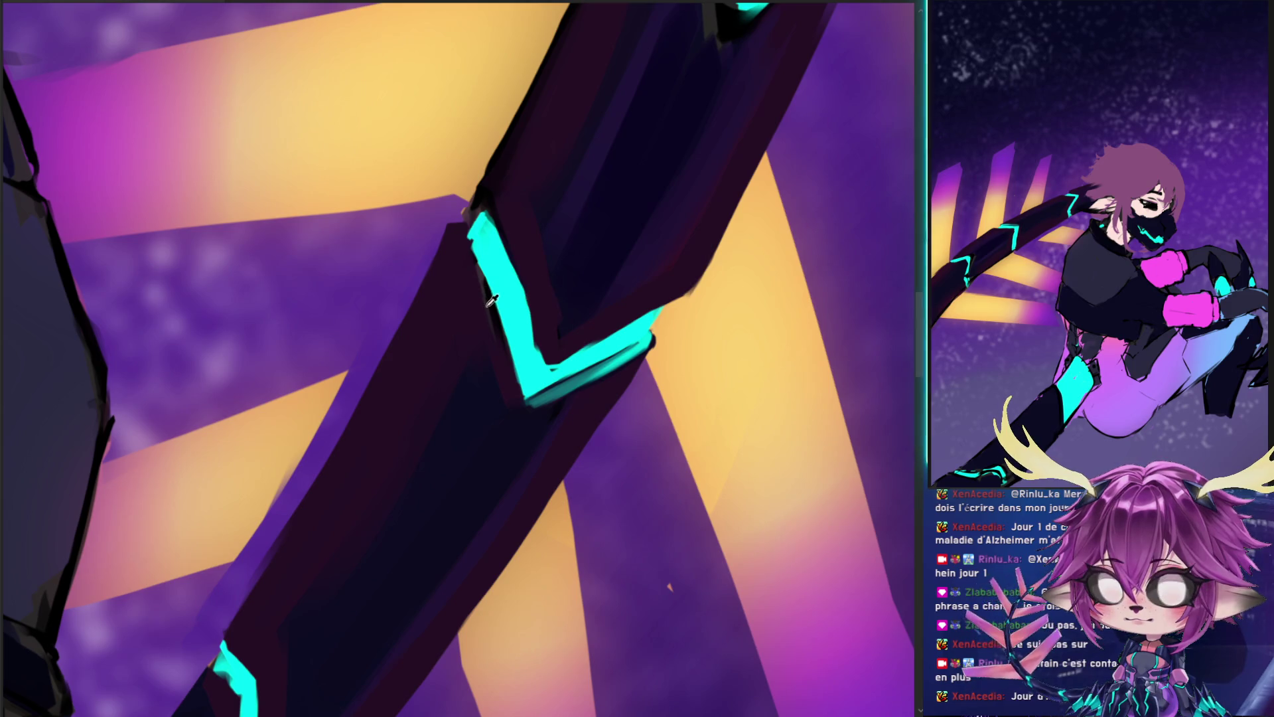
pyautogui.moveTo(483, 307); pyautogui.dragTo(496, 340)
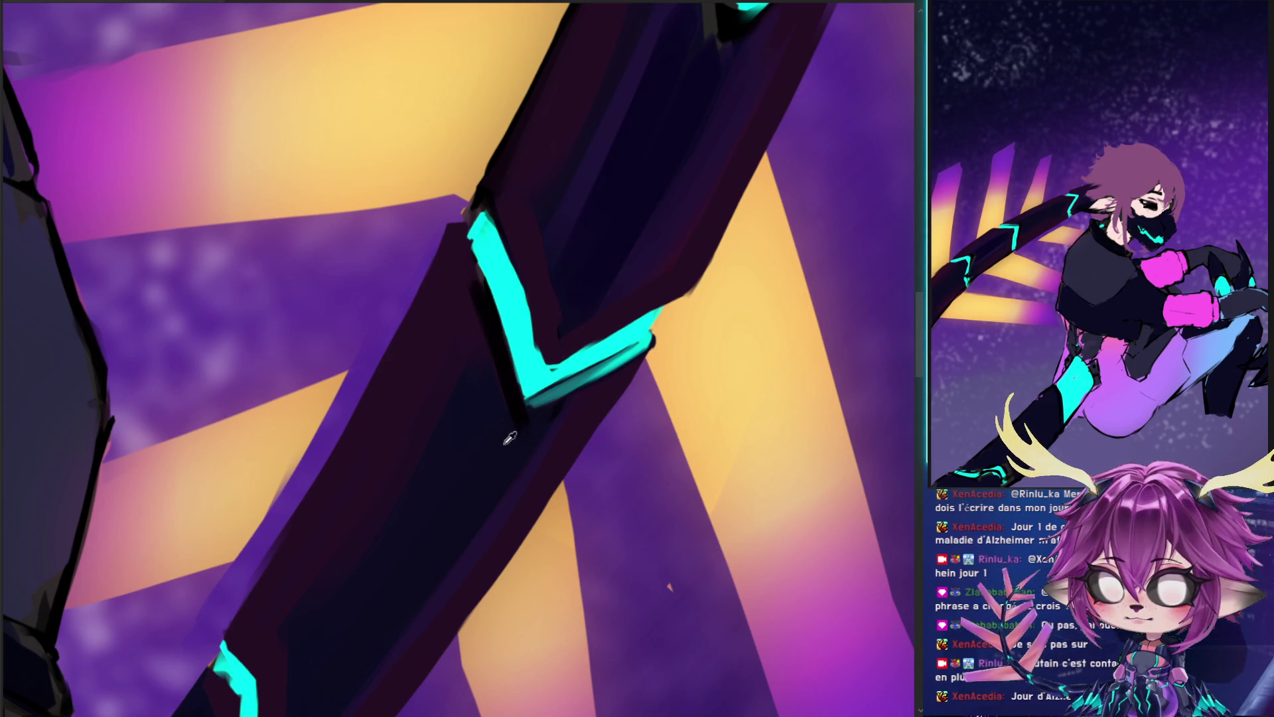
pyautogui.moveTo(508, 370); pyautogui.dragTo(463, 269)
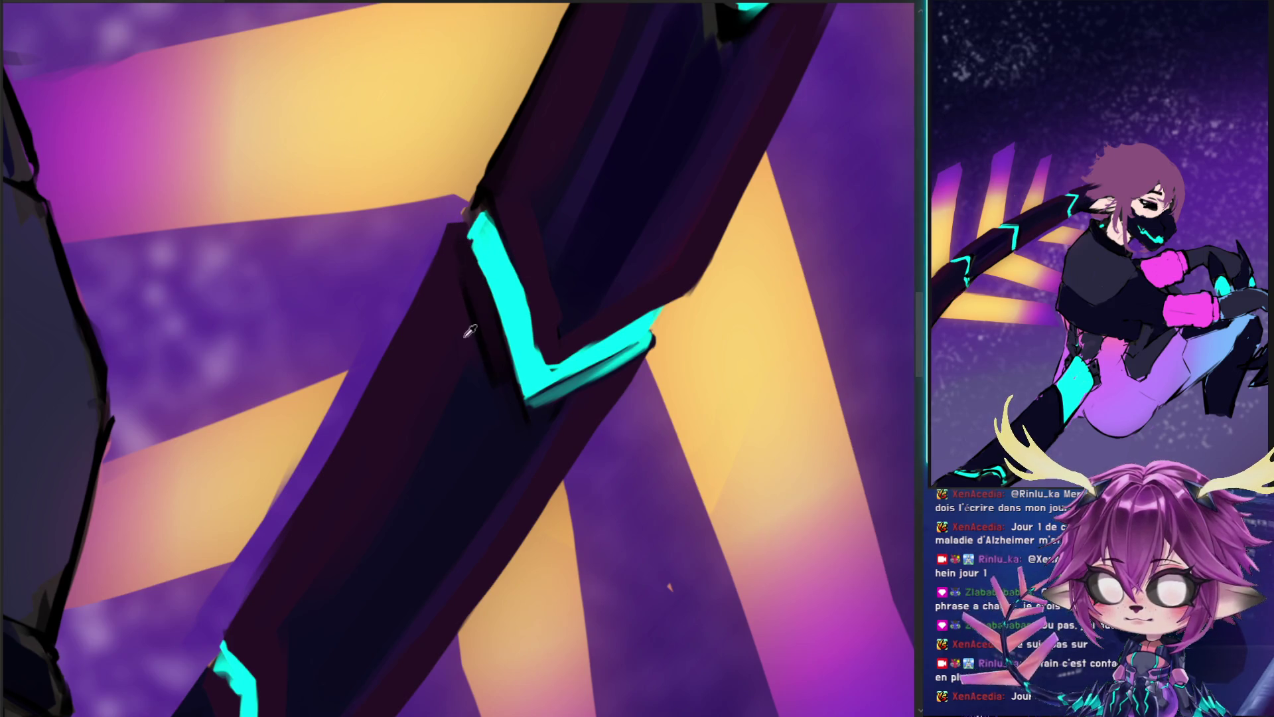
pyautogui.moveTo(483, 312); pyautogui.dragTo(488, 379)
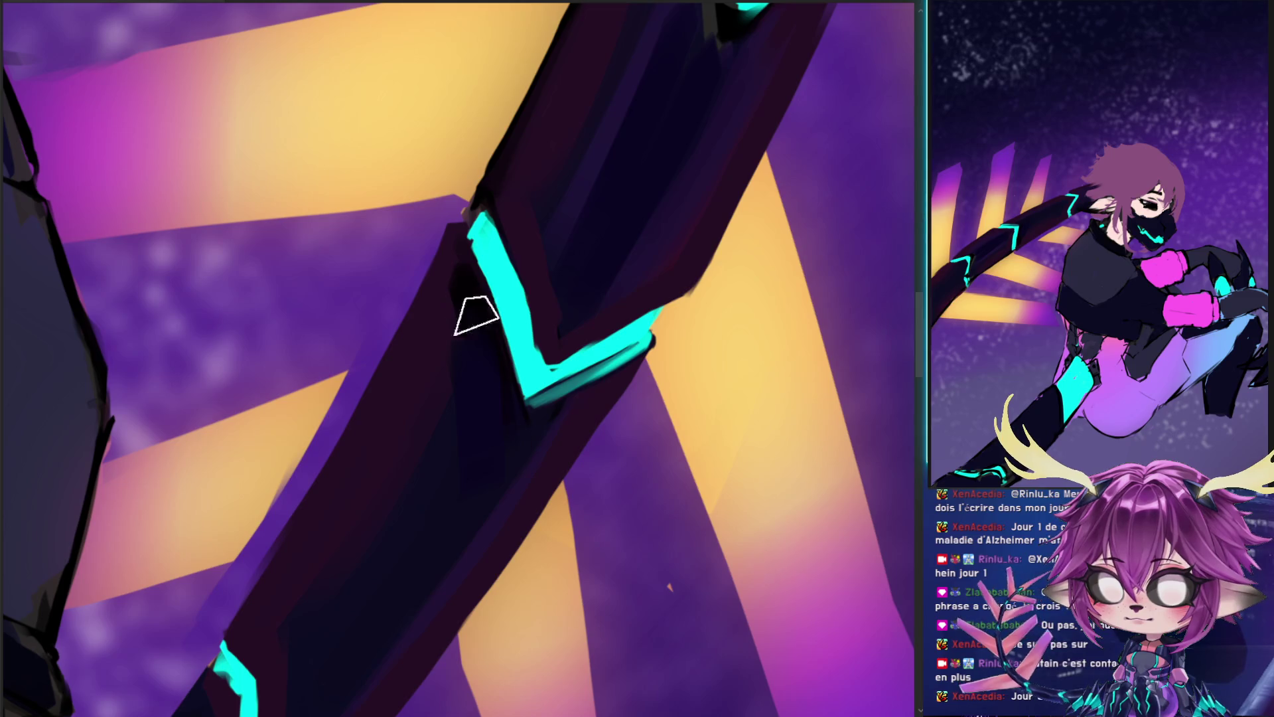
# - Shrink the brush to a tiny point and add a thin cyan line on the V's left edge
pyautogui.press('[')
pyautogui.press('[')
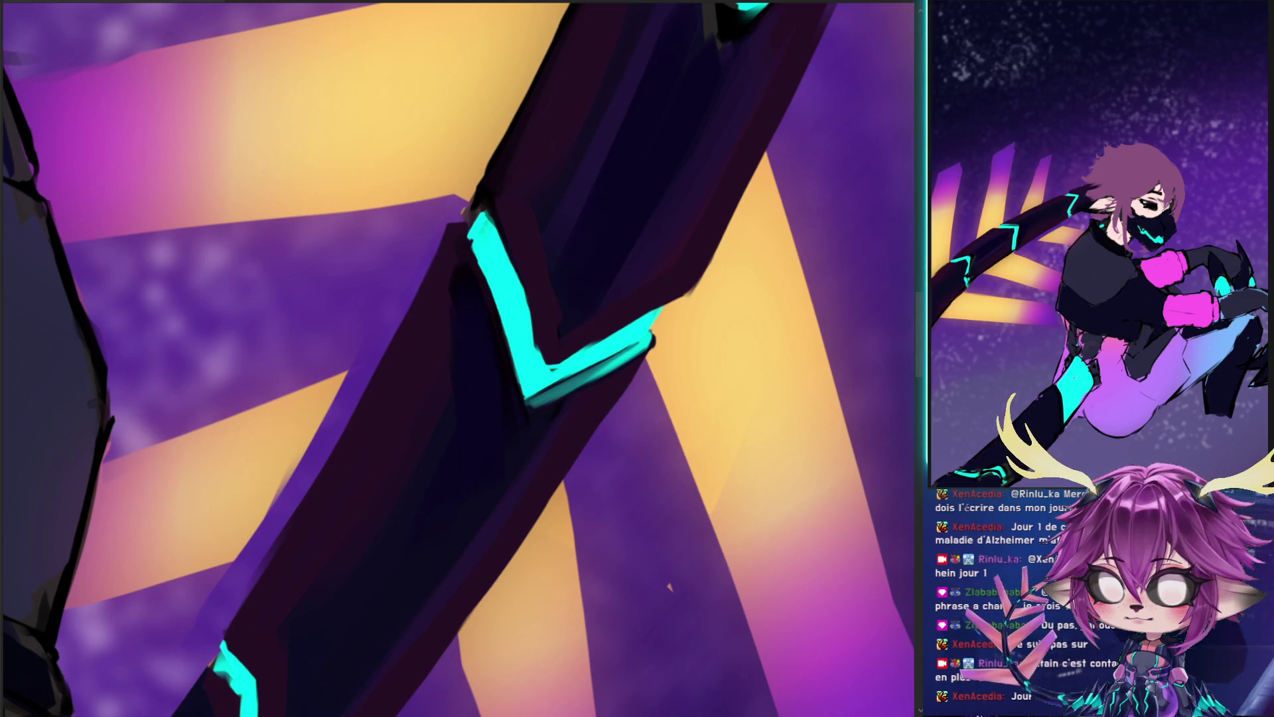
pyautogui.press('[')
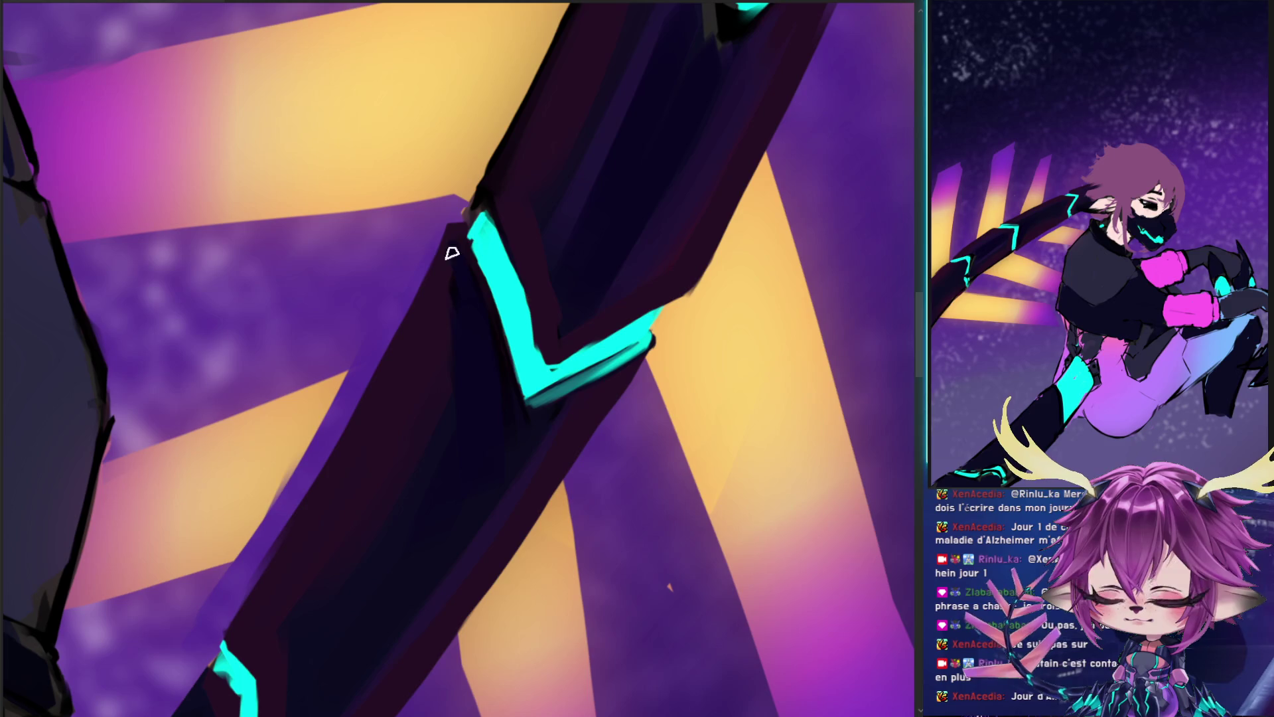
pyautogui.press('[')
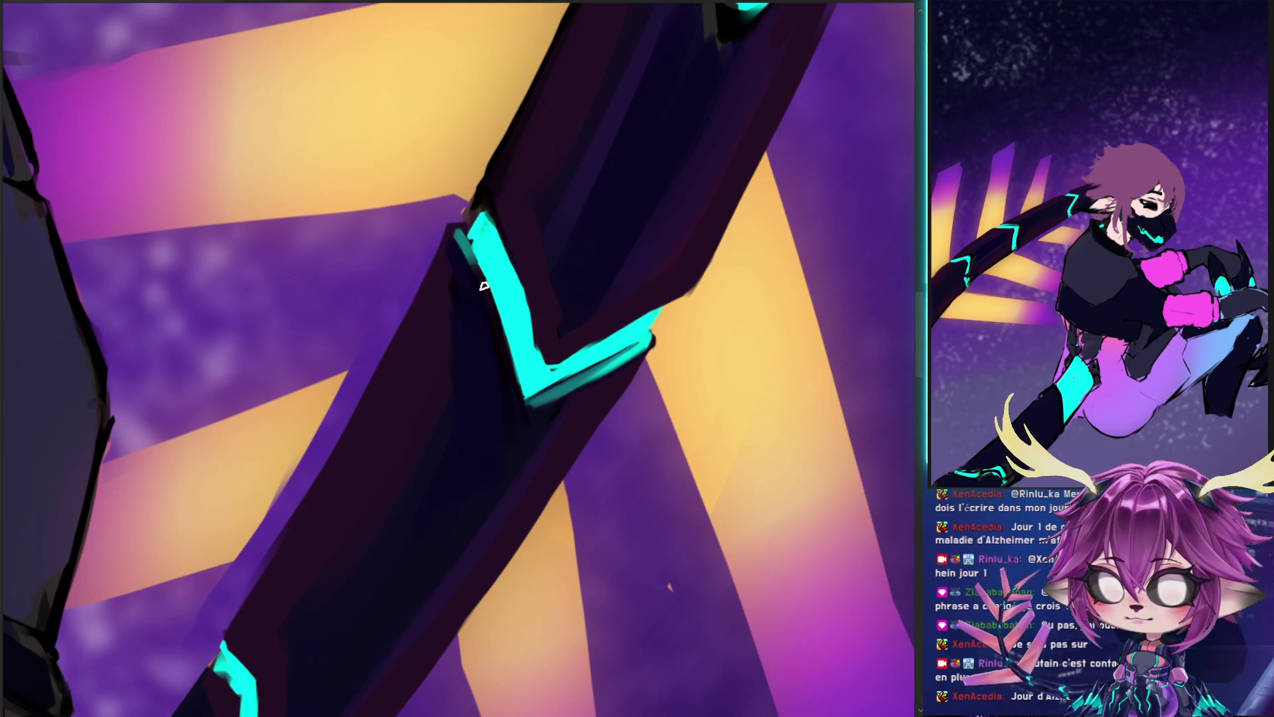
pyautogui.press('[')
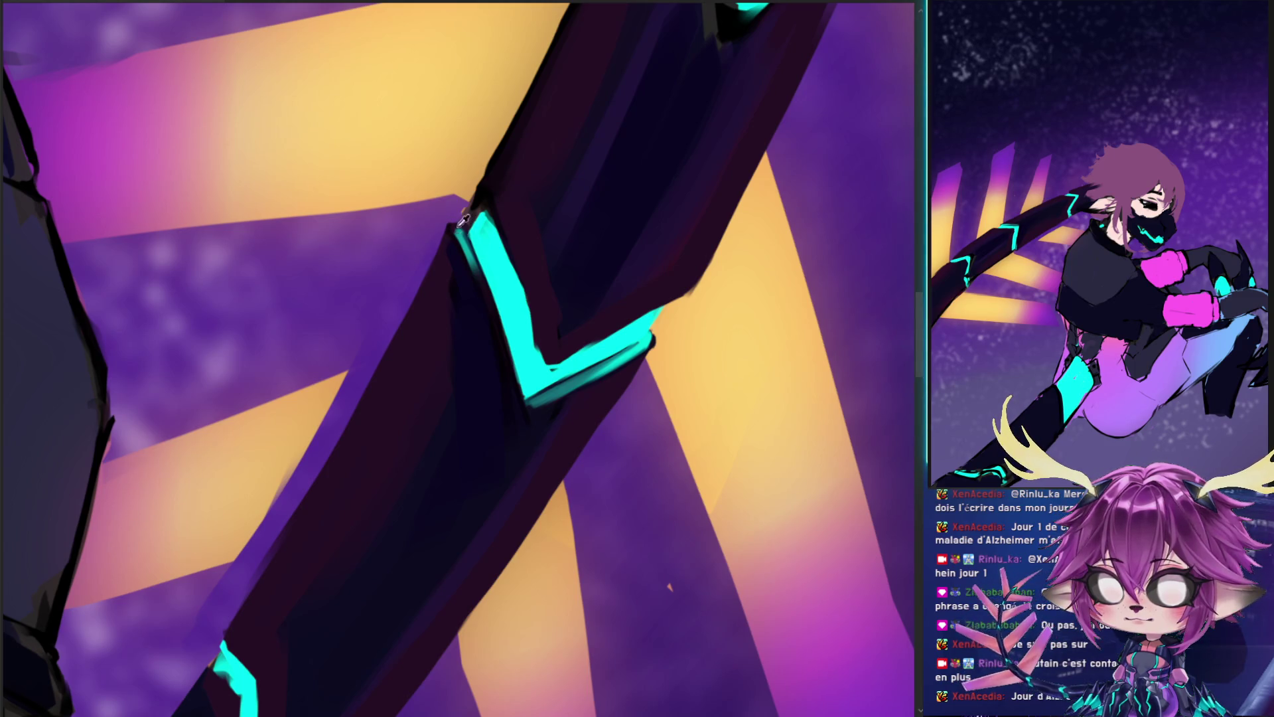
pyautogui.moveTo(461, 228); pyautogui.dragTo(463, 258)
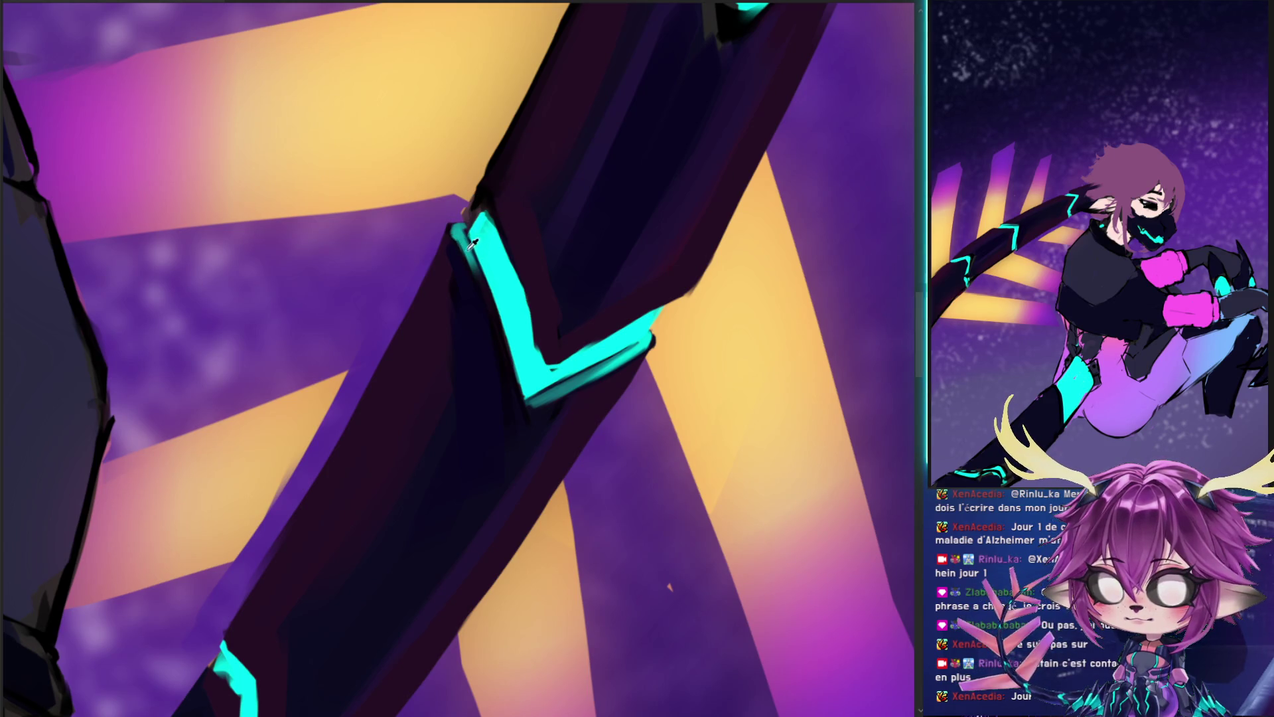
pyautogui.moveTo(548, 296); pyautogui.dragTo(421, 332)
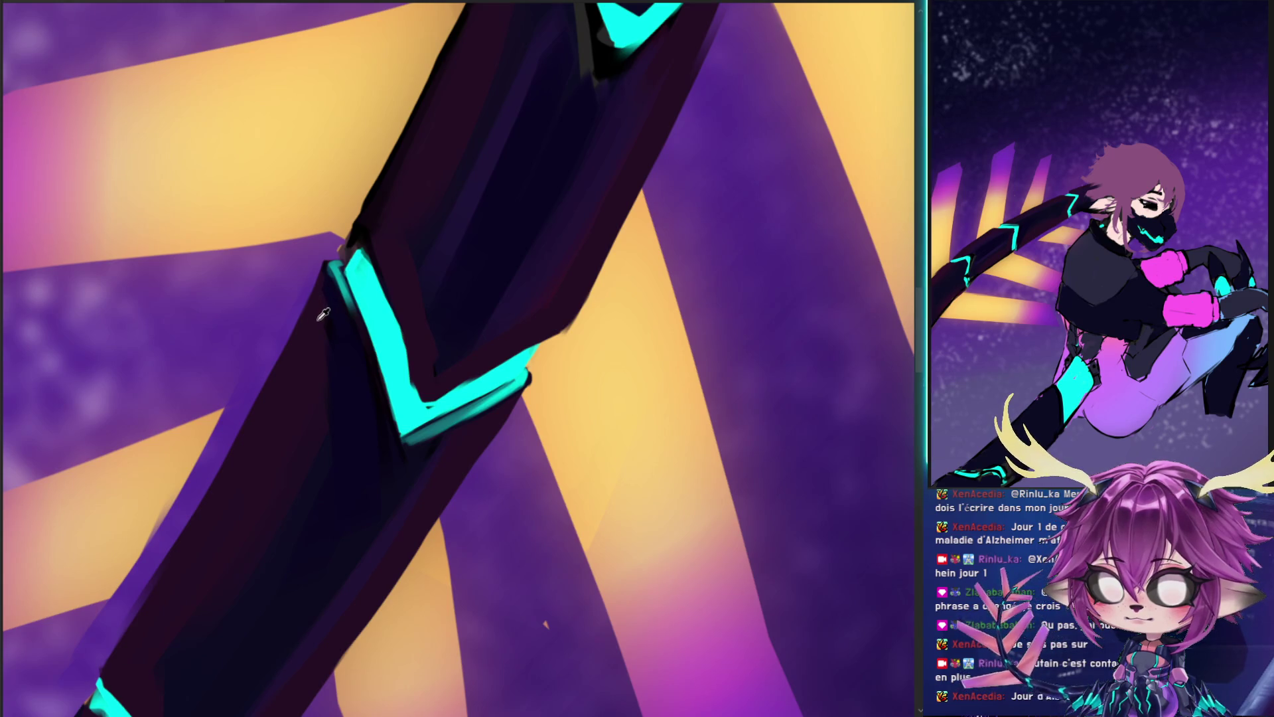
# - Shade the inner edge of the cyan V band with a dark stroke
pyautogui.moveTo(475, 145)
pyautogui.mouseDown()
pyautogui.moveTo(489, 76)
pyautogui.moveTo(485, 93)
pyautogui.mouseUp()
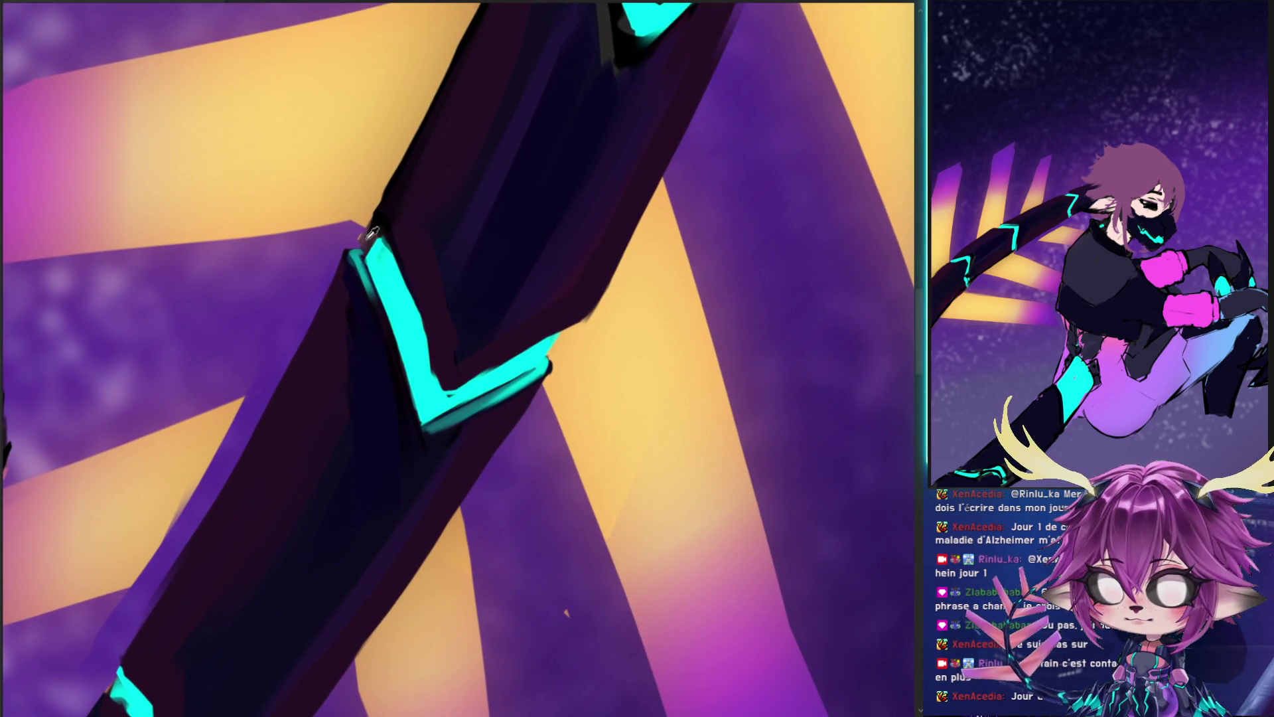
pyautogui.moveTo(385, 221); pyautogui.dragTo(436, 369)
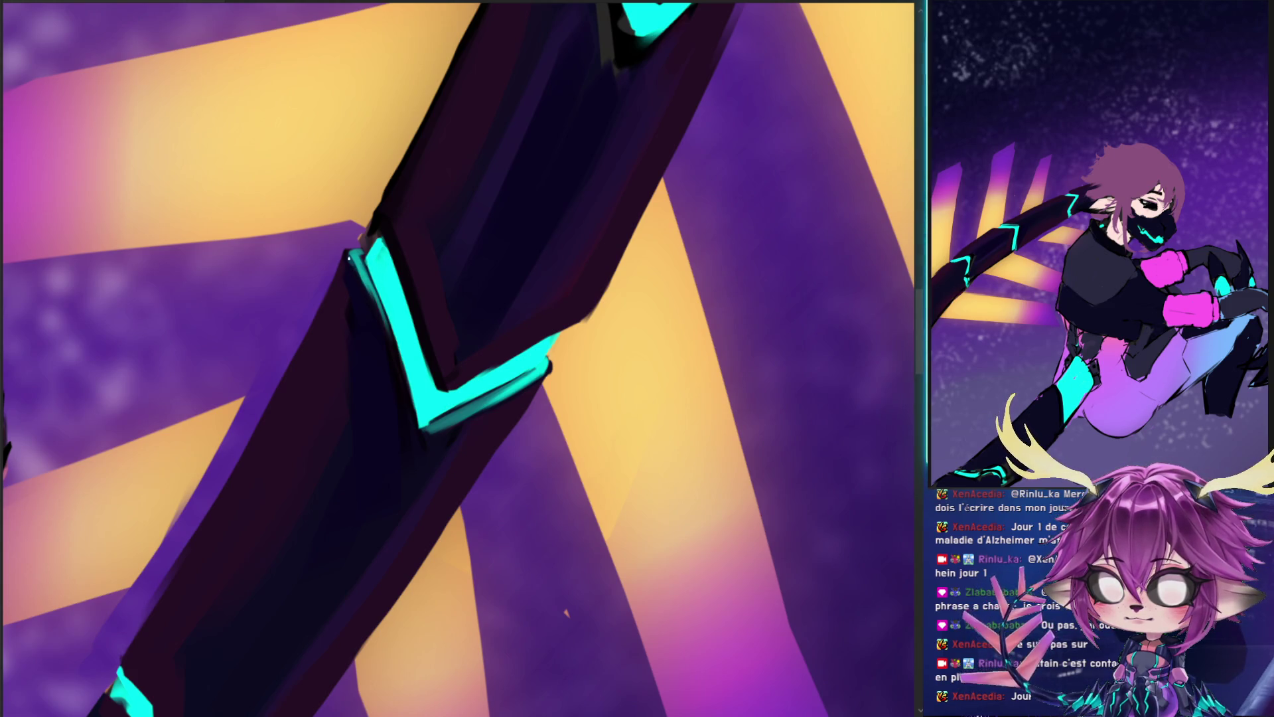
pyautogui.moveTo(373, 319); pyautogui.dragTo(353, 233)
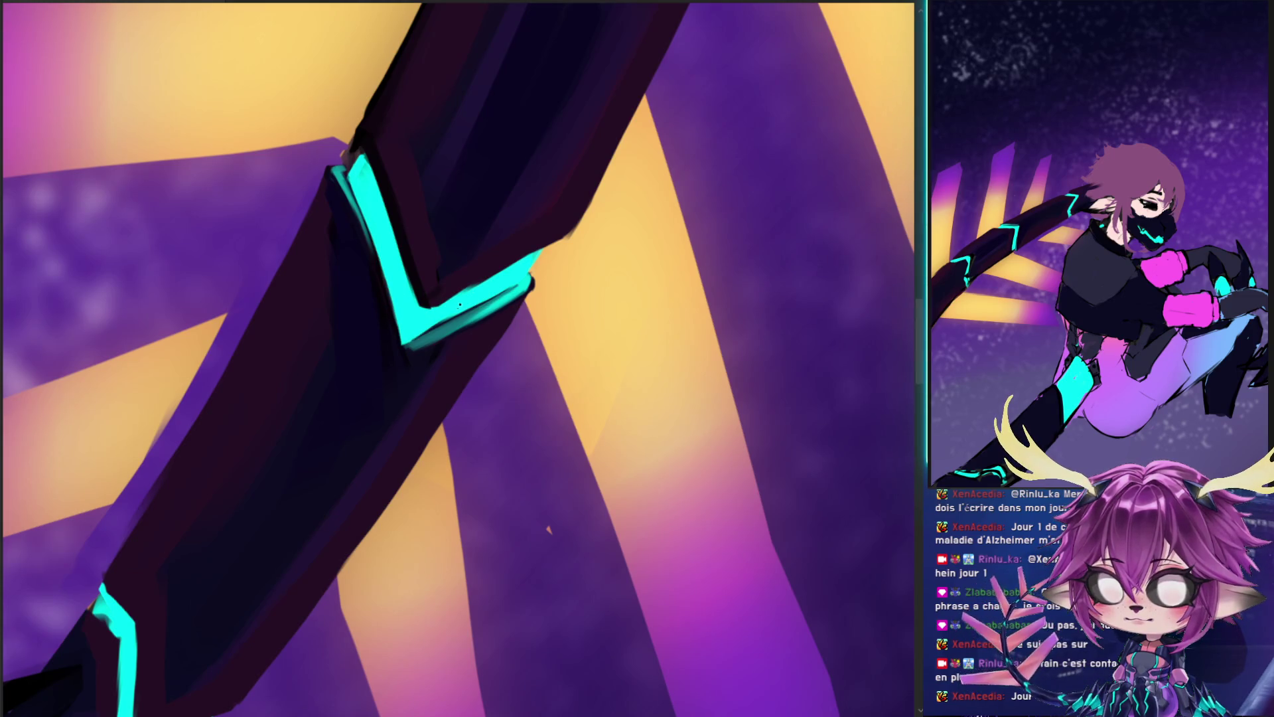
# - Set the brush to 32 px and dab purple at the V's upper tip
pyautogui.click(362, 163)
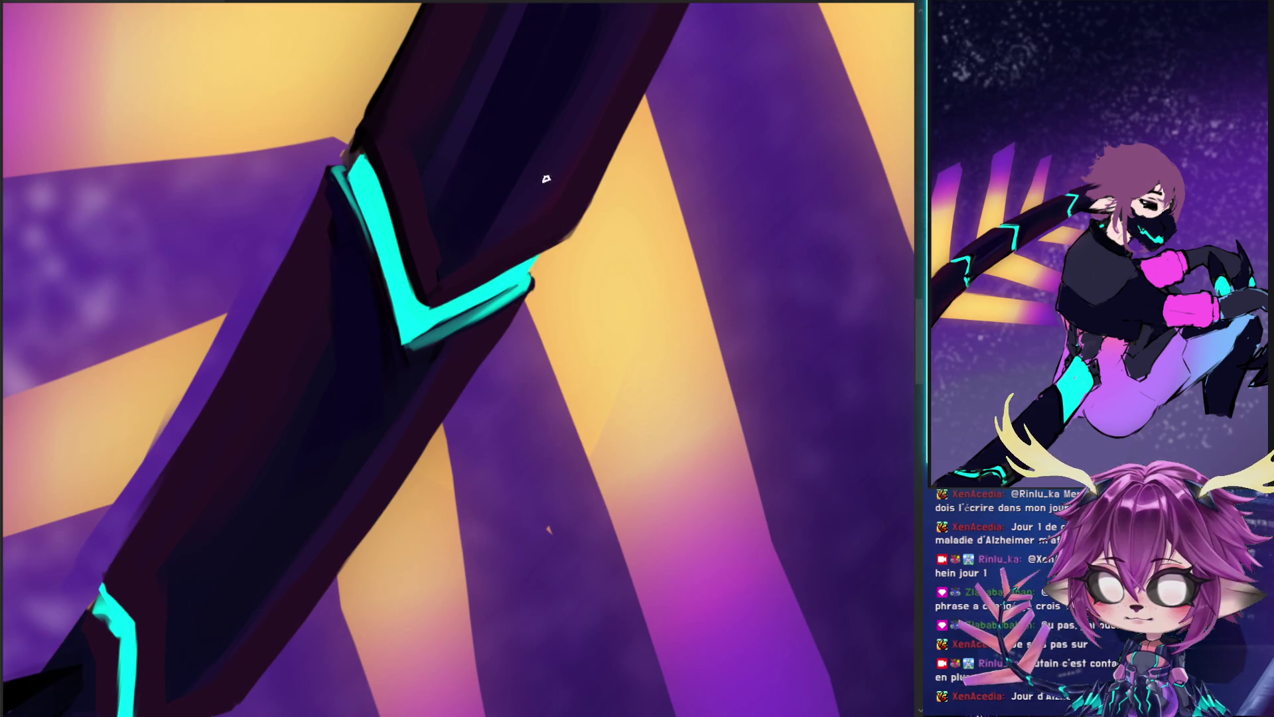
pyautogui.moveTo(341, 143); pyautogui.dragTo(346, 142)
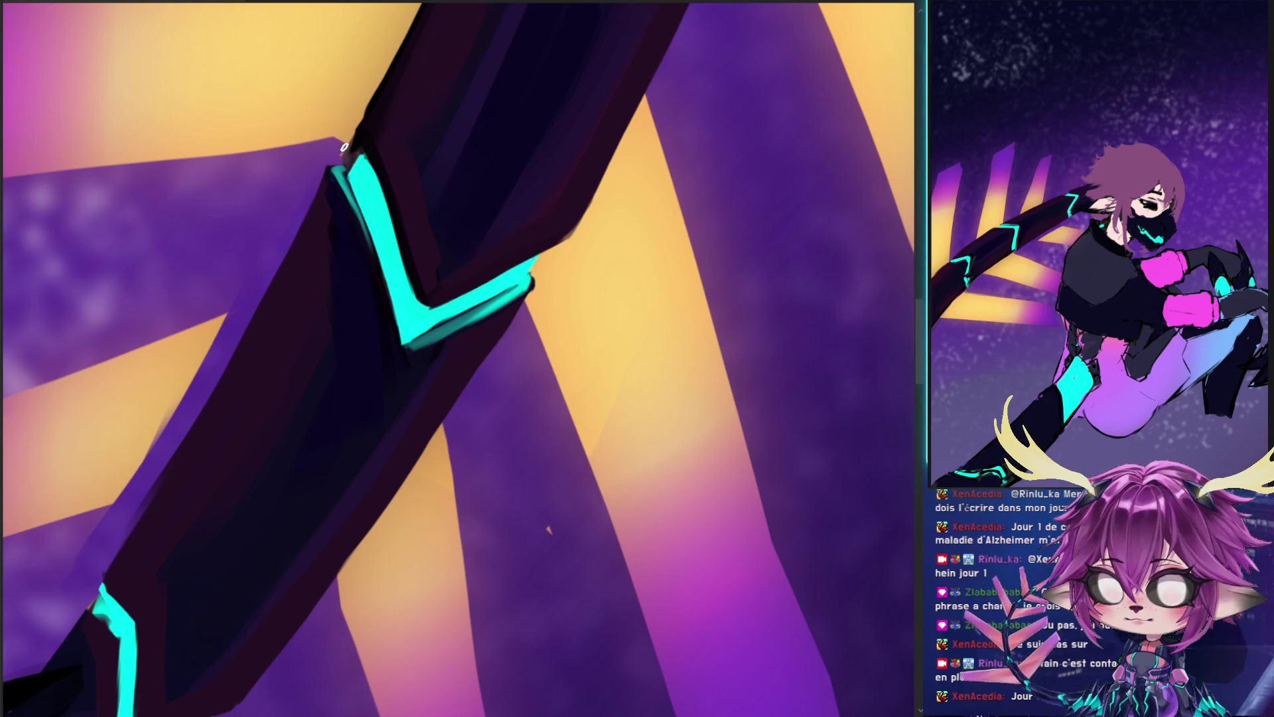
pyautogui.moveTo(342, 152); pyautogui.dragTo(325, 158)
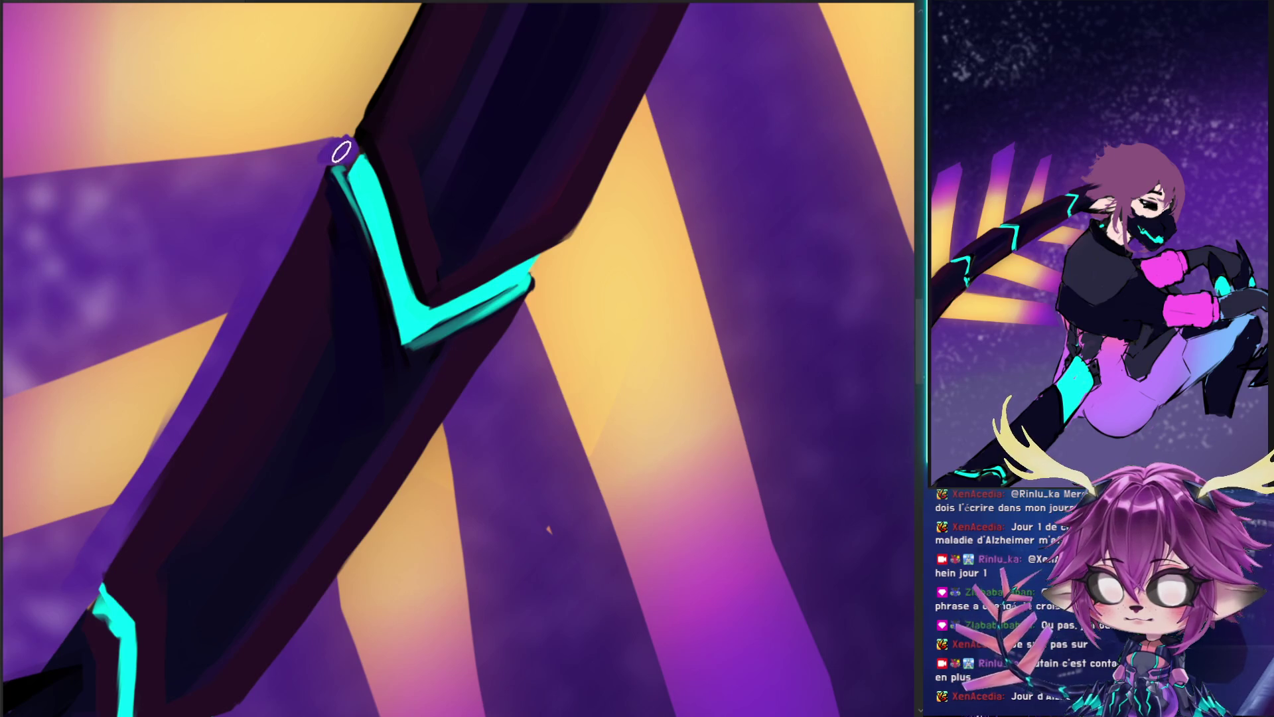
pyautogui.moveTo(440, 99); pyautogui.dragTo(470, 355)
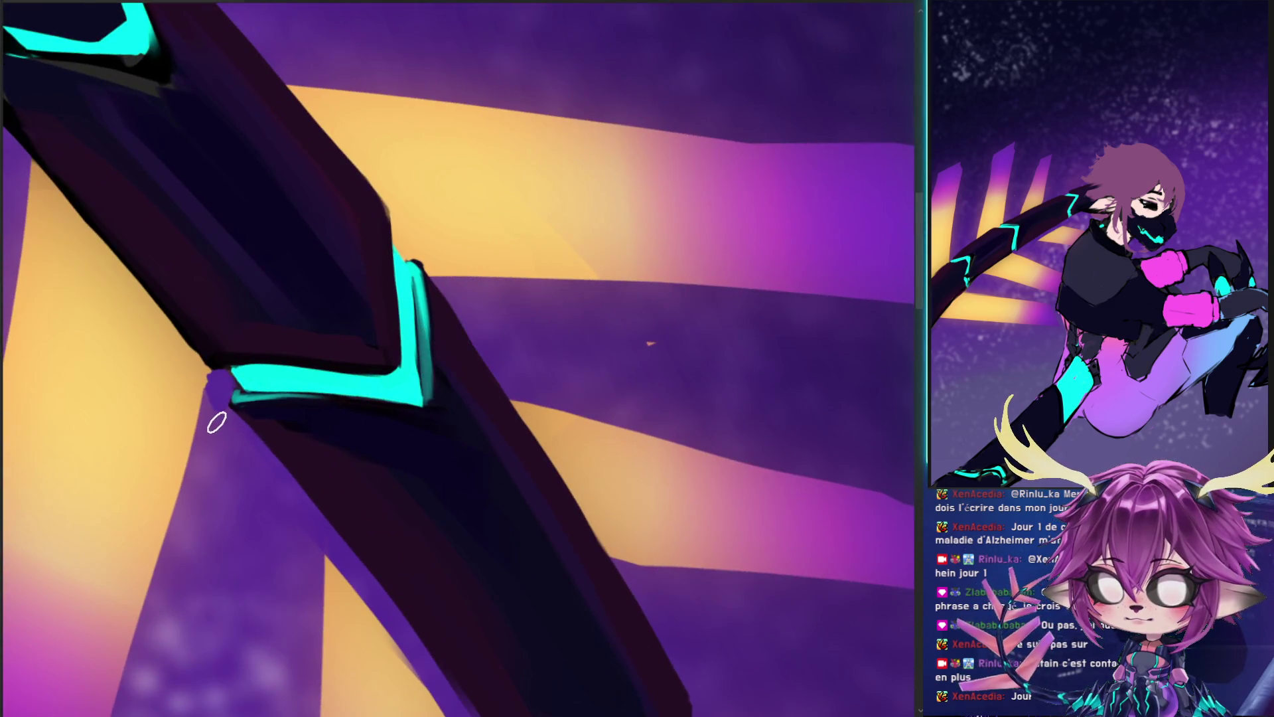
# - Paint a purple rim light from the arm's left joint up along its left edge
pyautogui.moveTo(207, 412); pyautogui.dragTo(108, 257)
pyautogui.moveTo(42, 174); pyautogui.dragTo(228, 247)
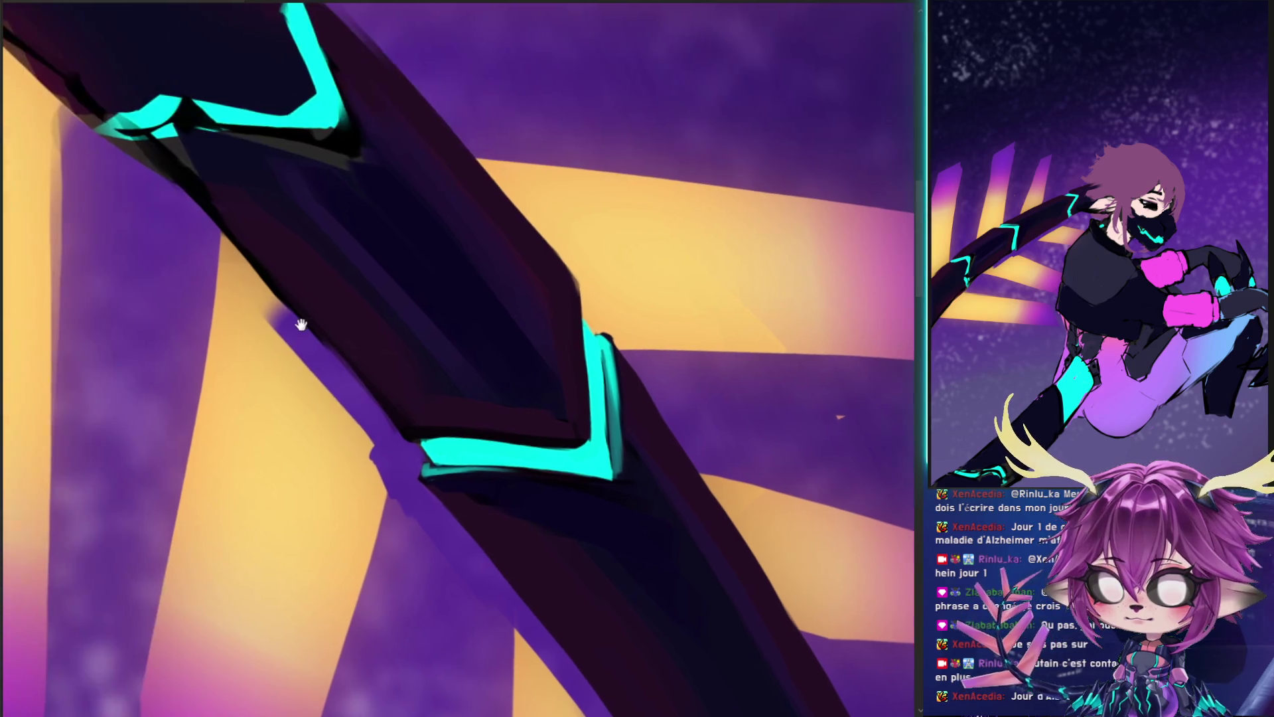
pyautogui.moveTo(91, 163)
pyautogui.mouseDown()
pyautogui.moveTo(312, 405)
pyautogui.moveTo(268, 338)
pyautogui.moveTo(392, 469)
pyautogui.moveTo(336, 415)
pyautogui.moveTo(416, 436)
pyautogui.mouseUp()
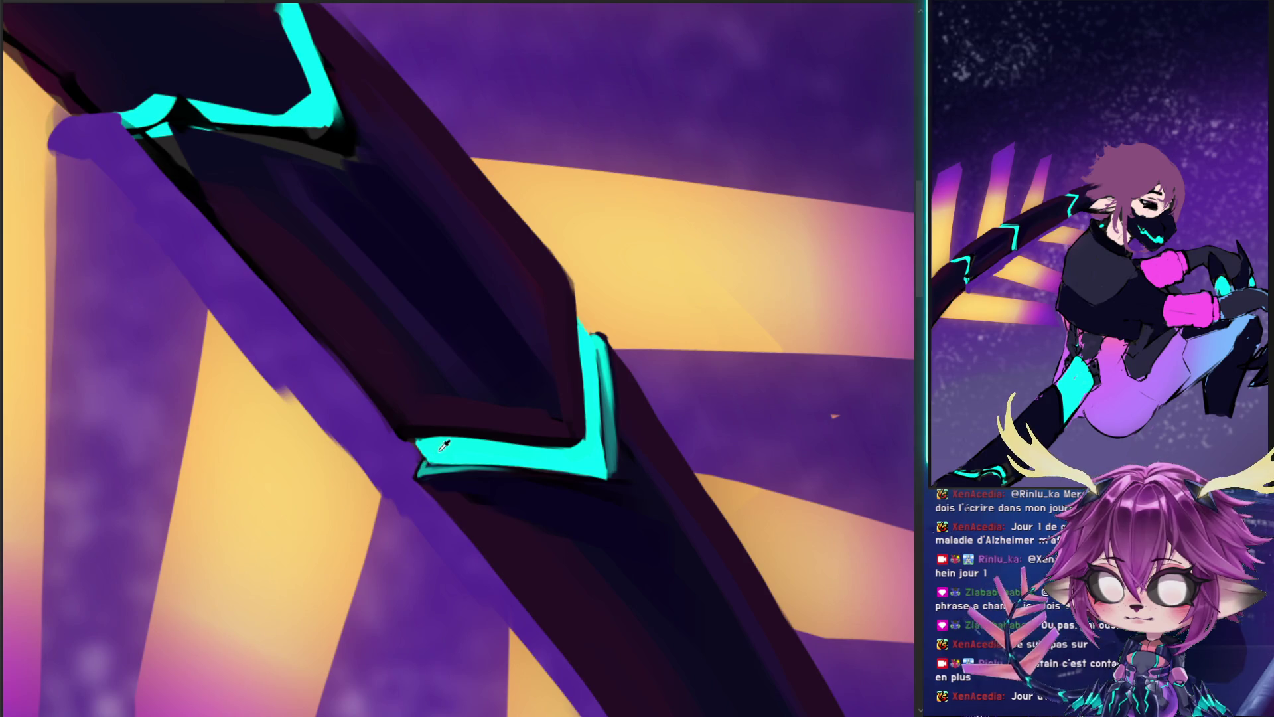
# - Sample a dark tone and darken the top edge of the lower cyan notch
pyautogui.click(405, 420)
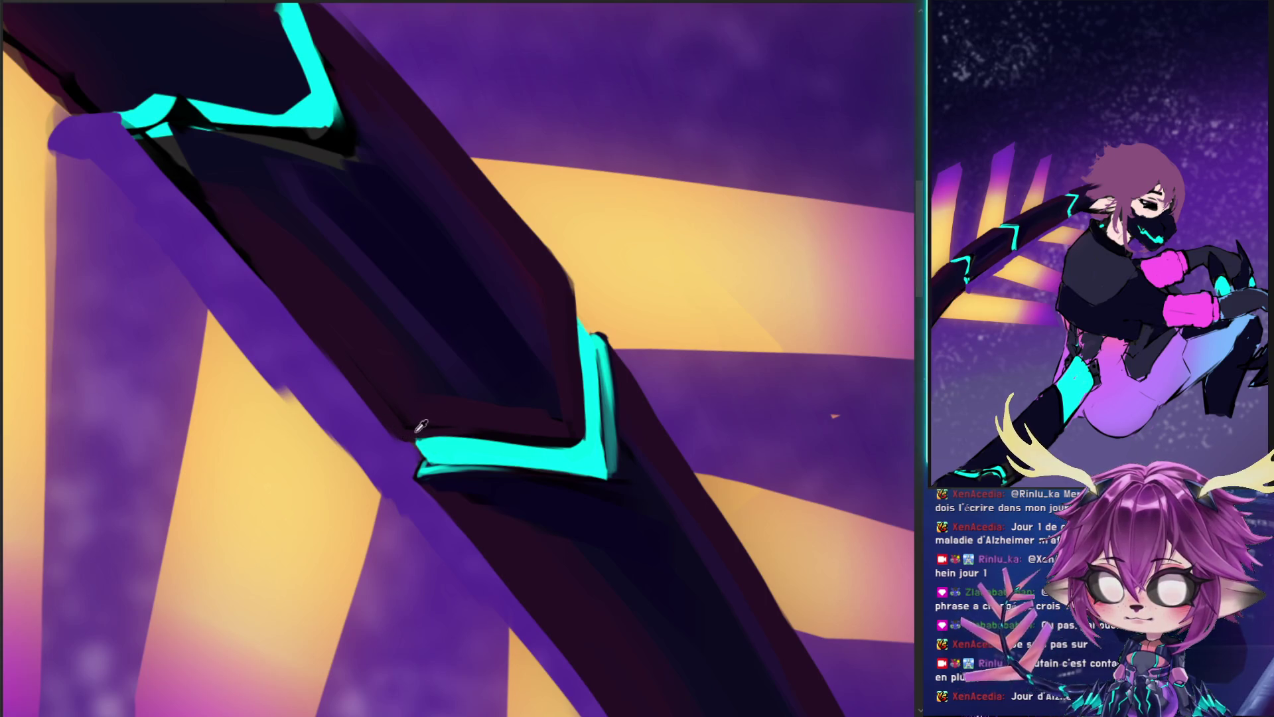
pyautogui.moveTo(498, 434); pyautogui.dragTo(553, 446)
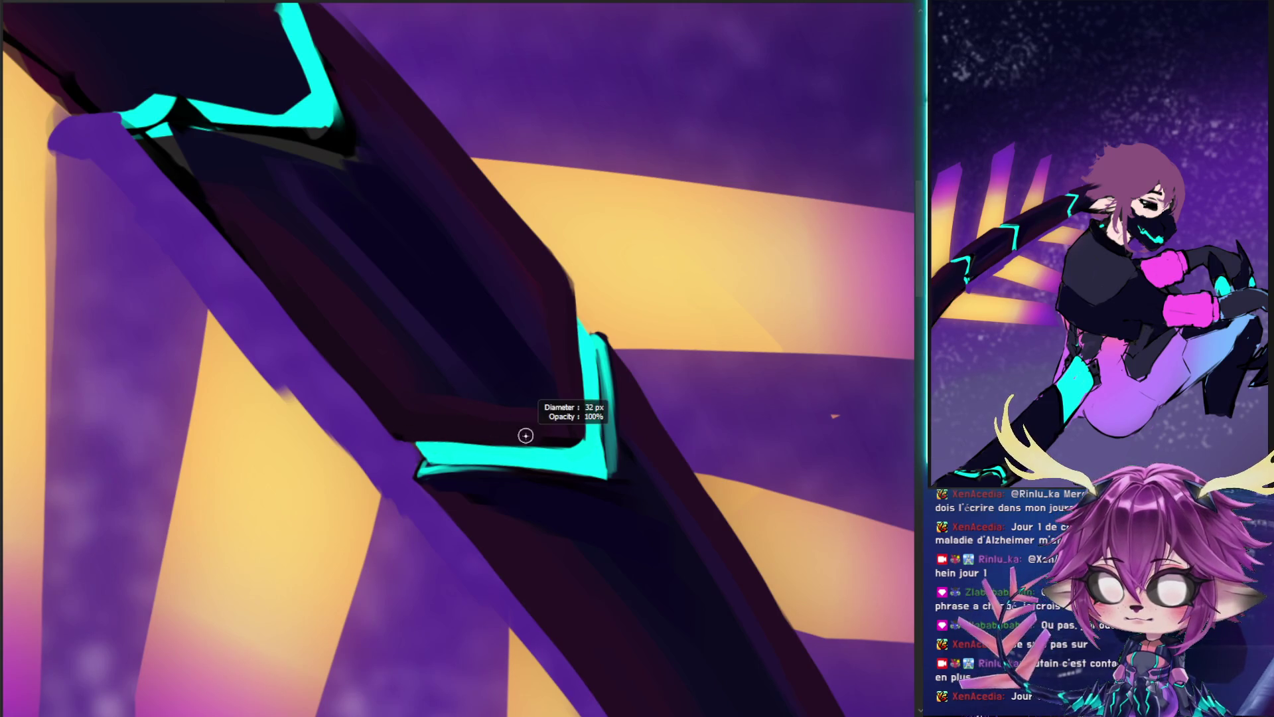
pyautogui.moveTo(497, 432); pyautogui.dragTo(530, 333)
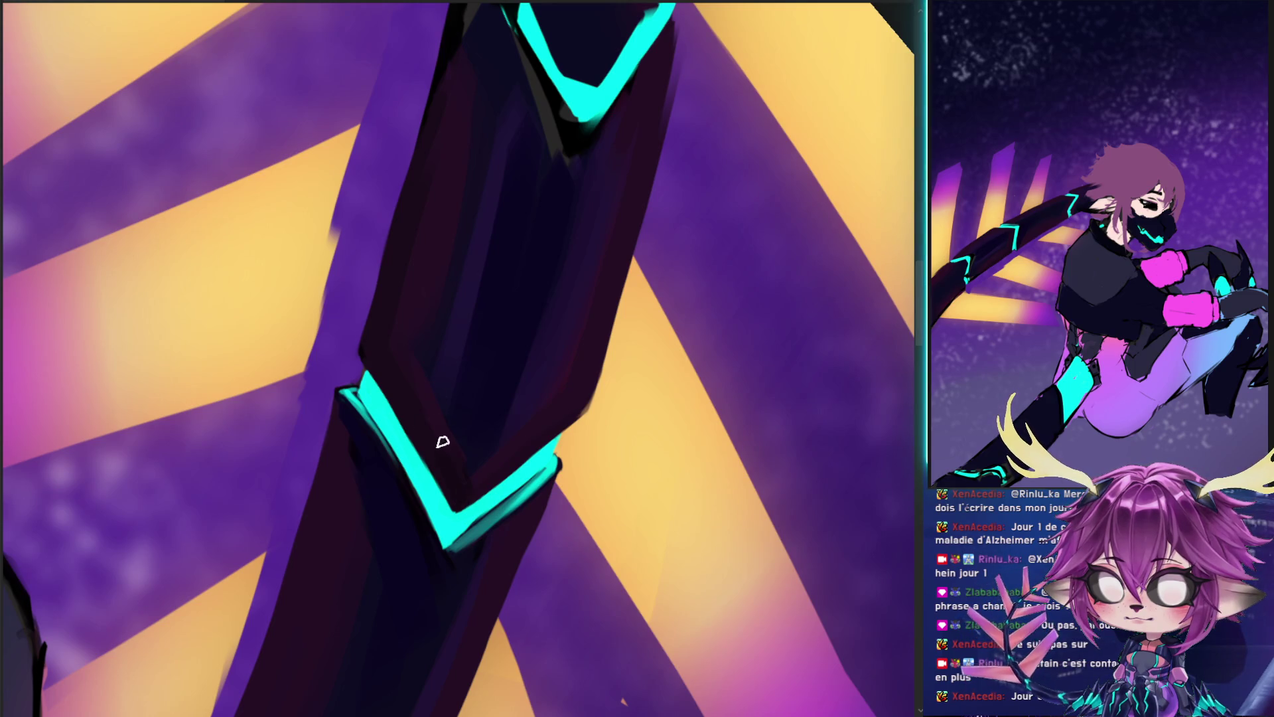
pyautogui.moveTo(378, 242)
pyautogui.mouseDown()
pyautogui.moveTo(228, 478)
pyautogui.moveTo(393, 314)
pyautogui.mouseUp()
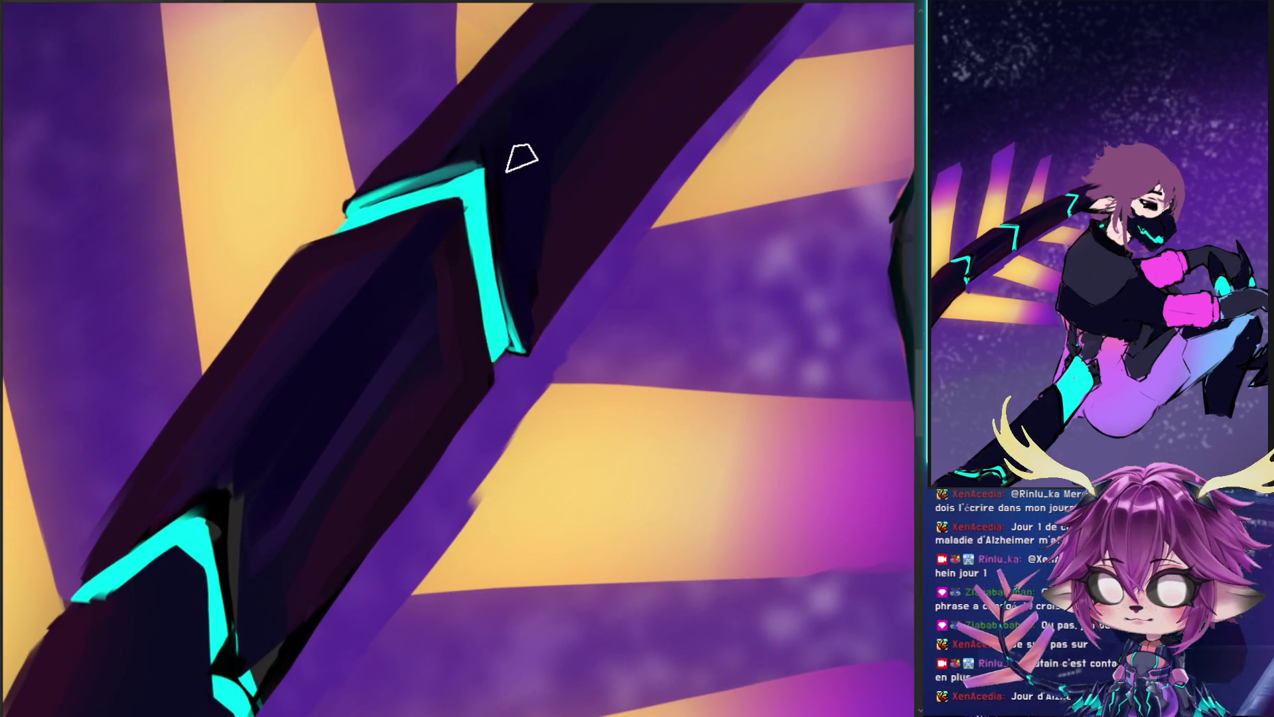
pyautogui.moveTo(520, 157); pyautogui.dragTo(327, 177)
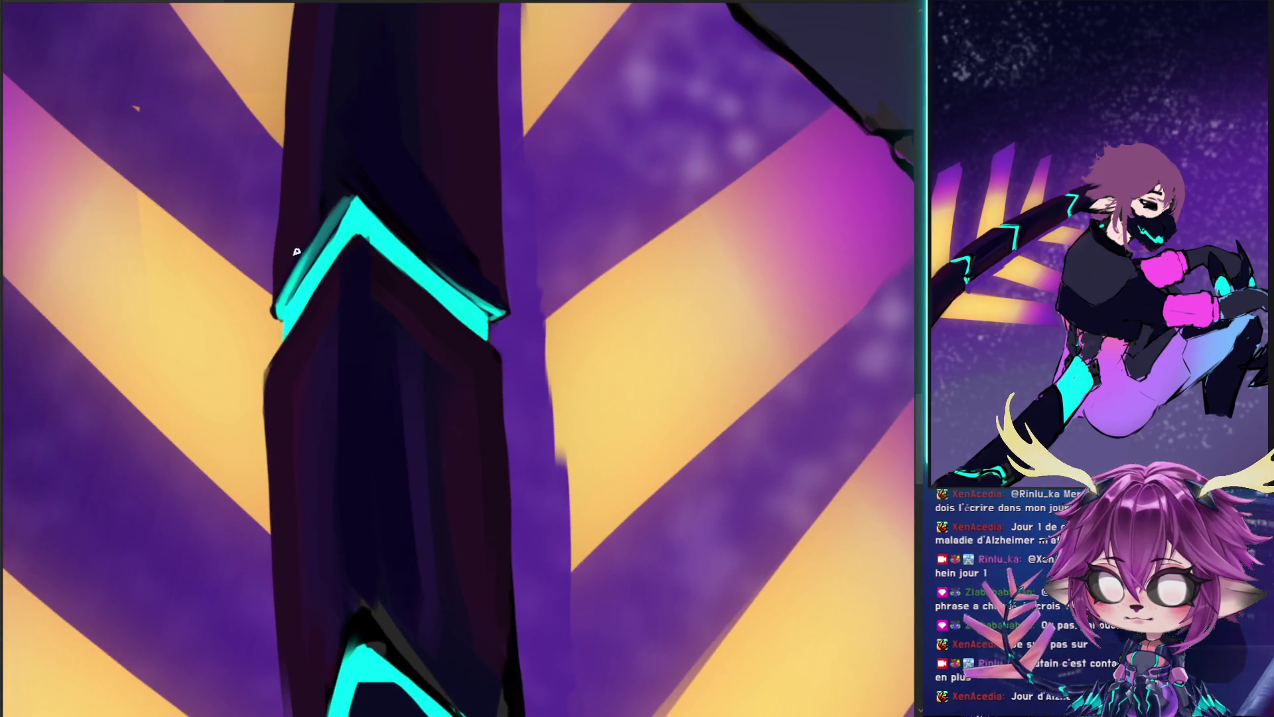
pyautogui.press(']')
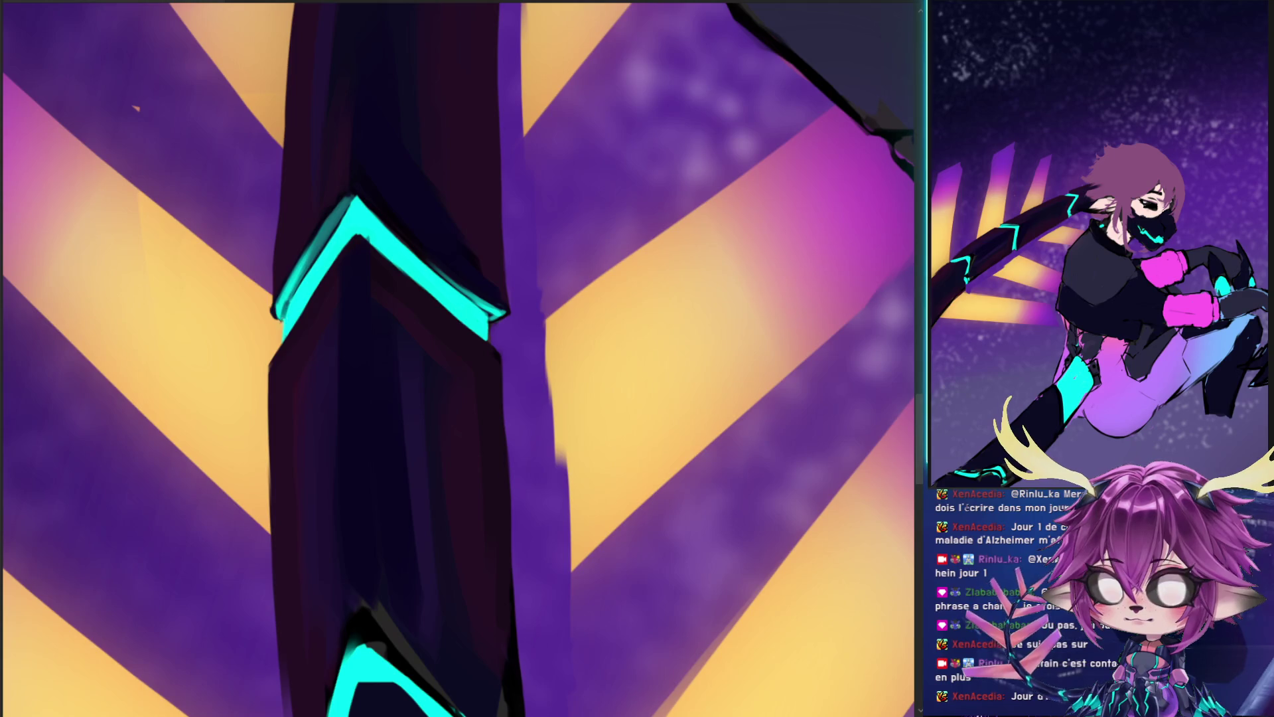
pyautogui.moveTo(292, 306); pyautogui.dragTo(272, 223)
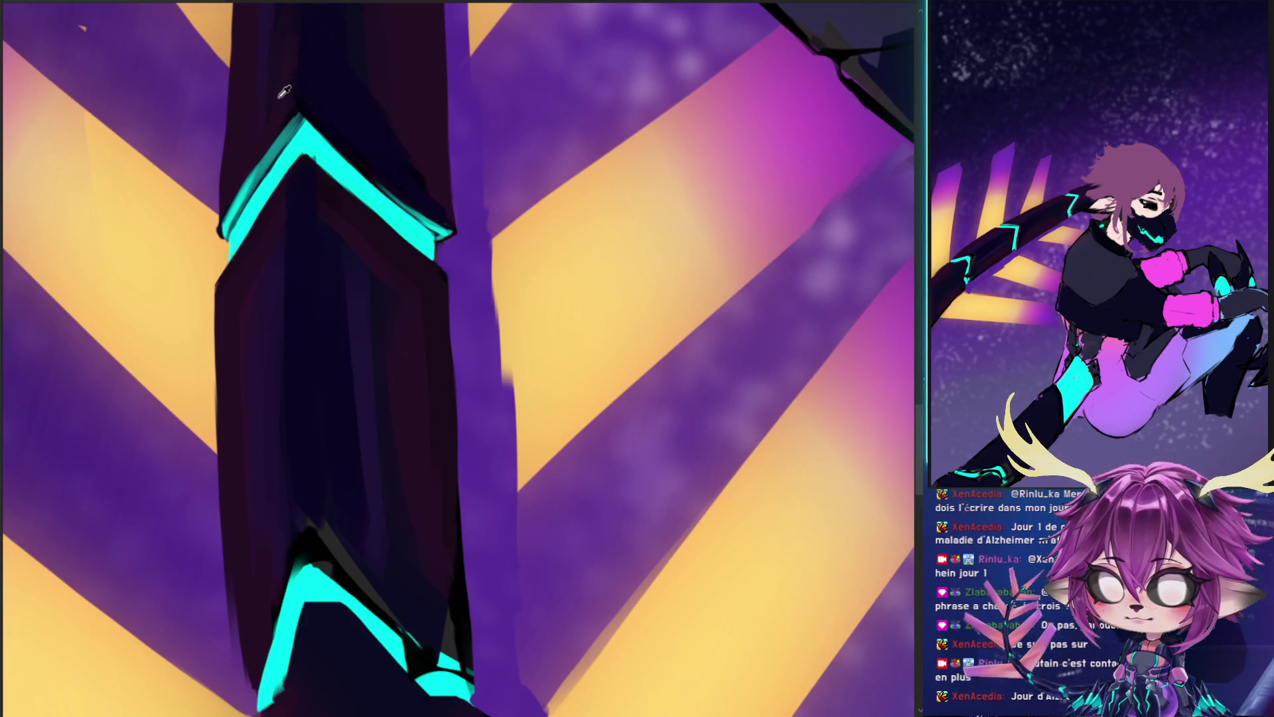
pyautogui.scroll(5, 327, 219)
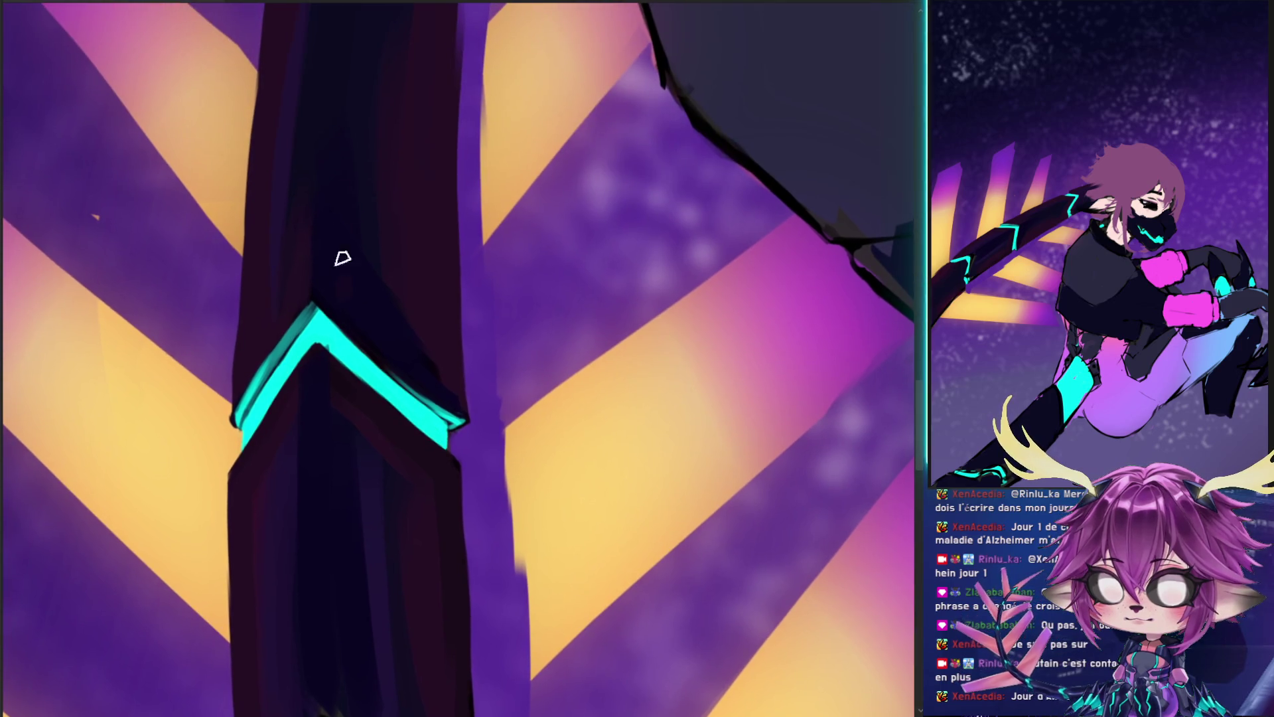
pyautogui.moveTo(359, 197); pyautogui.dragTo(330, 348)
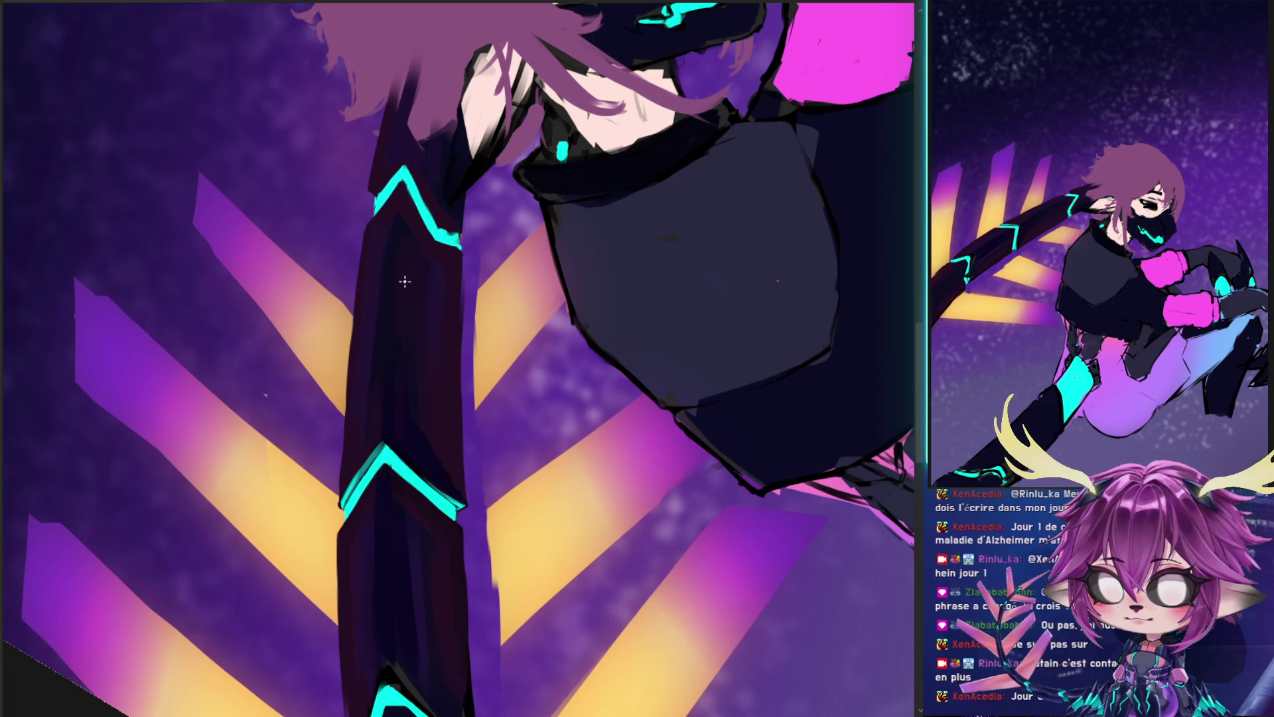
# - Sample pink and paint rim-light strokes along the arm's left edge, redoing one undone stroke
pyautogui.keyDown('alt'); pyautogui.click(379, 287); pyautogui.keyUp('alt')
pyautogui.moveTo(369, 219); pyautogui.dragTo(348, 428)
pyautogui.moveTo(344, 482); pyautogui.dragTo(360, 330)
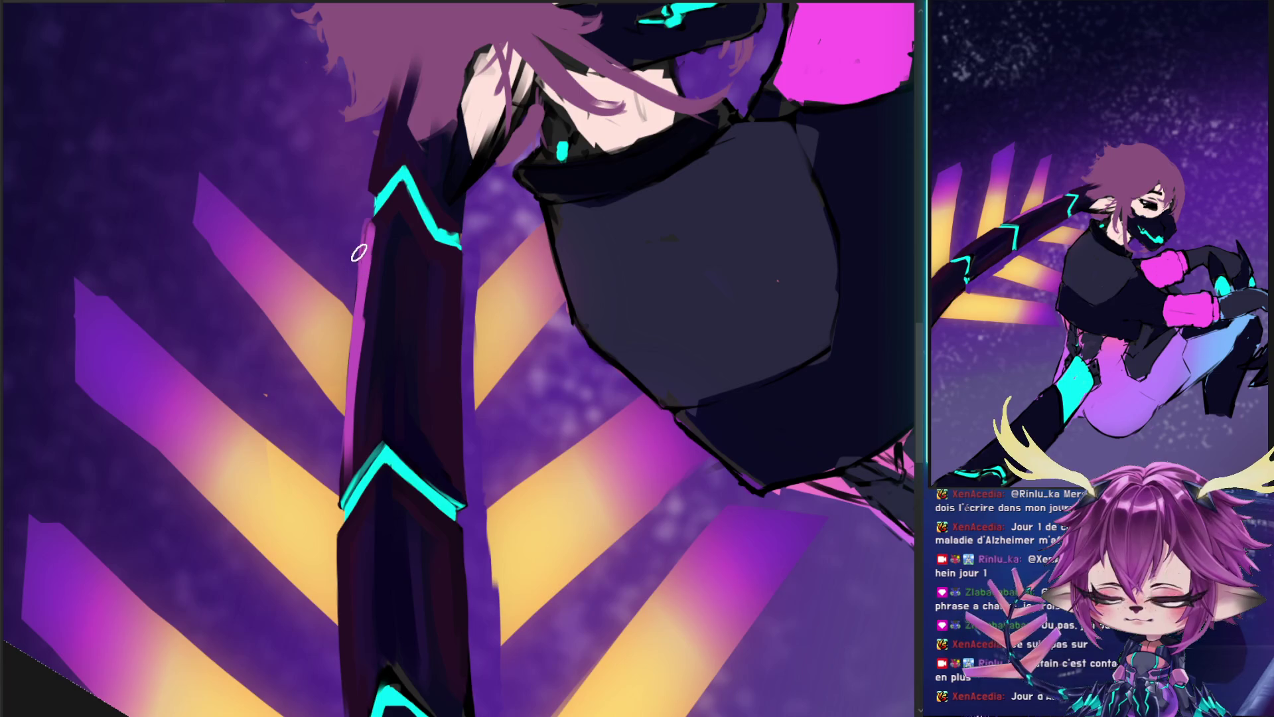
pyautogui.hotkey('ctrl', 'z')
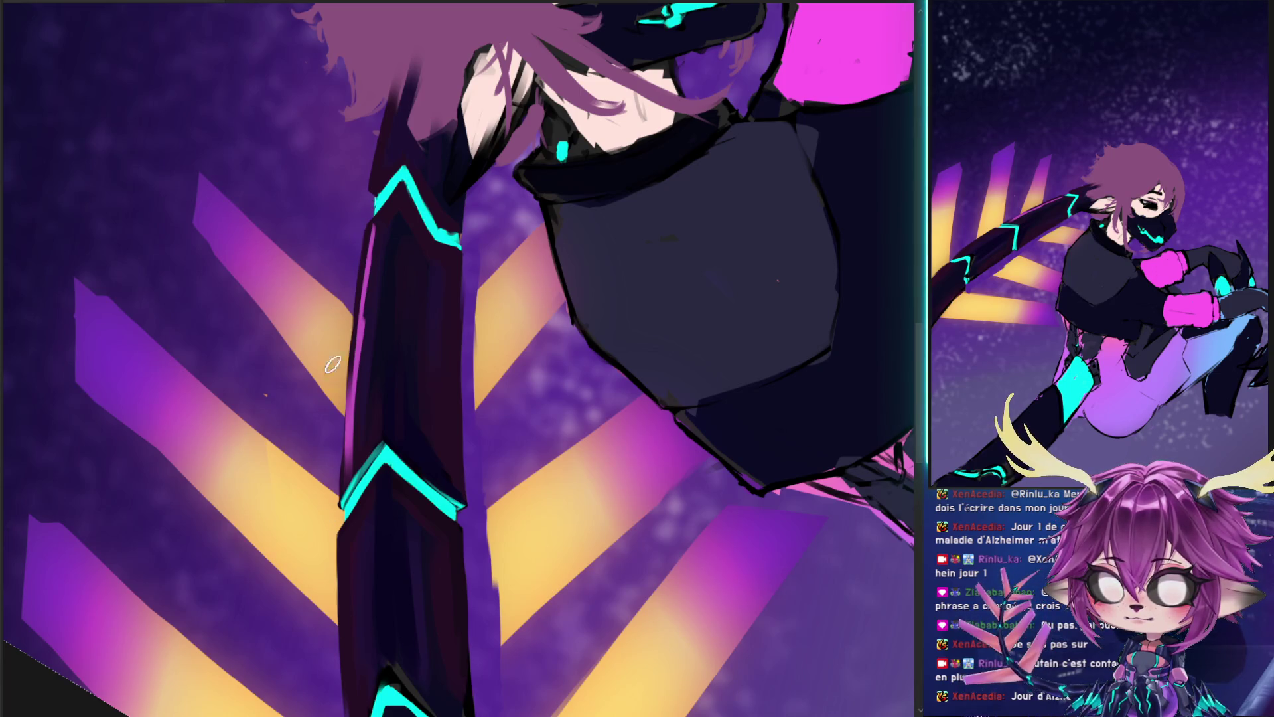
pyautogui.moveTo(346, 482); pyautogui.dragTo(352, 371)
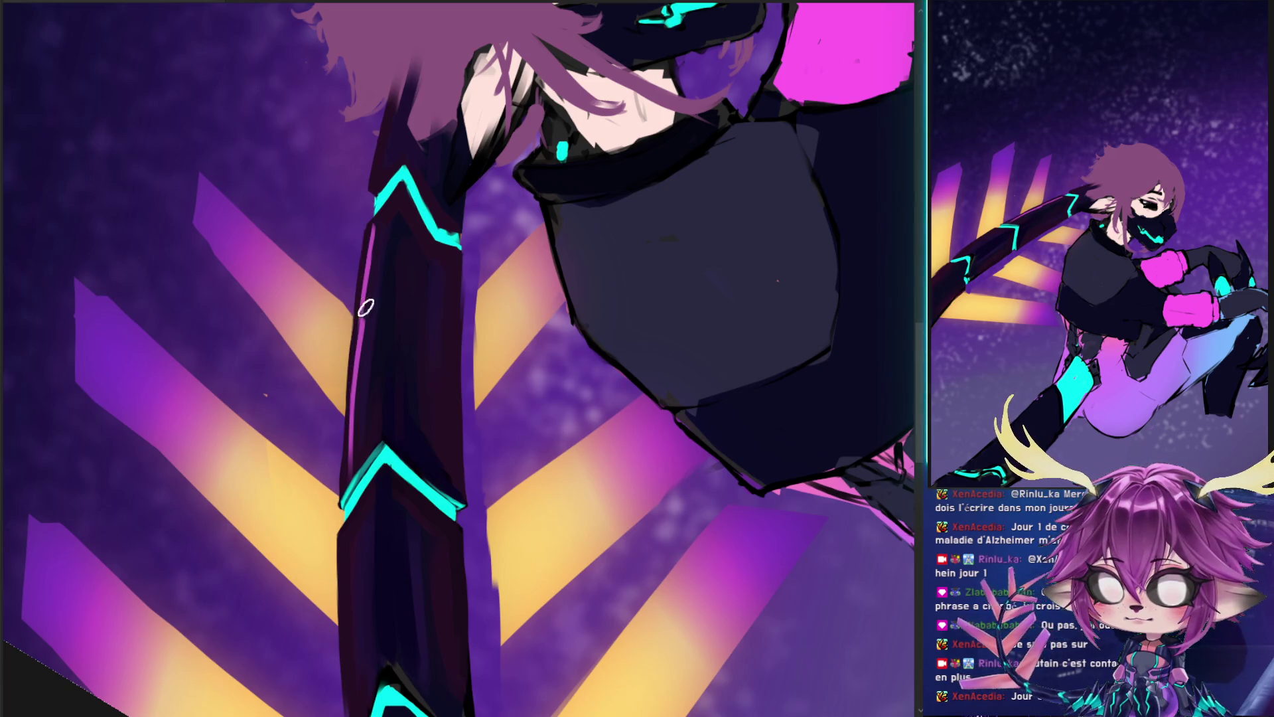
pyautogui.moveTo(356, 478); pyautogui.dragTo(379, 239)
pyautogui.moveTo(349, 480); pyautogui.dragTo(358, 362)
pyautogui.moveTo(355, 442); pyautogui.dragTo(364, 335)
pyautogui.moveTo(363, 466); pyautogui.dragTo(374, 318)
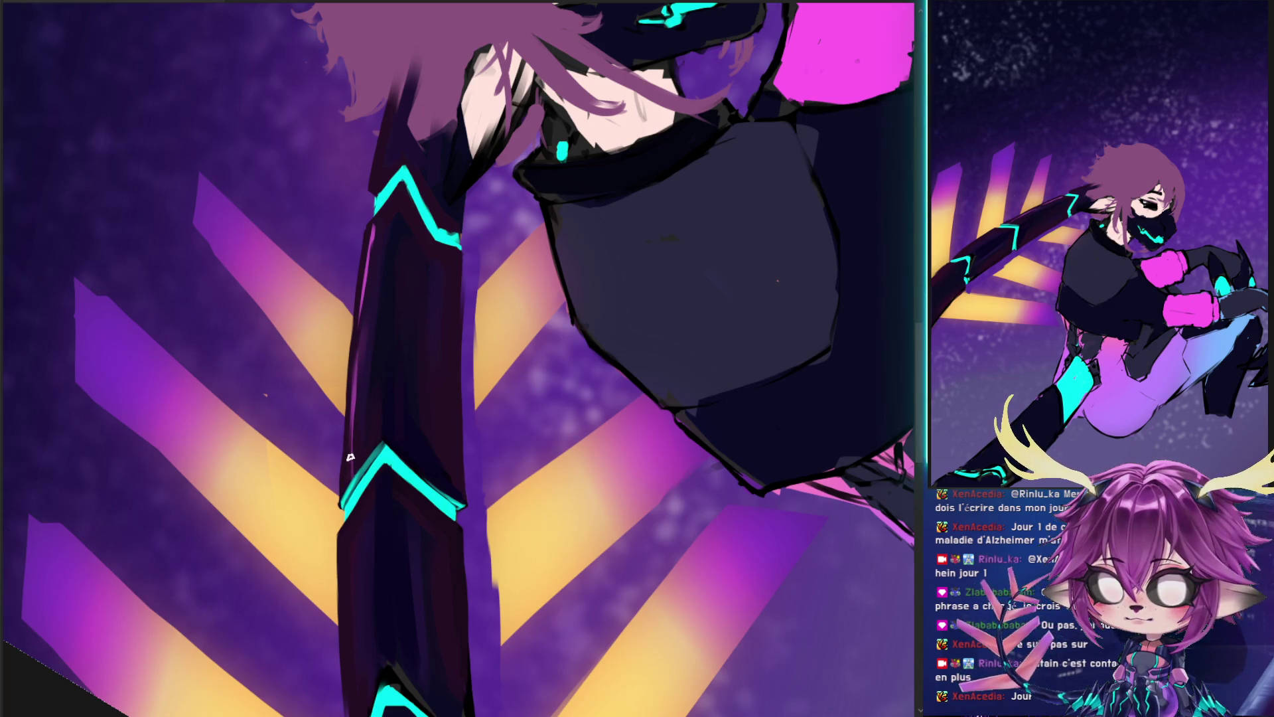
pyautogui.moveTo(352, 458); pyautogui.dragTo(355, 378)
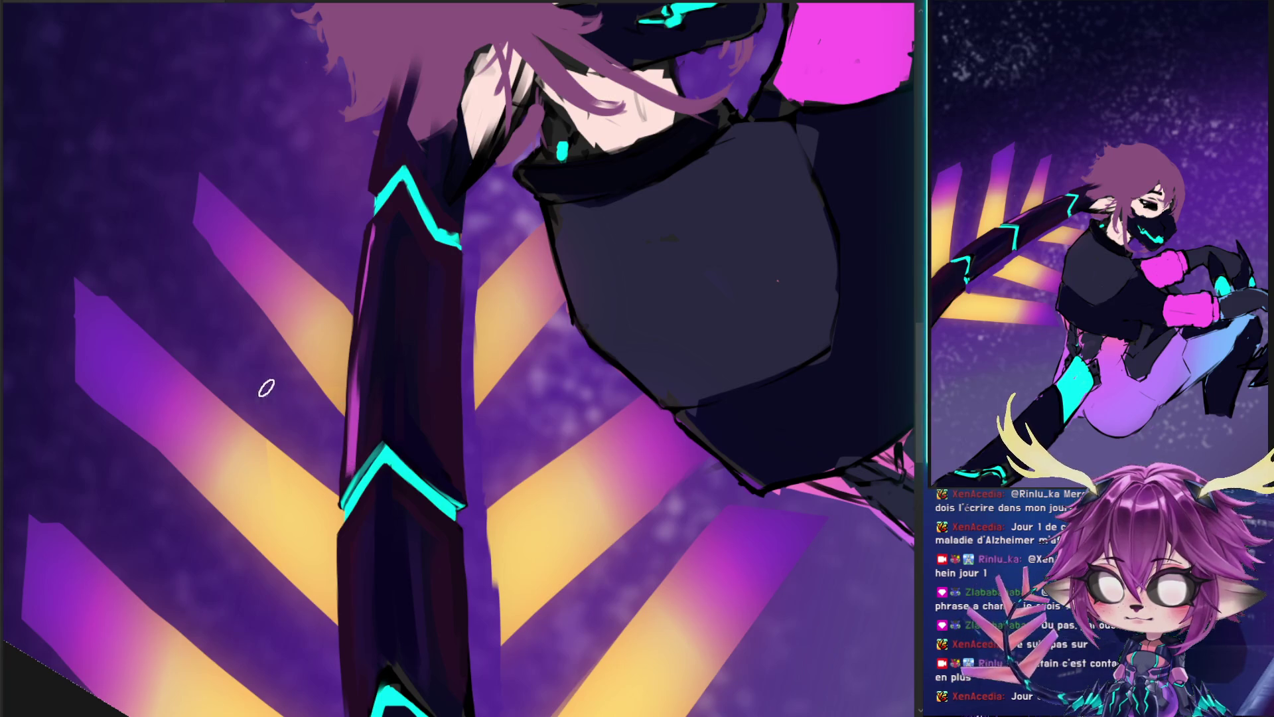
# - Resample arm colours and blend the left rim with lighter purple highlights and darker shading
pyautogui.keyDown('alt'); pyautogui.click(370, 263); pyautogui.keyUp('alt')
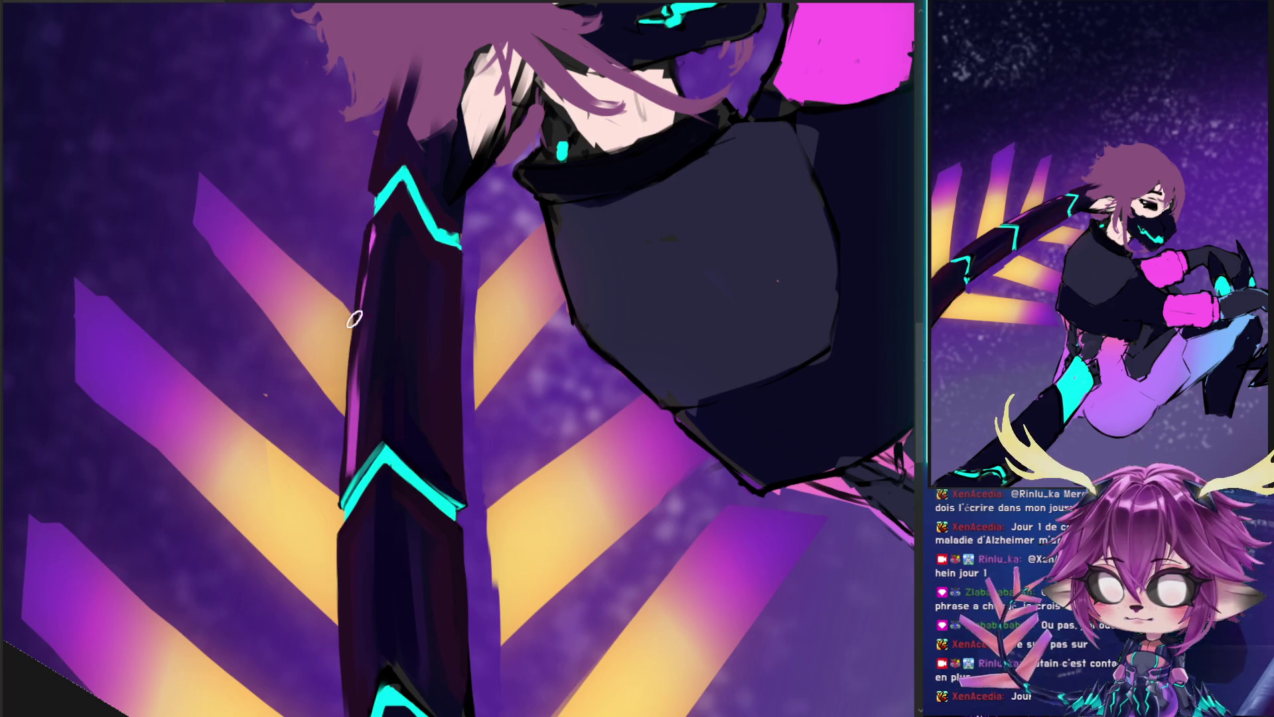
pyautogui.moveTo(345, 440); pyautogui.dragTo(347, 357)
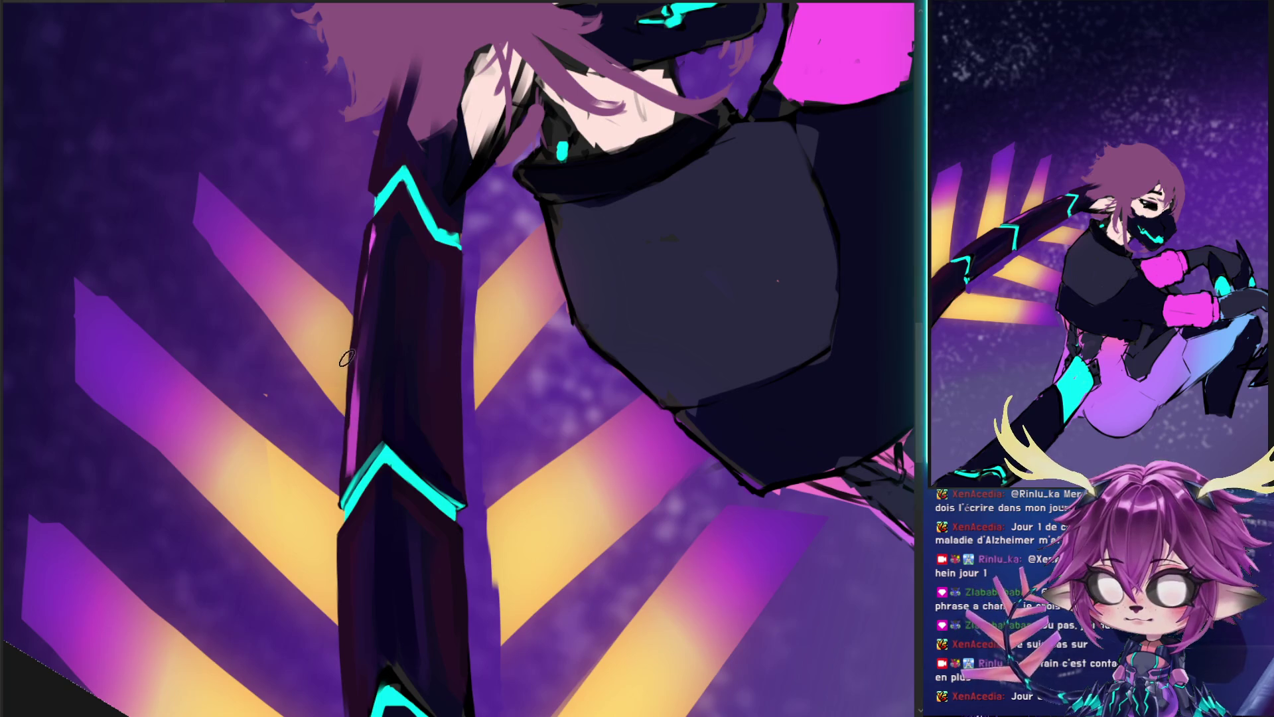
pyautogui.moveTo(360, 489); pyautogui.dragTo(356, 441)
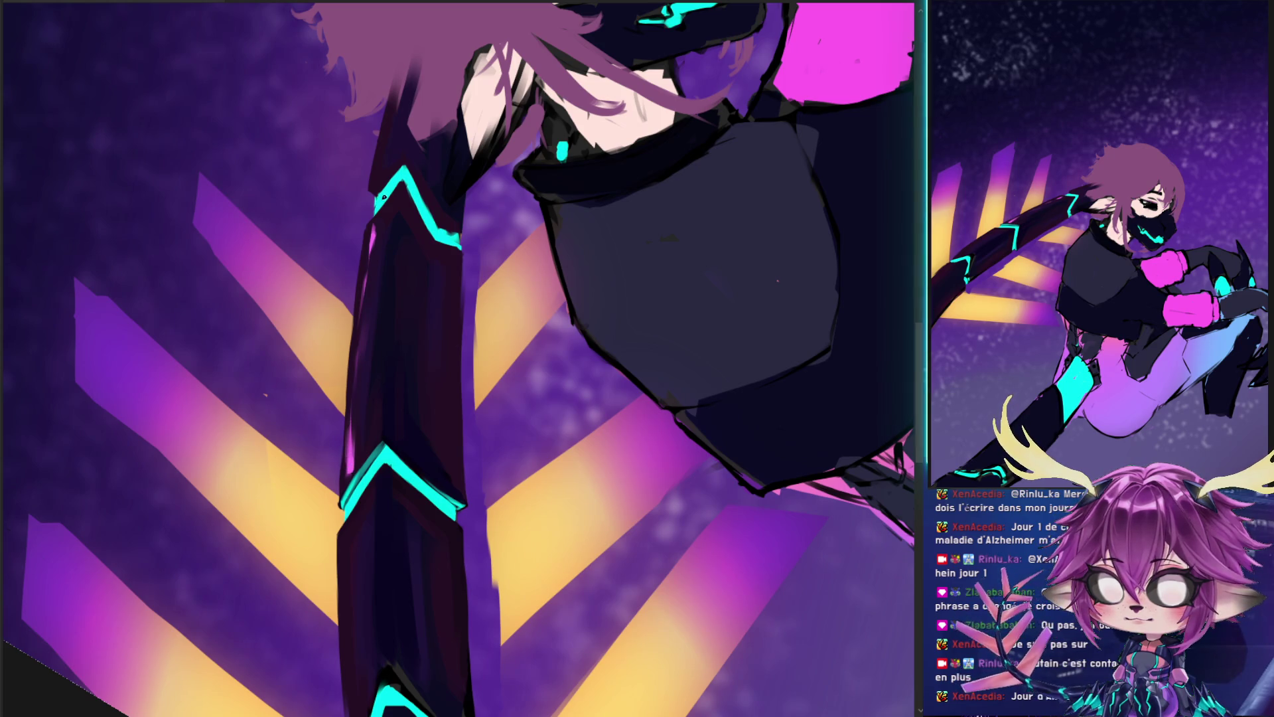
pyautogui.keyDown('alt'); pyautogui.click(364, 306); pyautogui.keyUp('alt')
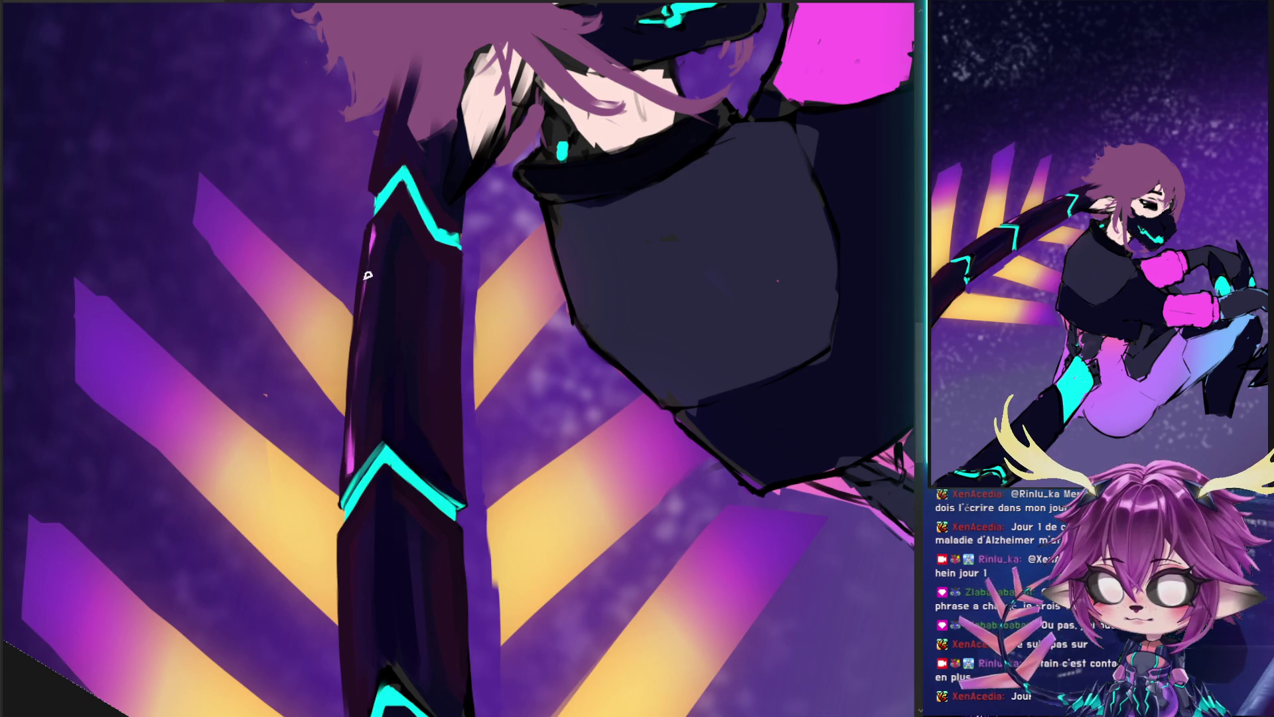
pyautogui.moveTo(359, 345); pyautogui.dragTo(370, 261)
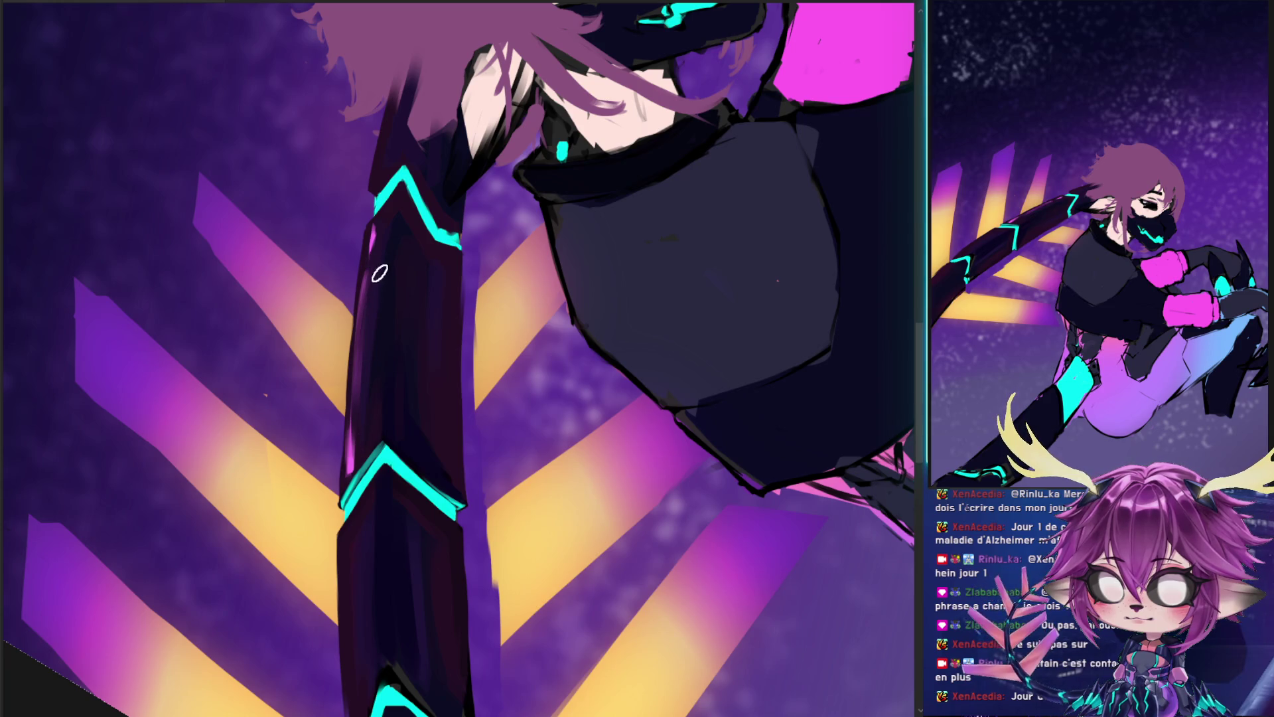
pyautogui.moveTo(352, 465); pyautogui.dragTo(369, 218)
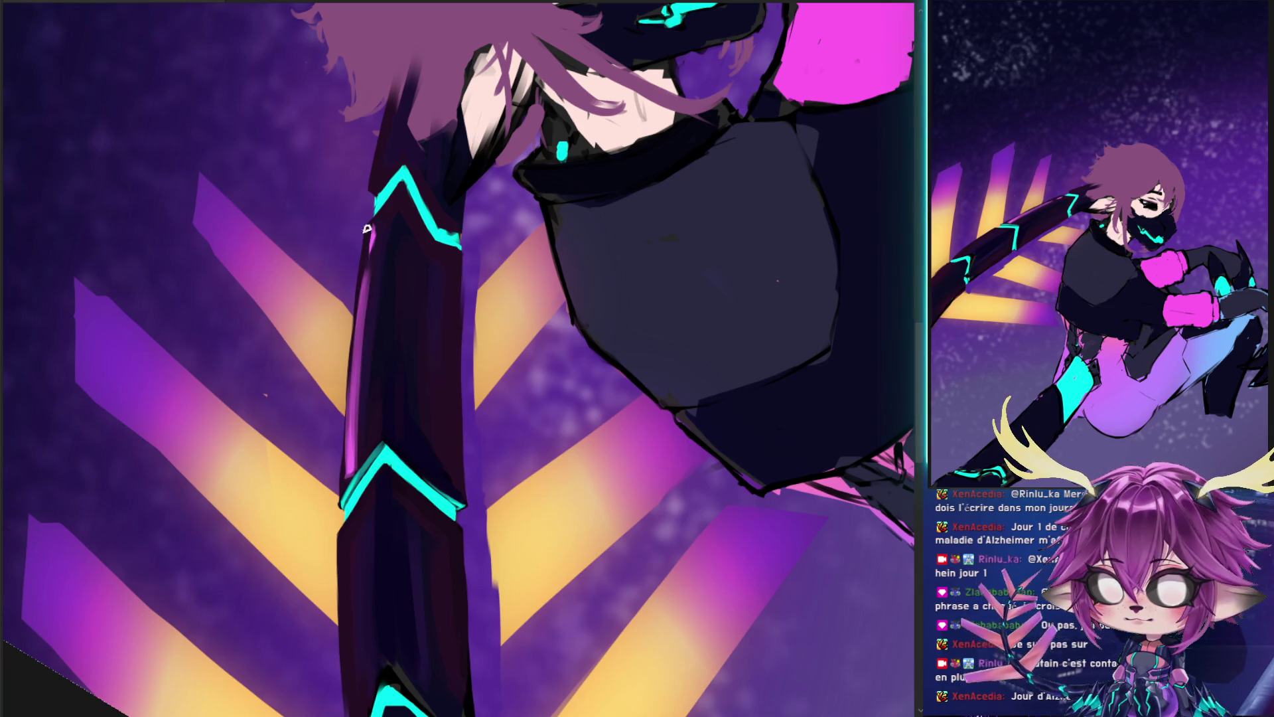
pyautogui.keyDown('alt'); pyautogui.click(355, 336); pyautogui.keyUp('alt')
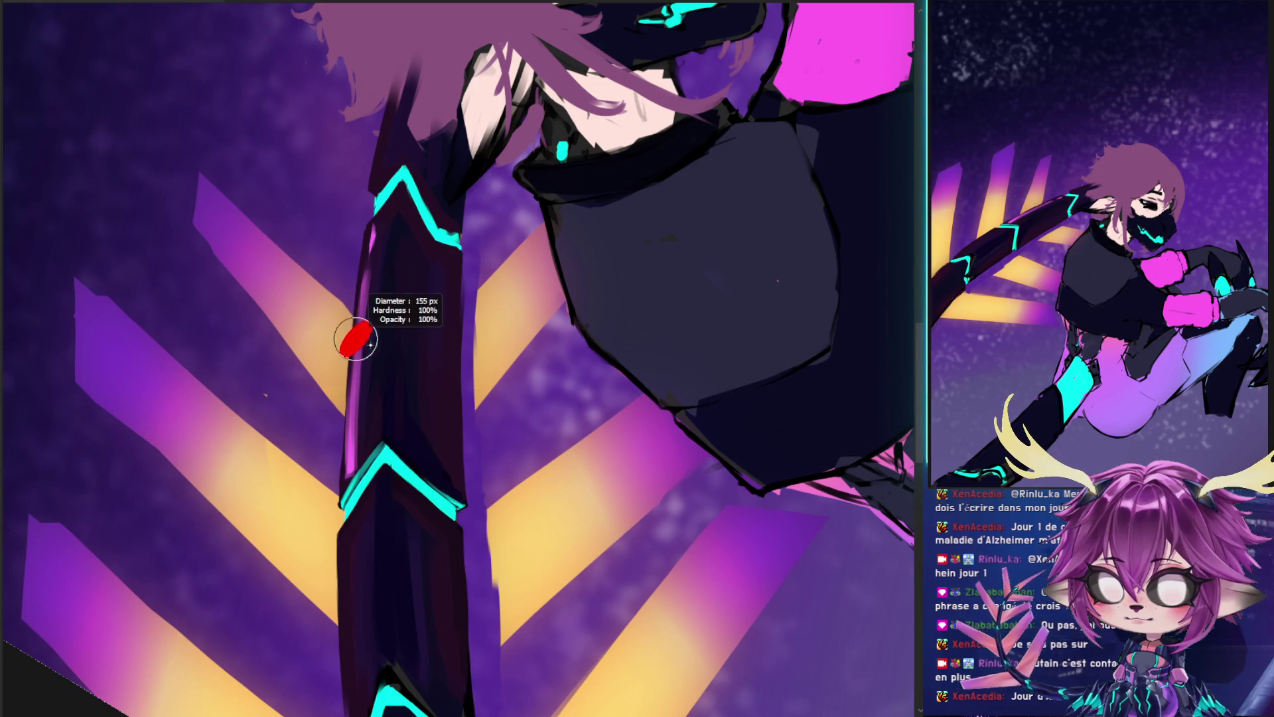
pyautogui.moveTo(373, 271); pyautogui.dragTo(362, 504)
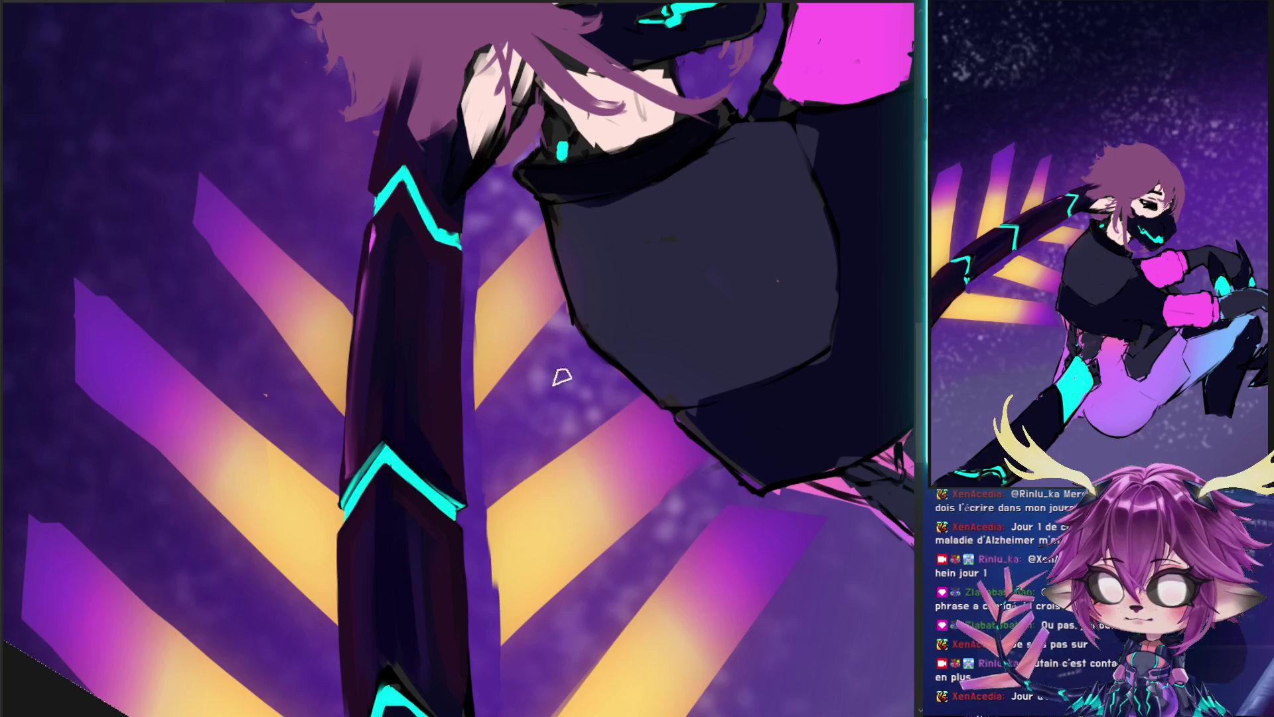
# - Paint a magenta stroke down the edge, blend it purple, then compare versions with undo/redo
pyautogui.moveTo(337, 216); pyautogui.dragTo(325, 536)
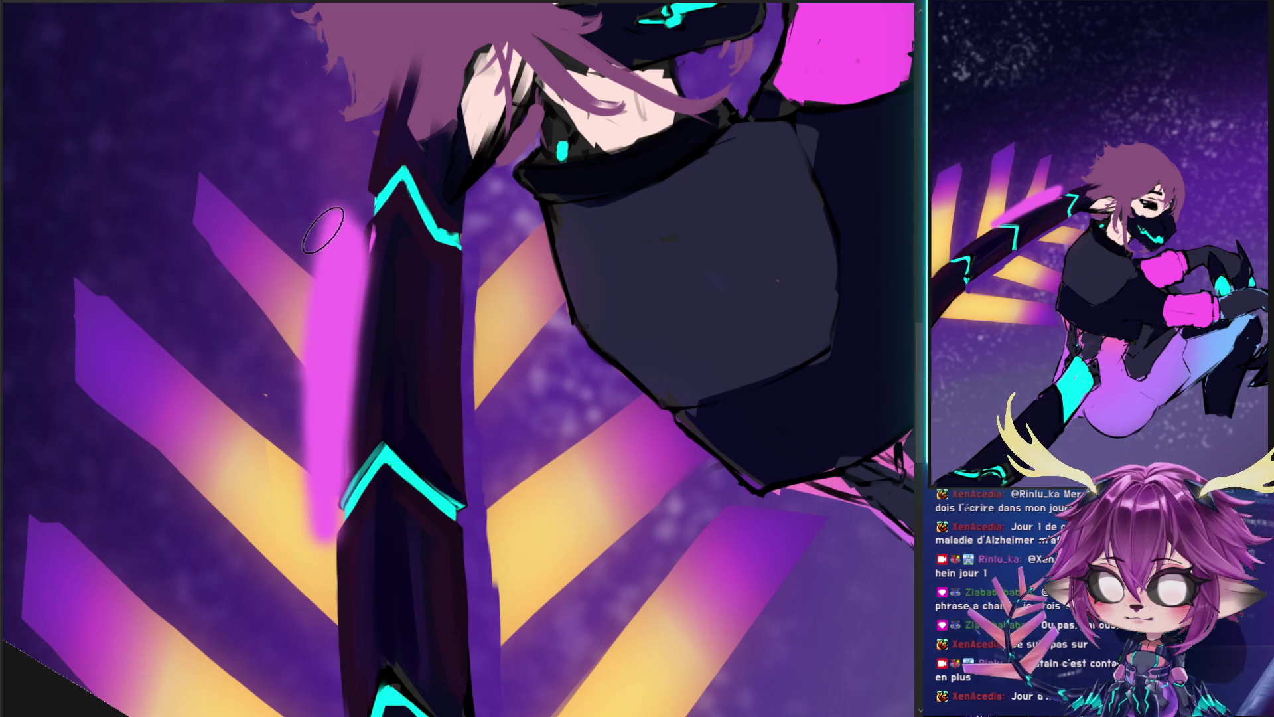
pyautogui.moveTo(342, 203); pyautogui.dragTo(317, 535)
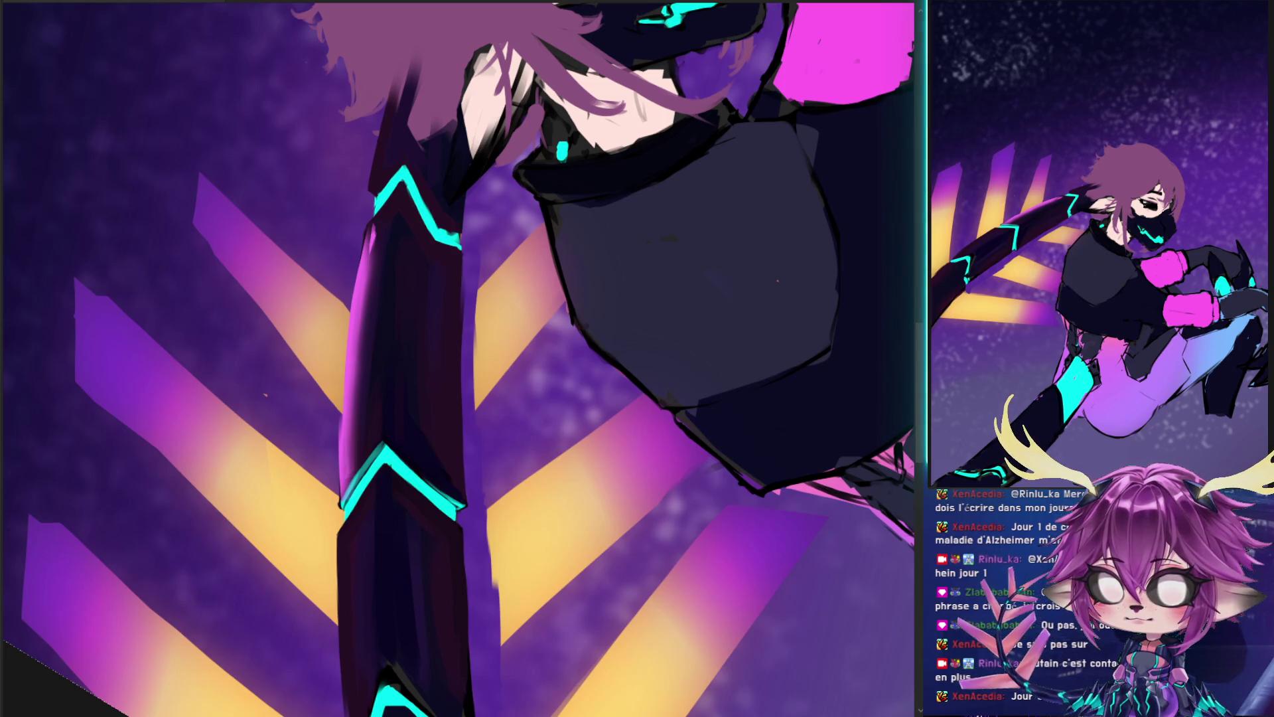
pyautogui.hotkey('ctrl', 'z')
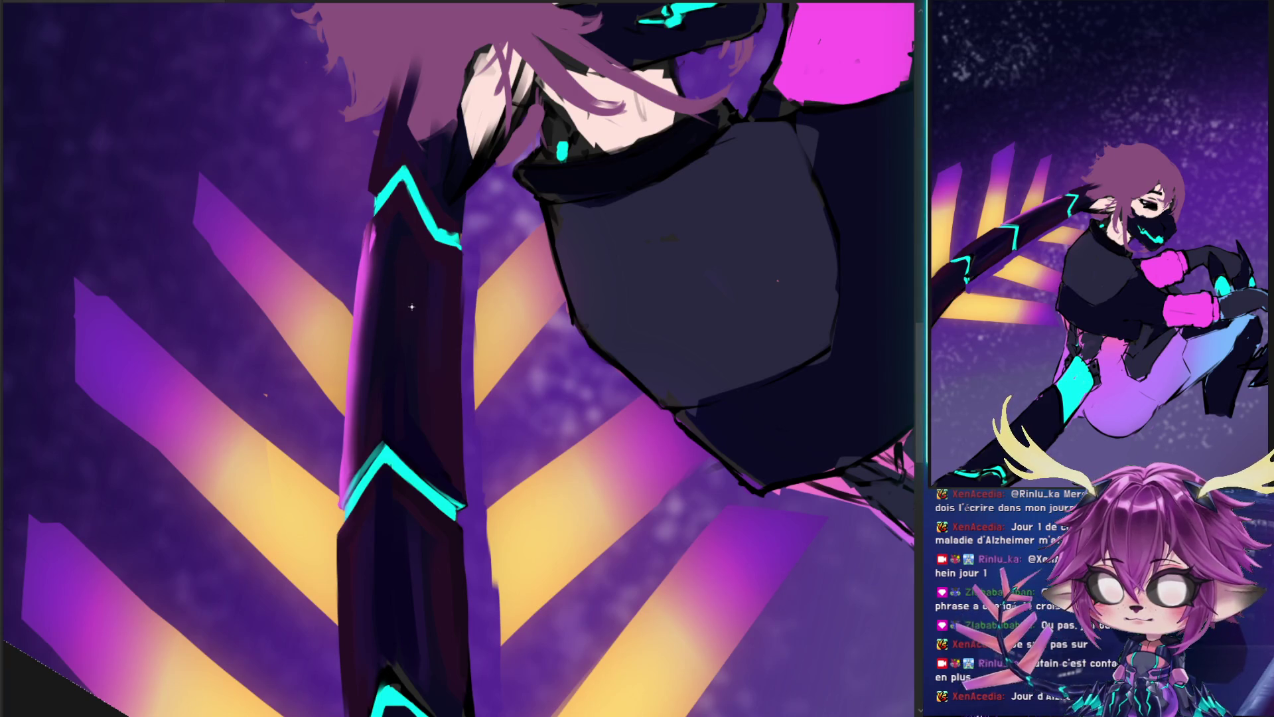
pyautogui.hotkey('ctrl', 'z')
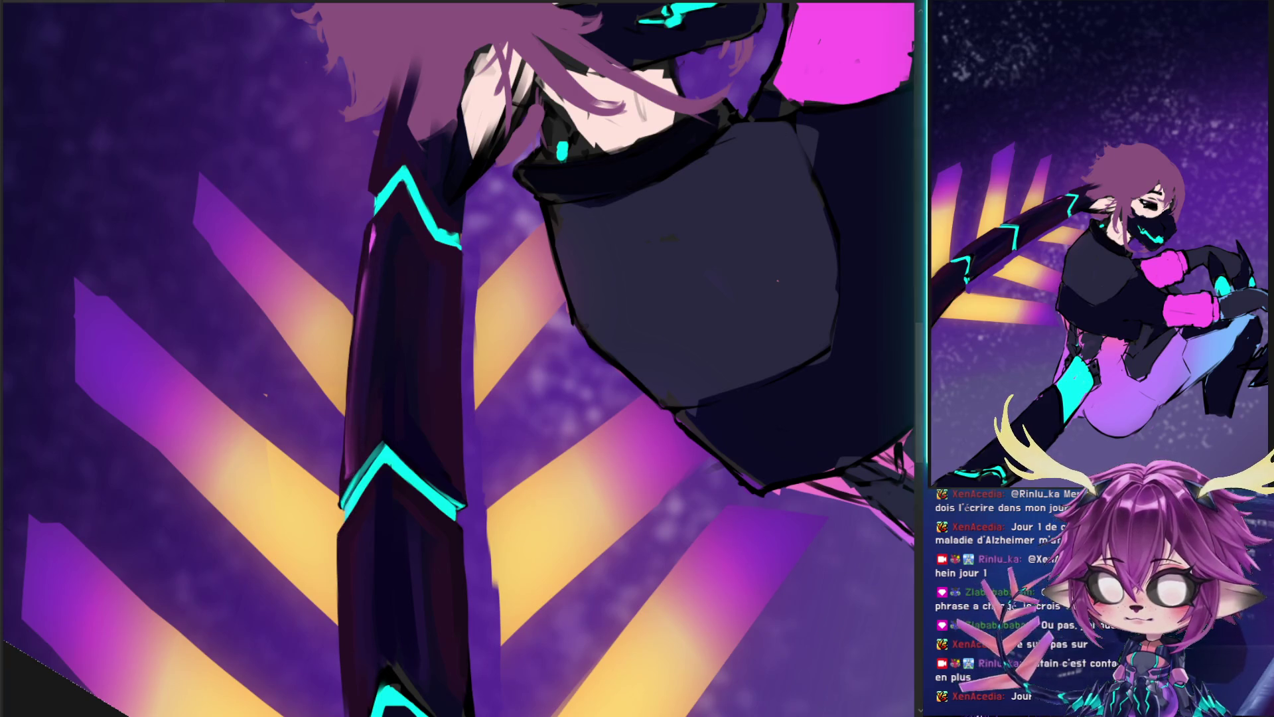
pyautogui.hotkey('ctrl', 'y')
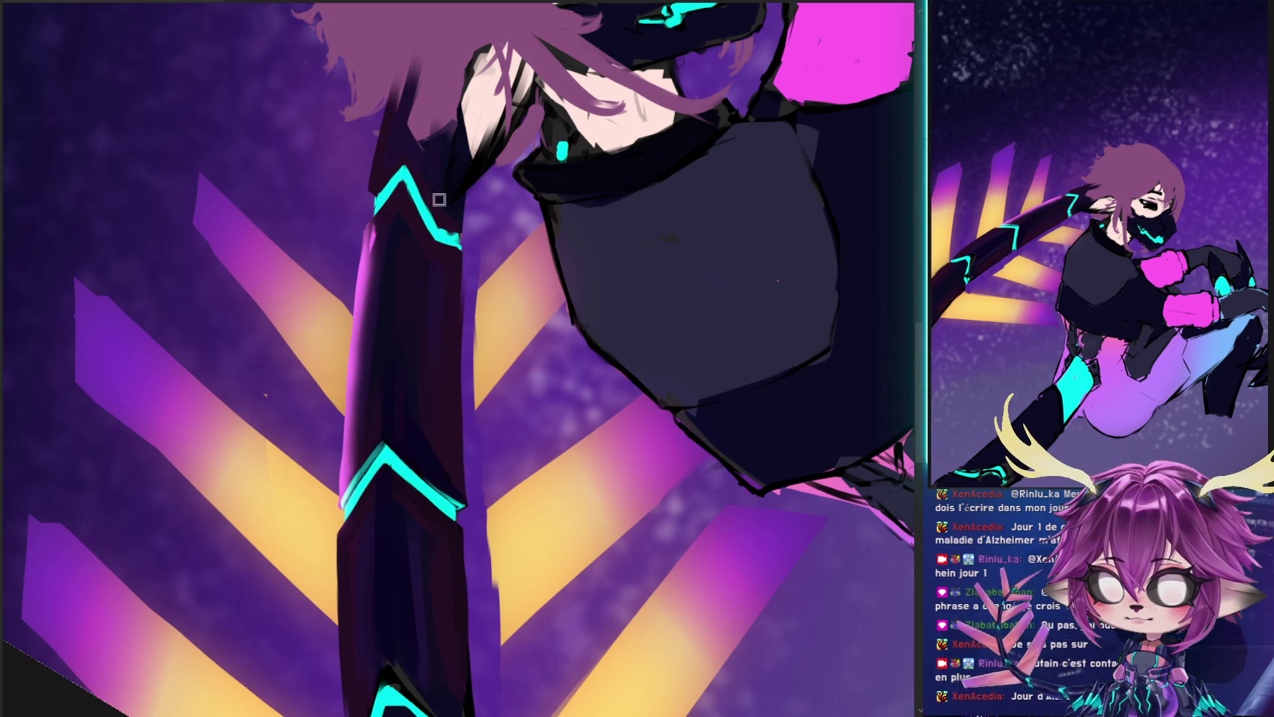
pyautogui.hotkey('ctrl', 'y')
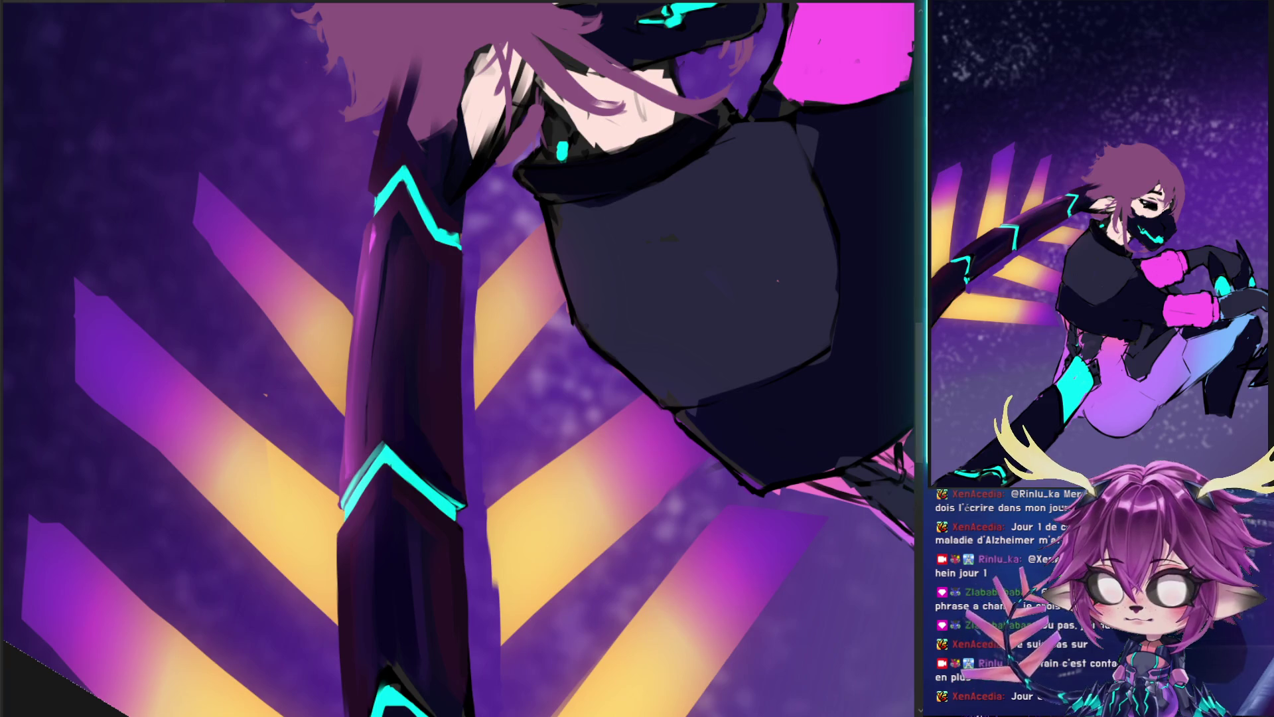
pyautogui.hotkey('ctrl', 'z')
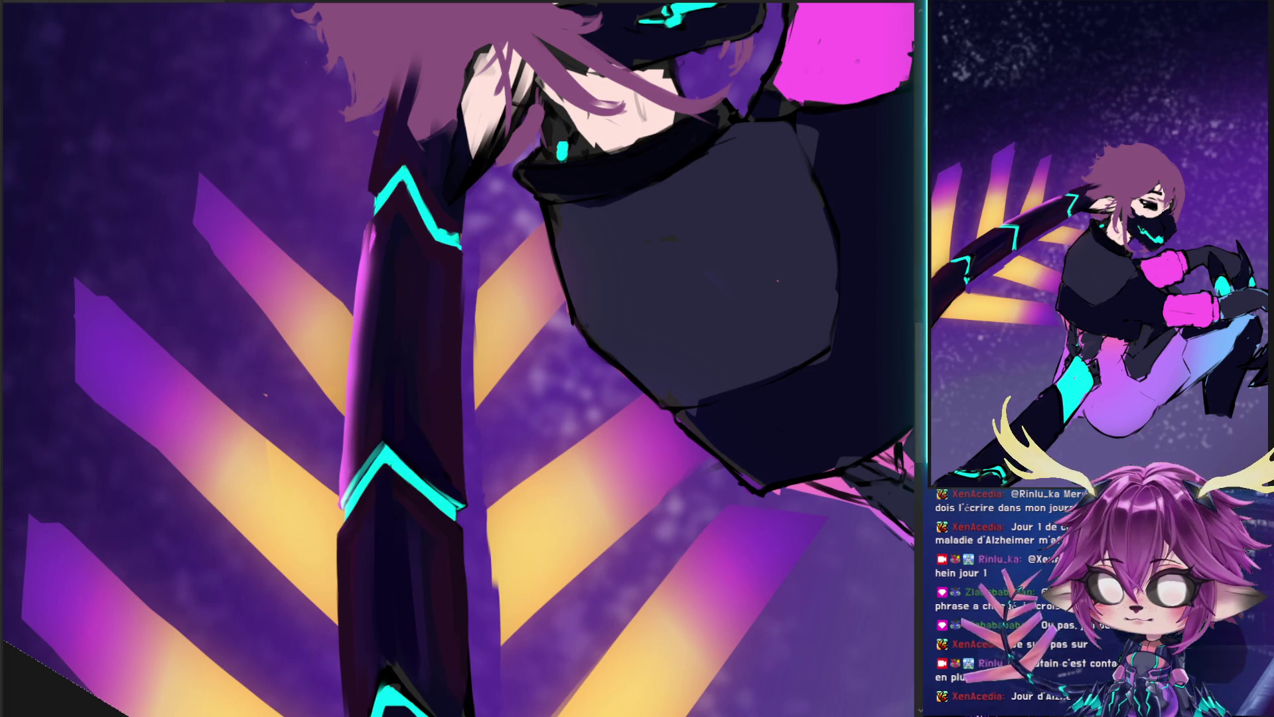
# - Undo a pink-white glow, then with a large soft brush paint over the white glows on the yellow rays
pyautogui.moveTo(336, 210); pyautogui.dragTo(315, 514)
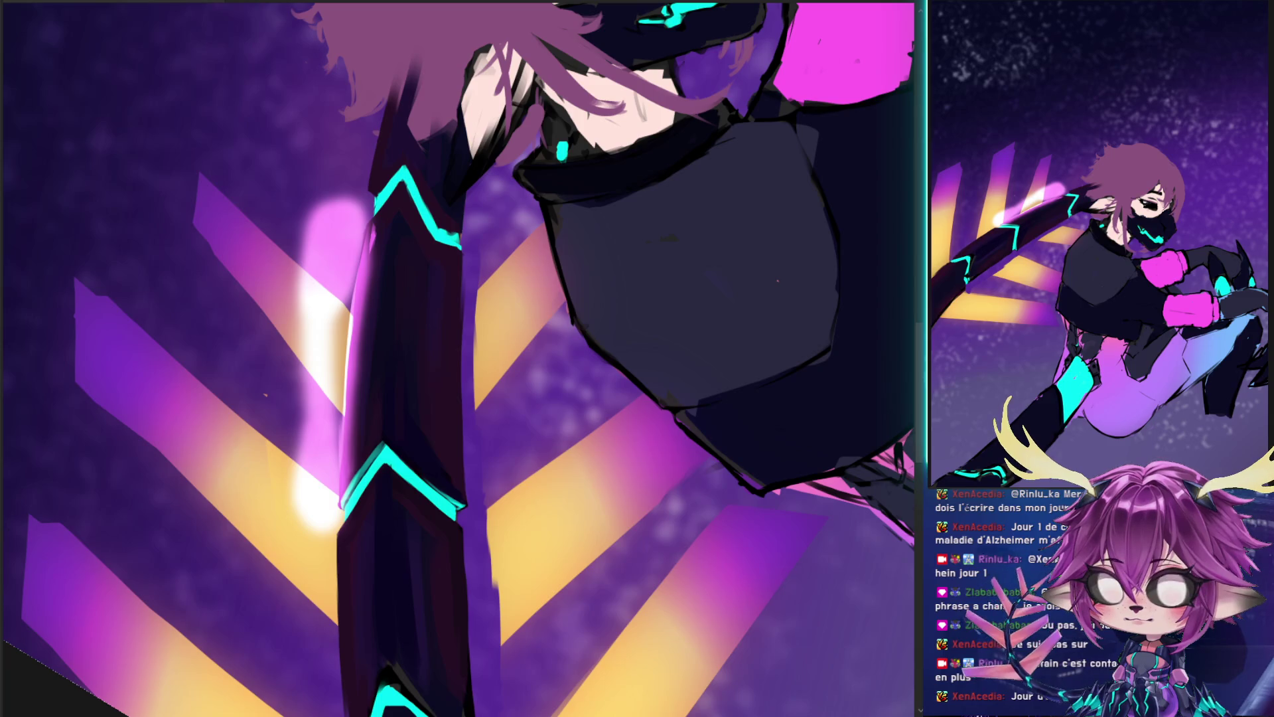
pyautogui.hotkey('ctrl', 'z')
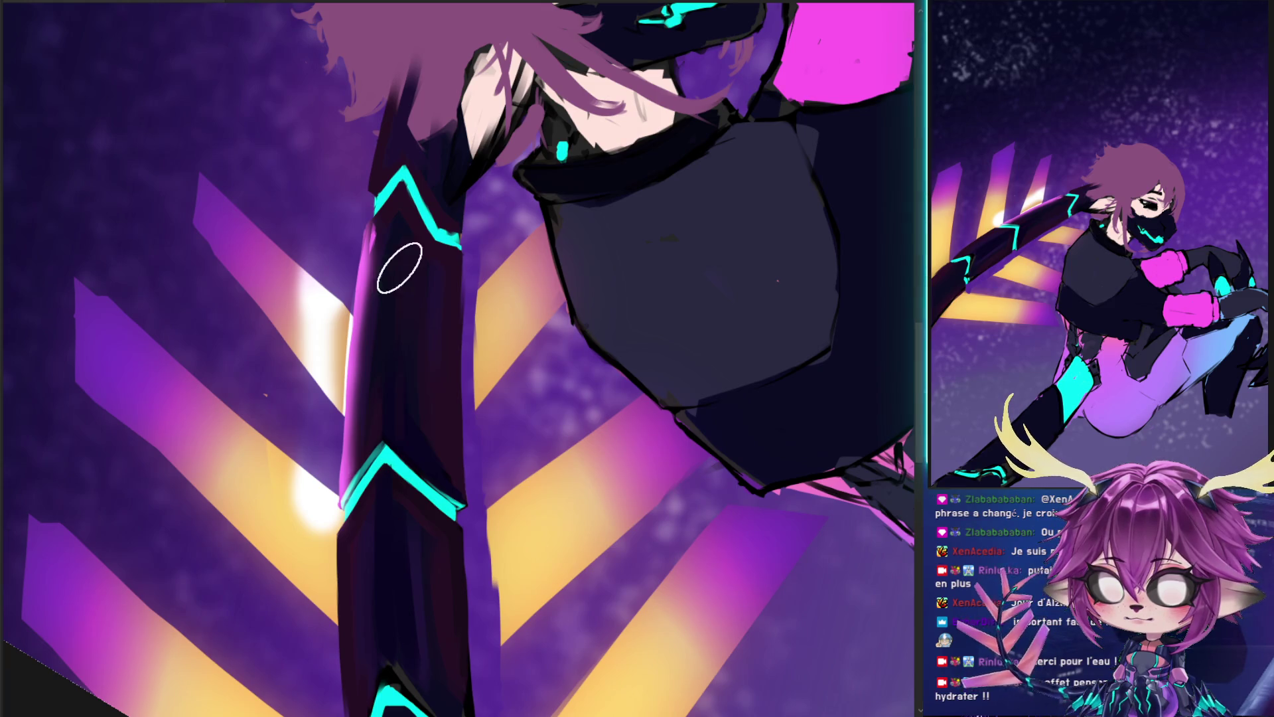
pyautogui.moveTo(398, 332); pyautogui.dragTo(410, 335)
pyautogui.moveTo(284, 284)
pyautogui.mouseDown()
pyautogui.moveTo(300, 313)
pyautogui.moveTo(292, 398)
pyautogui.mouseUp()
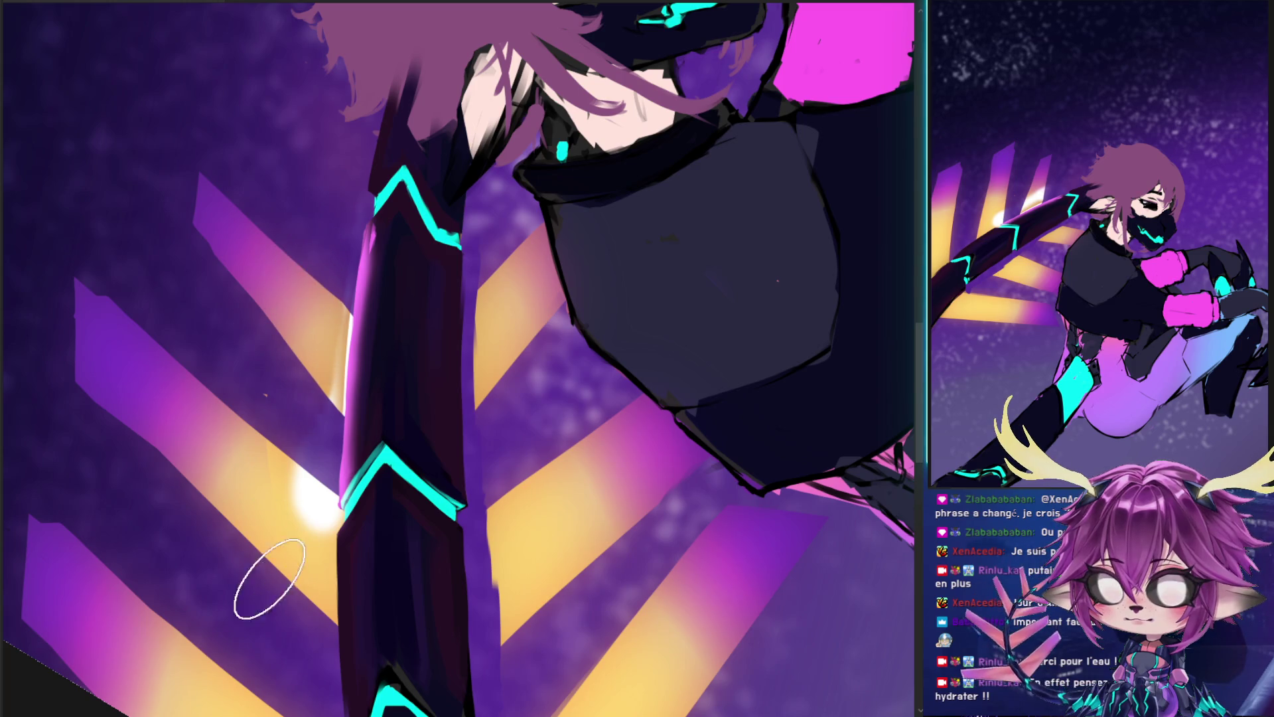
pyautogui.moveTo(279, 571); pyautogui.dragTo(305, 485)
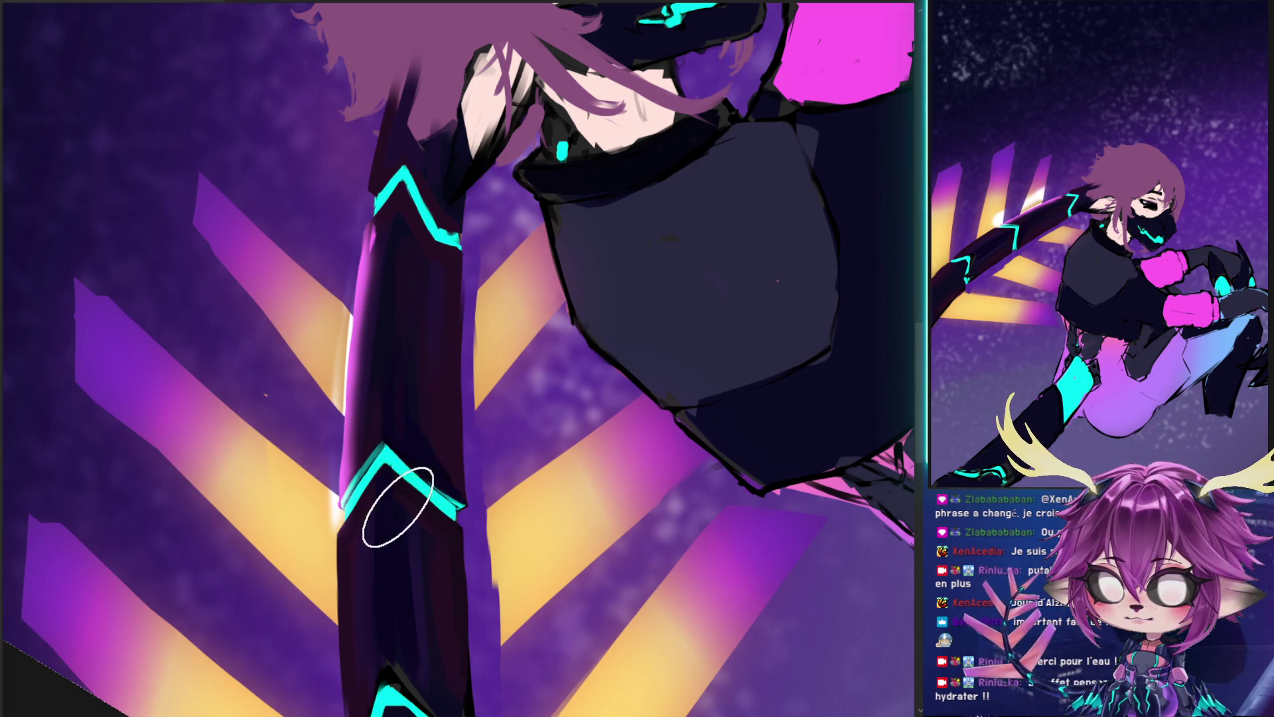
pyautogui.moveTo(412, 428); pyautogui.dragTo(384, 270)
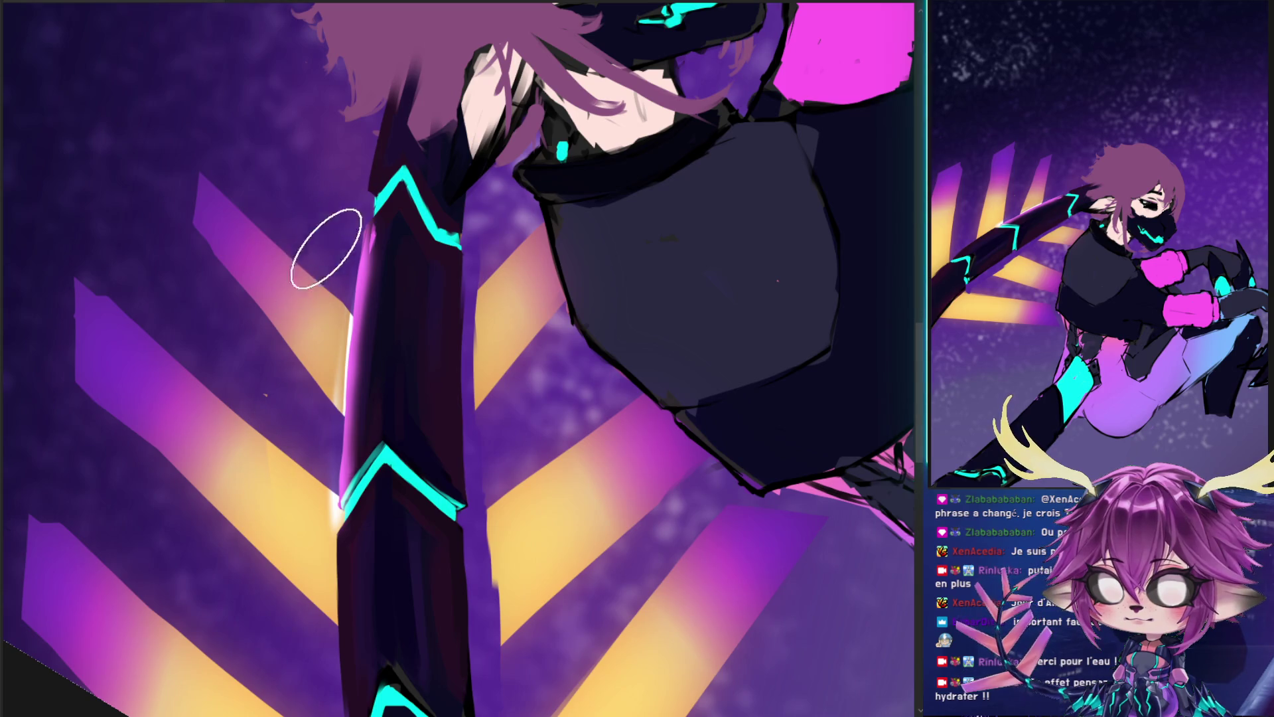
pyautogui.moveTo(270, 584); pyautogui.dragTo(322, 263)
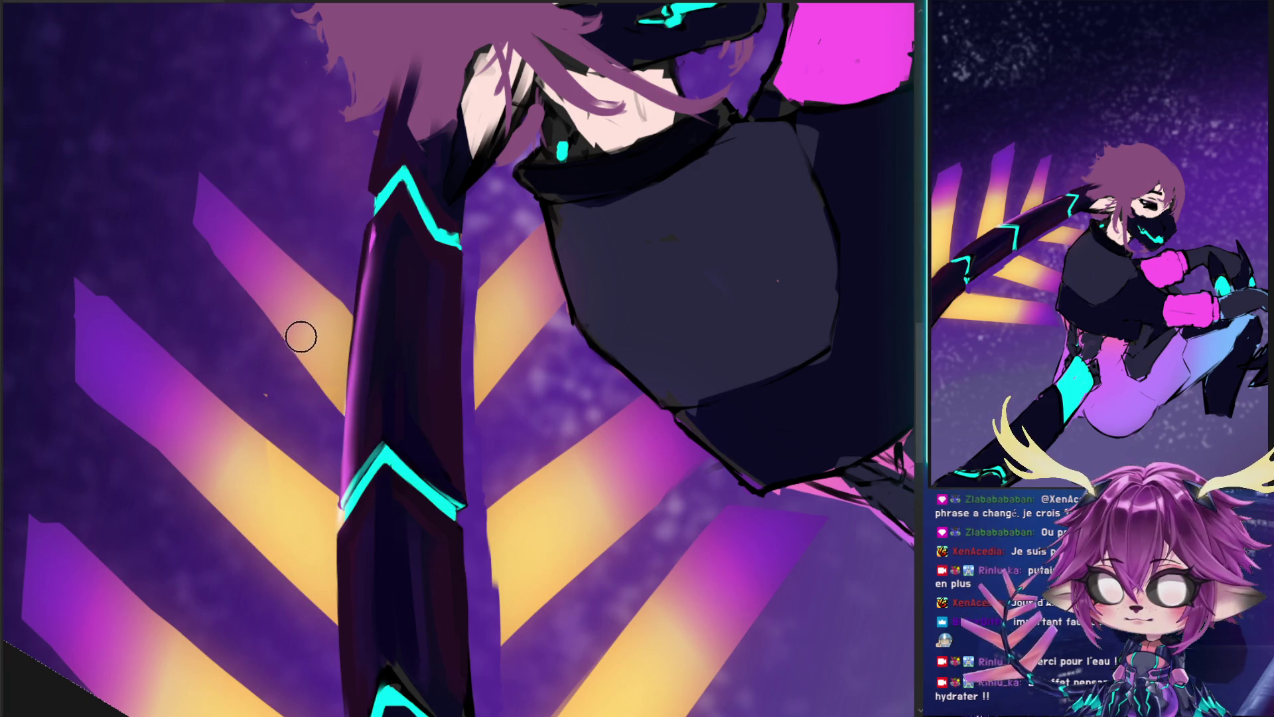
# - Paint soft white glows on the yellow bands, toning the upper one back to purple and yellow
pyautogui.click(322, 308)
pyautogui.moveTo(343, 237)
pyautogui.mouseDown()
pyautogui.moveTo(312, 332)
pyautogui.moveTo(317, 260)
pyautogui.mouseUp()
pyautogui.moveTo(279, 458); pyautogui.dragTo(296, 342)
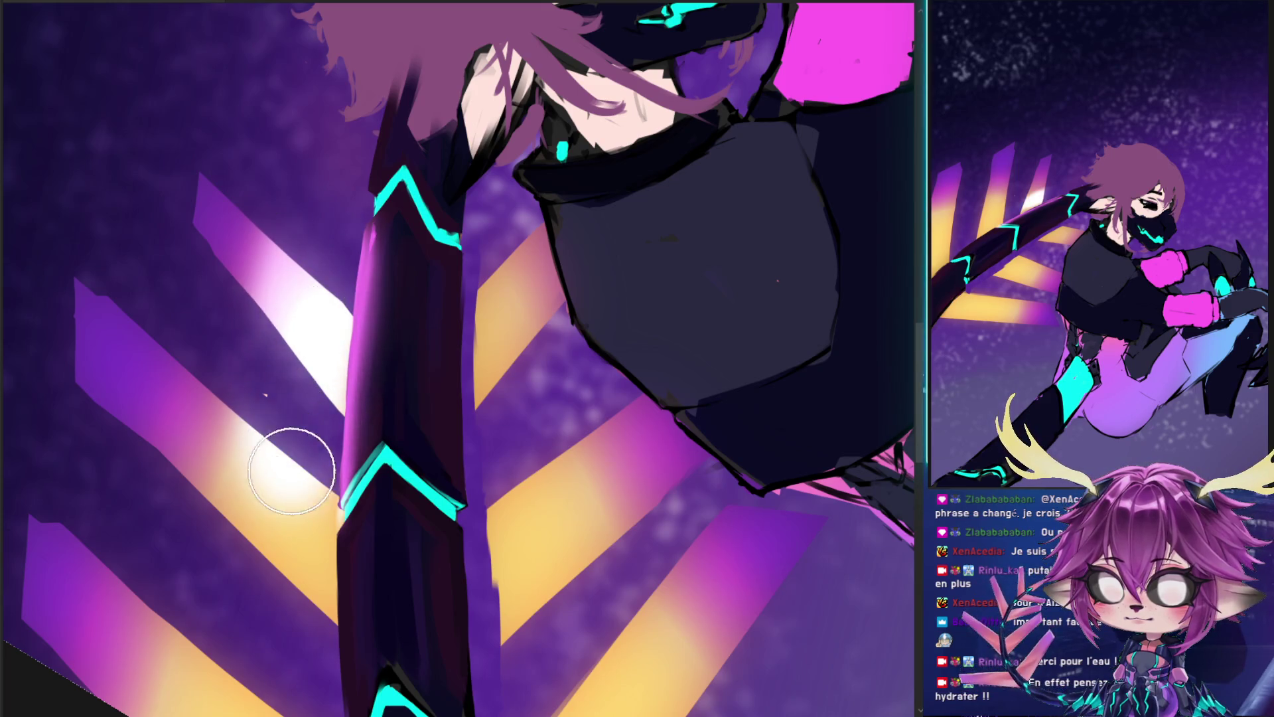
pyautogui.moveTo(283, 245)
pyautogui.mouseDown()
pyautogui.moveTo(305, 285)
pyautogui.moveTo(273, 356)
pyautogui.moveTo(292, 398)
pyautogui.moveTo(239, 549)
pyautogui.moveTo(302, 355)
pyautogui.moveTo(252, 476)
pyautogui.moveTo(279, 554)
pyautogui.moveTo(268, 485)
pyautogui.moveTo(285, 299)
pyautogui.moveTo(250, 469)
pyautogui.moveTo(272, 465)
pyautogui.moveTo(317, 265)
pyautogui.mouseUp()
pyautogui.moveTo(321, 327); pyautogui.dragTo(299, 327)
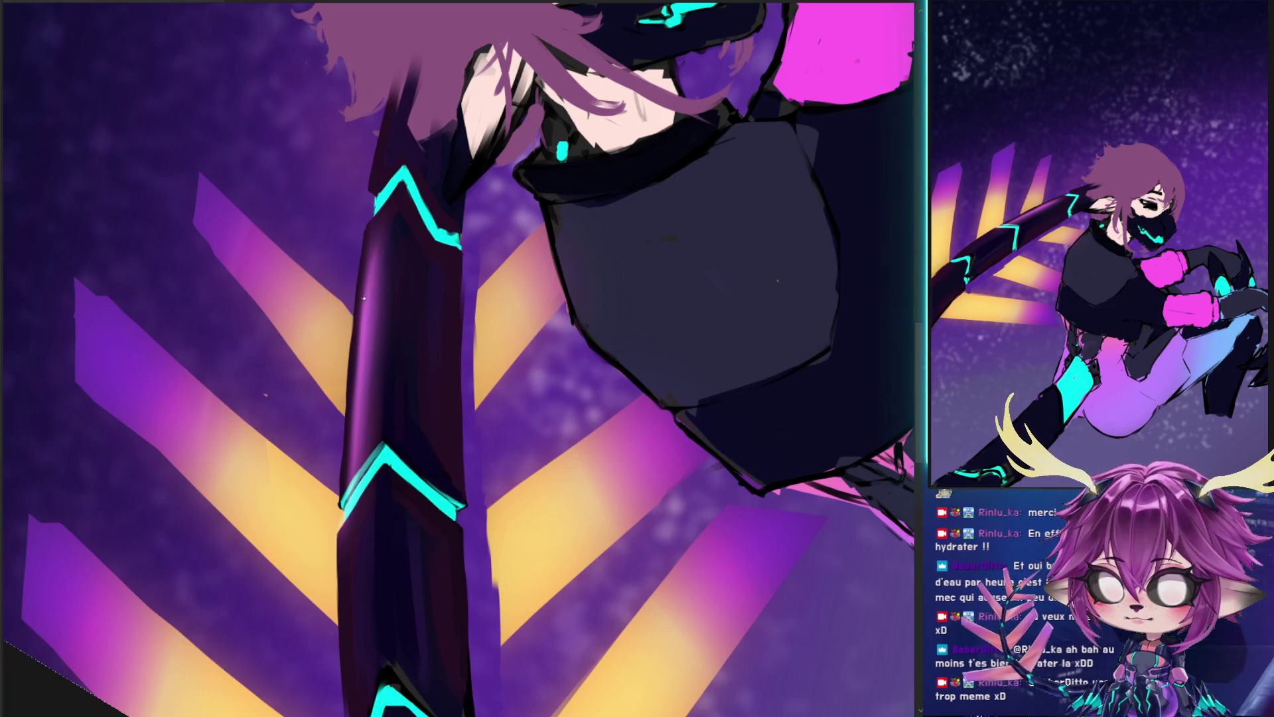
# - Switch tools and paint pink and light-purple highlights along the dark arm's left edge
pyautogui.press('e')
pyautogui.moveTo(377, 233); pyautogui.dragTo(375, 292)
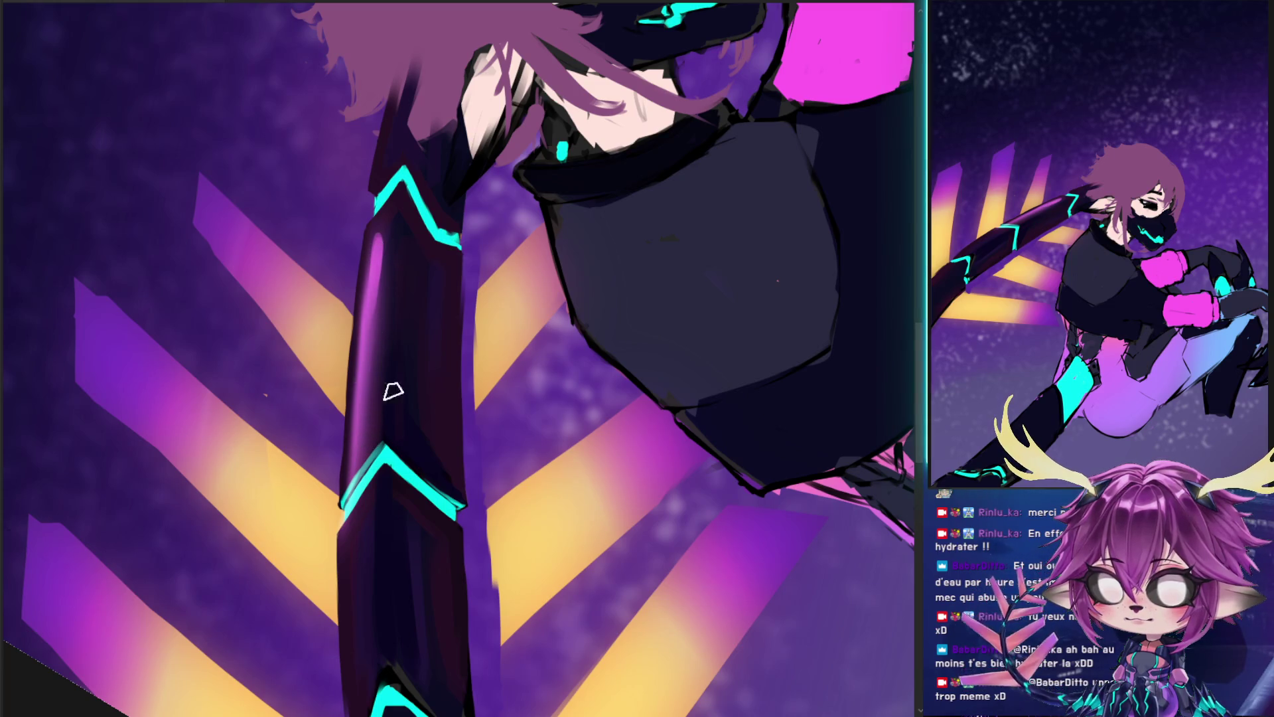
pyautogui.moveTo(383, 243); pyautogui.dragTo(379, 265)
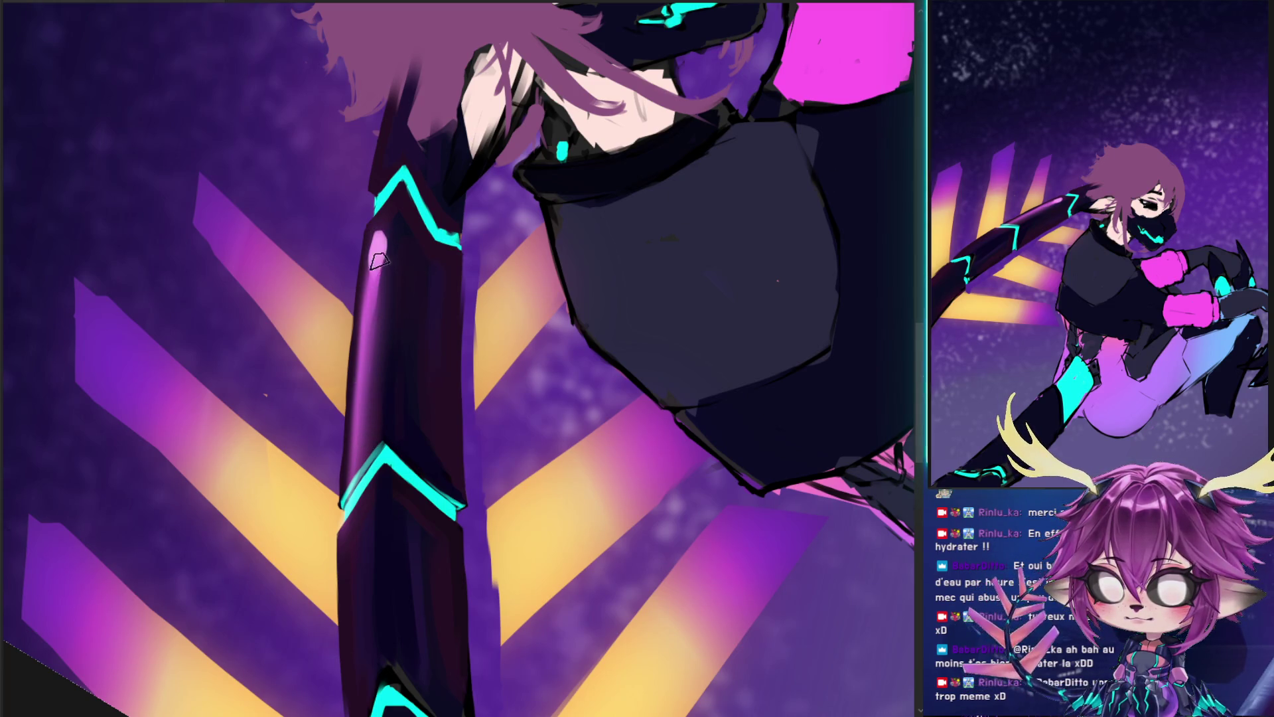
pyautogui.moveTo(352, 453); pyautogui.dragTo(374, 333)
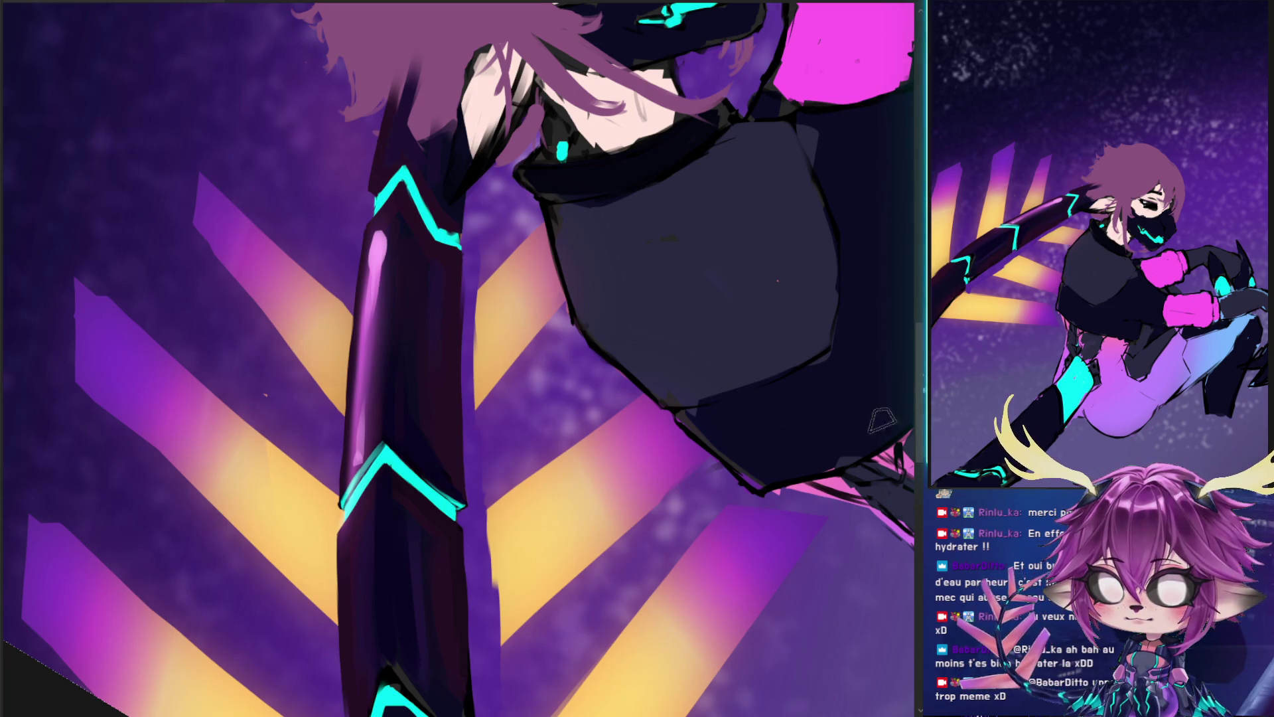
# - Add a light vertical highlight on the lower arm and darken its stray streak
pyautogui.moveTo(375, 315); pyautogui.dragTo(435, 236)
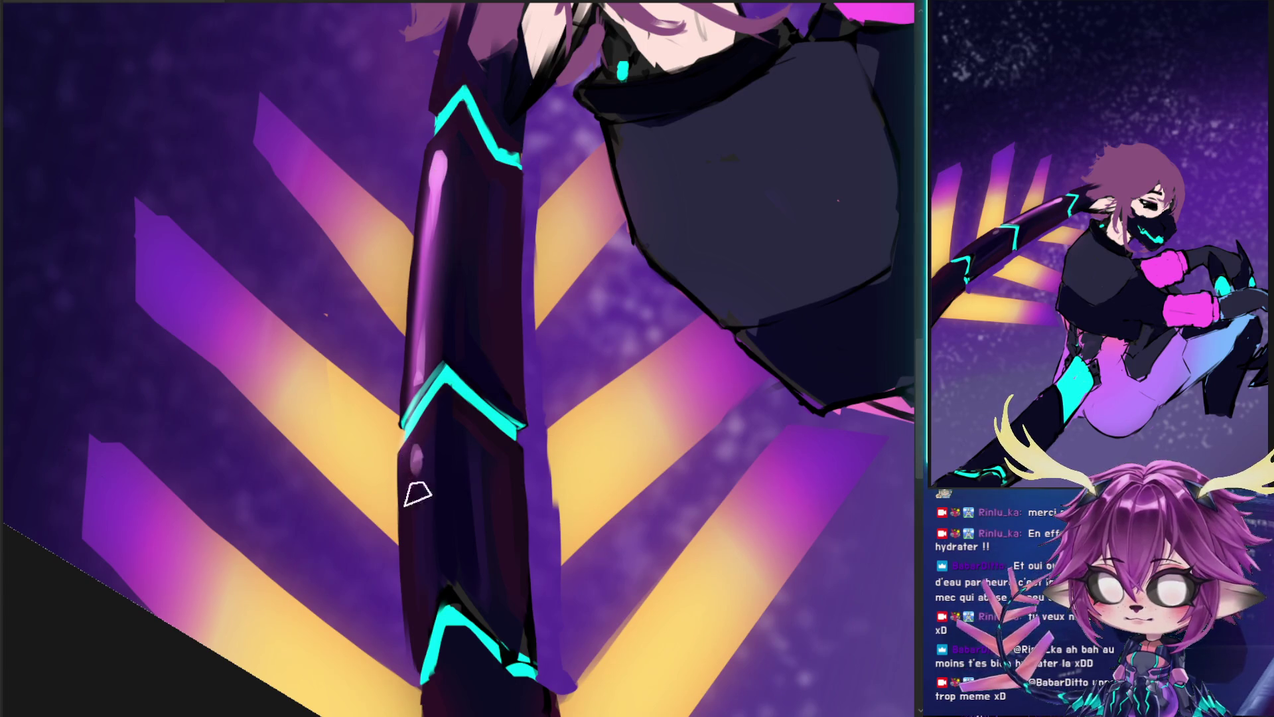
pyautogui.moveTo(417, 497); pyautogui.dragTo(421, 584)
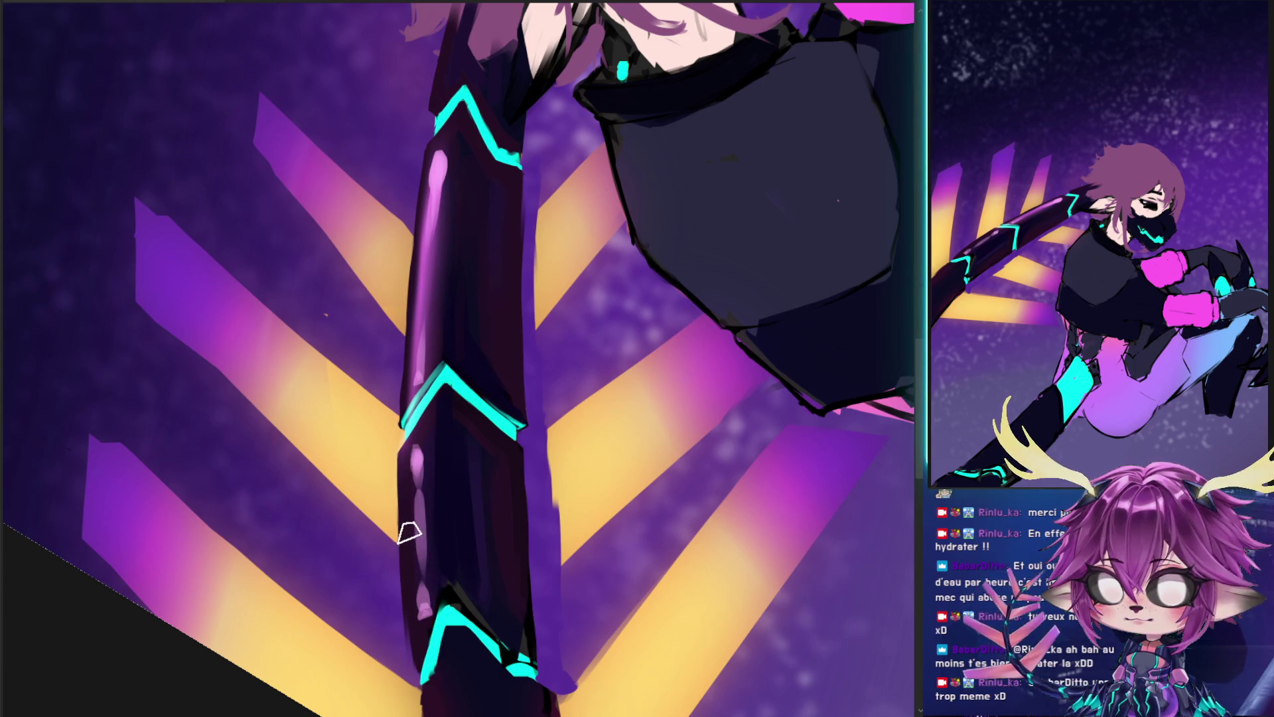
pyautogui.moveTo(398, 512); pyautogui.dragTo(393, 561)
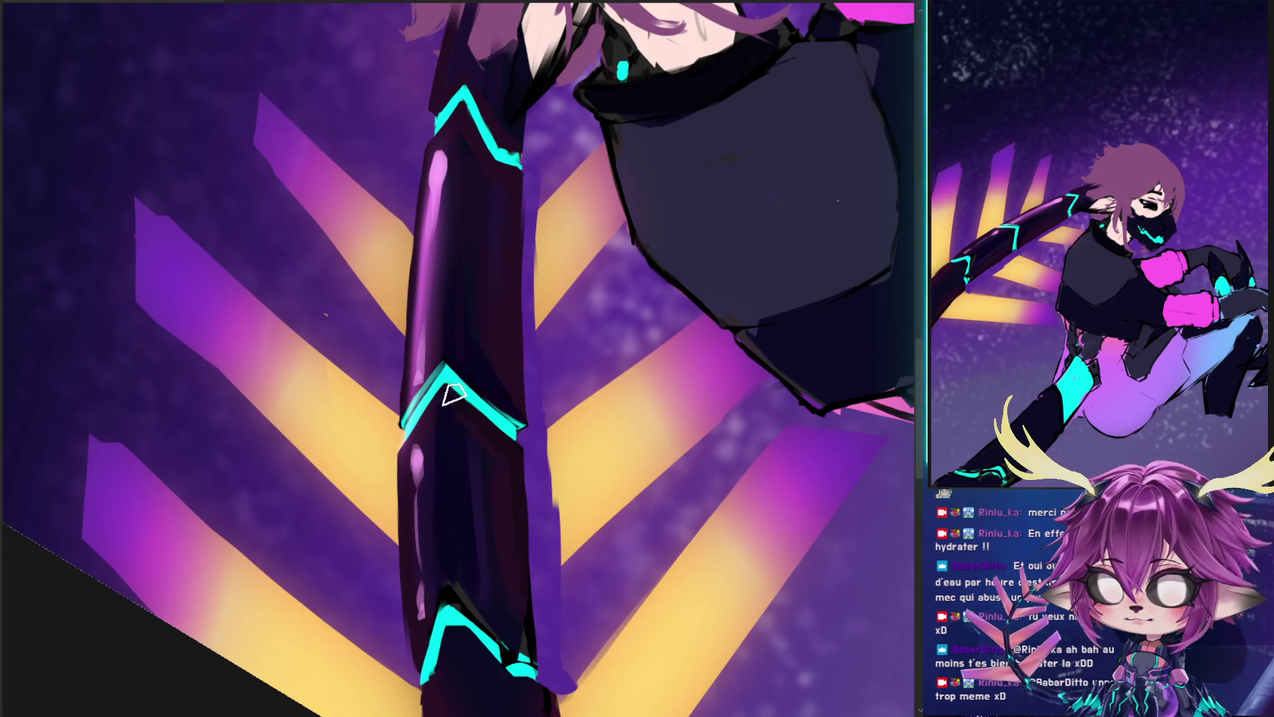
# - Paint a pink highlight down the lower arm's left edge and enlarge the brush
pyautogui.scroll(5, 453, 405)
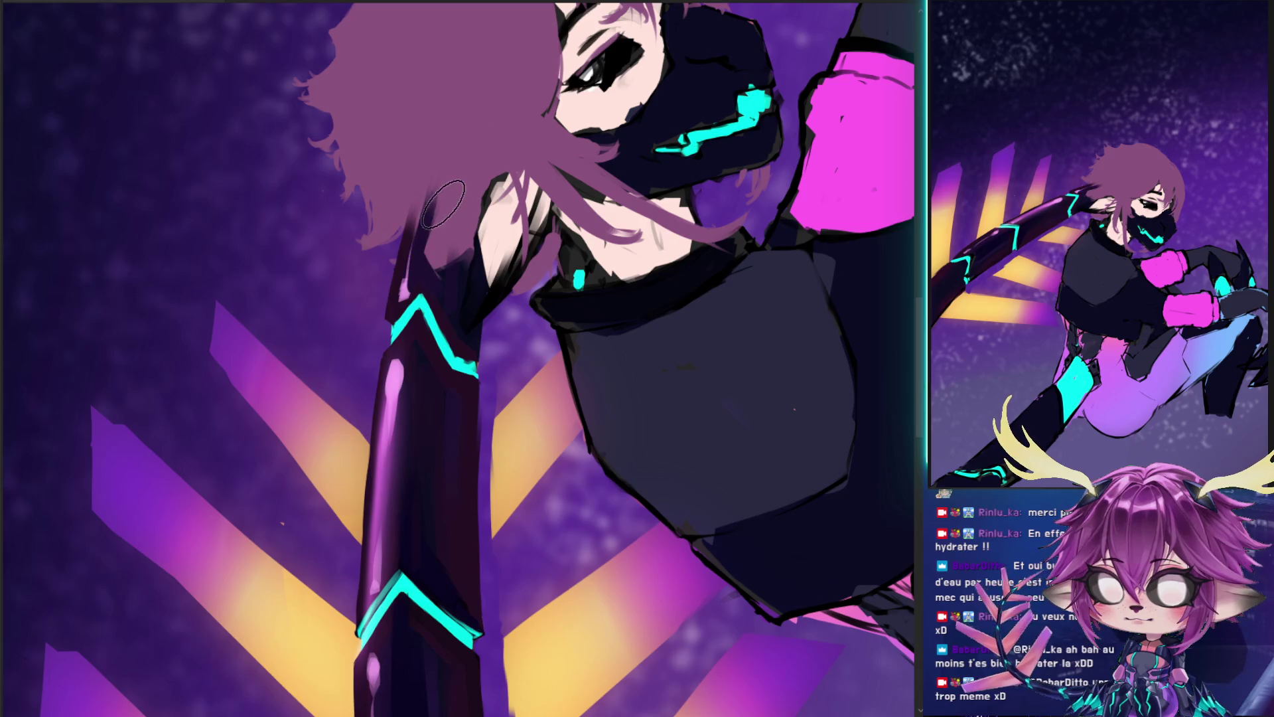
pyautogui.scroll(-4, 431, 247)
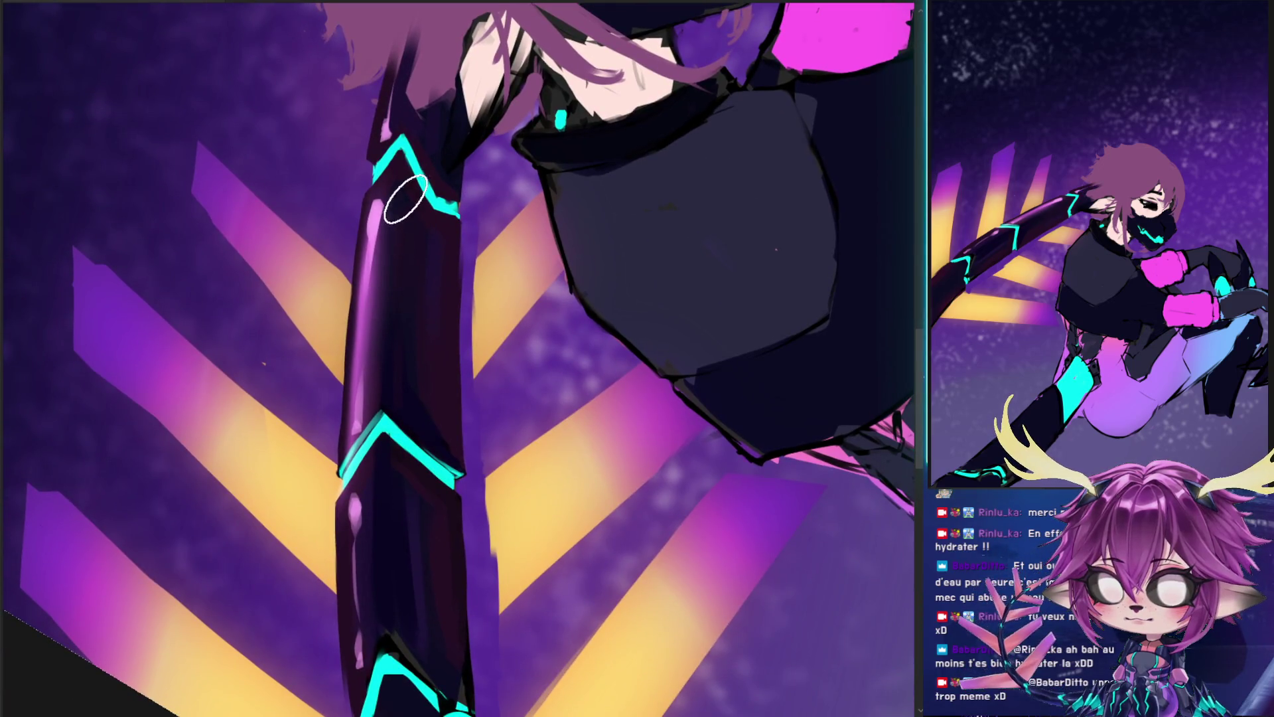
pyautogui.scroll(-4, 412, 440)
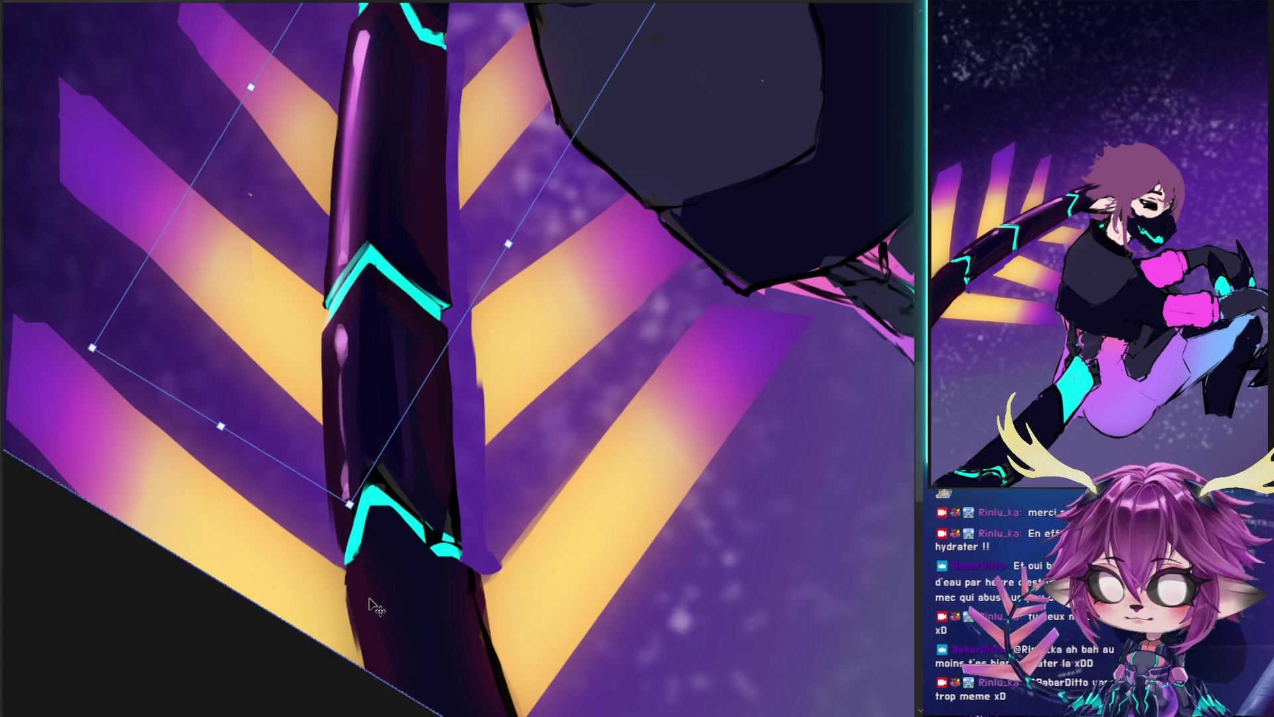
pyautogui.moveTo(358, 568); pyautogui.dragTo(382, 683)
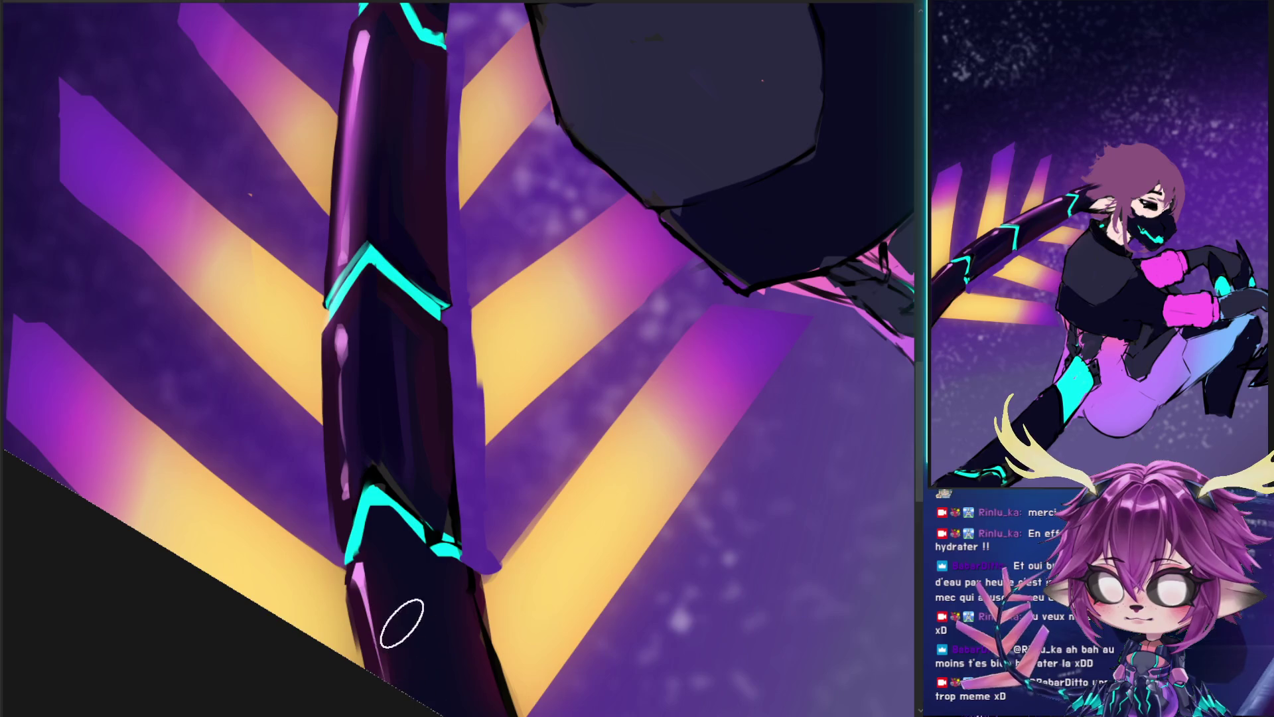
pyautogui.scroll(4, 389, 374)
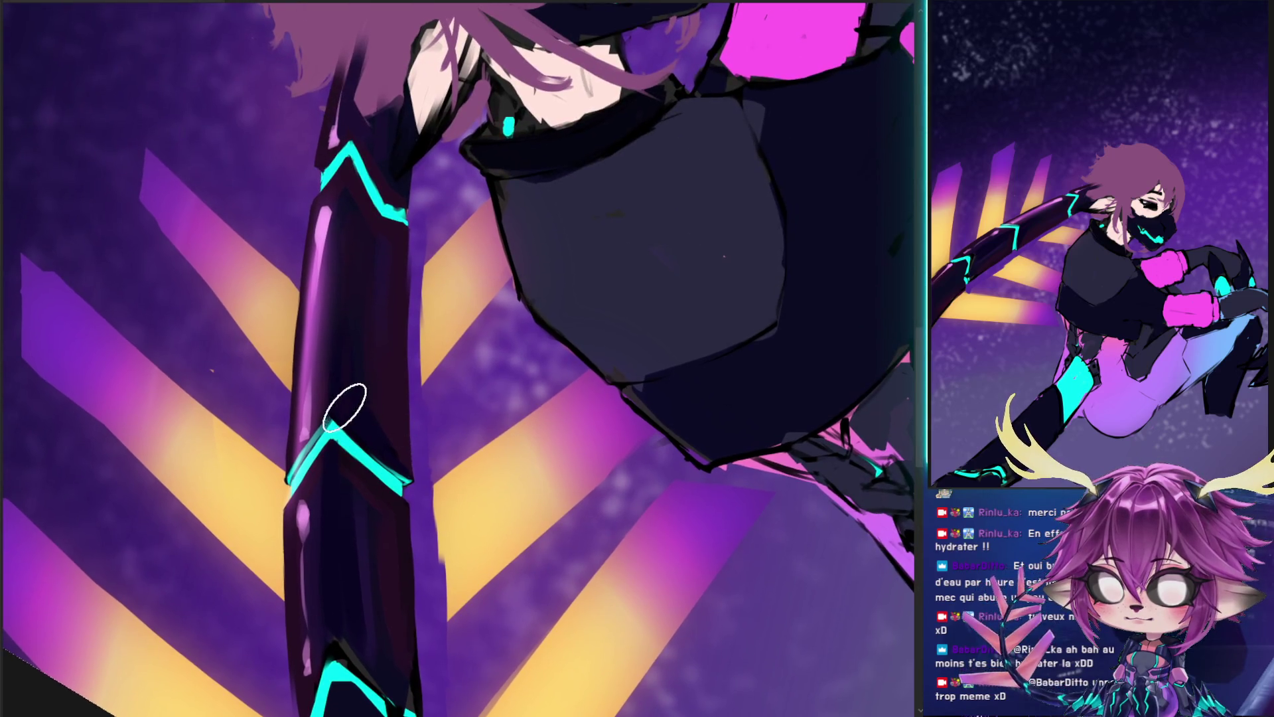
pyautogui.moveTo(356, 376)
pyautogui.mouseDown()
pyautogui.moveTo(372, 359)
pyautogui.moveTo(359, 338)
pyautogui.mouseUp()
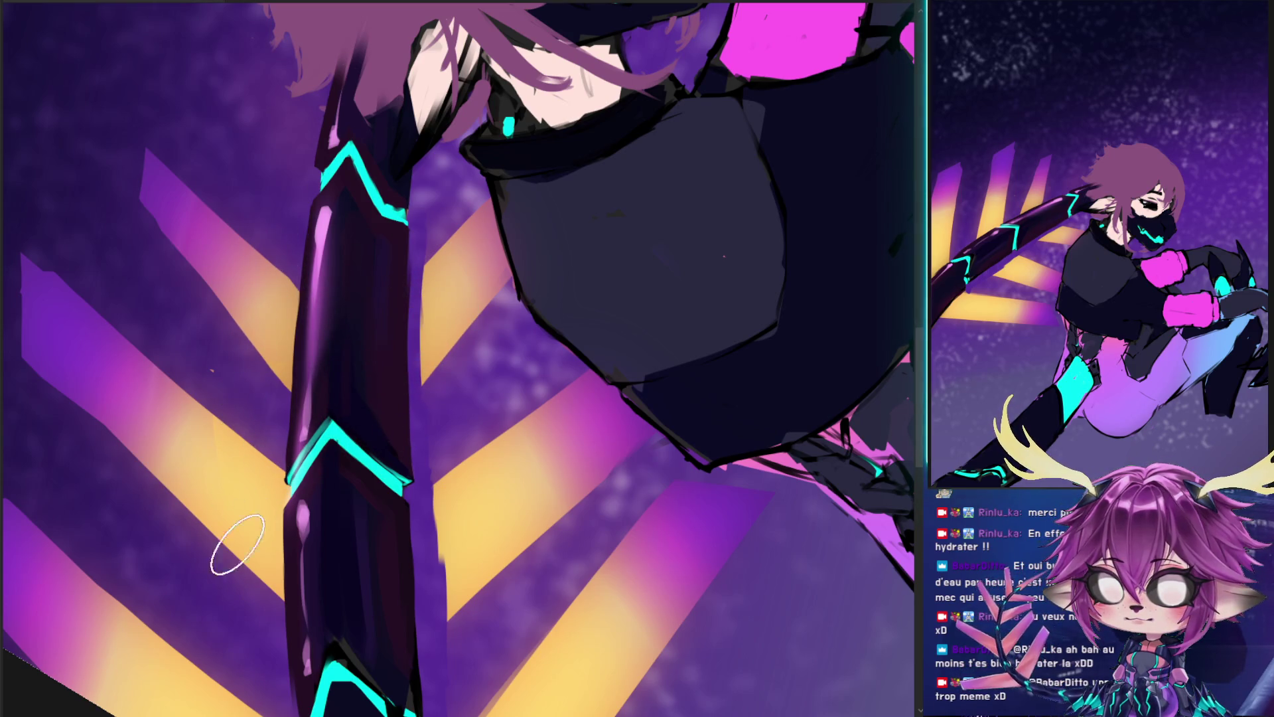
# - Paint bright glows on the stripes left of the arm, warming the upper one to pink-gold
pyautogui.moveTo(446, 474); pyautogui.dragTo(453, 401)
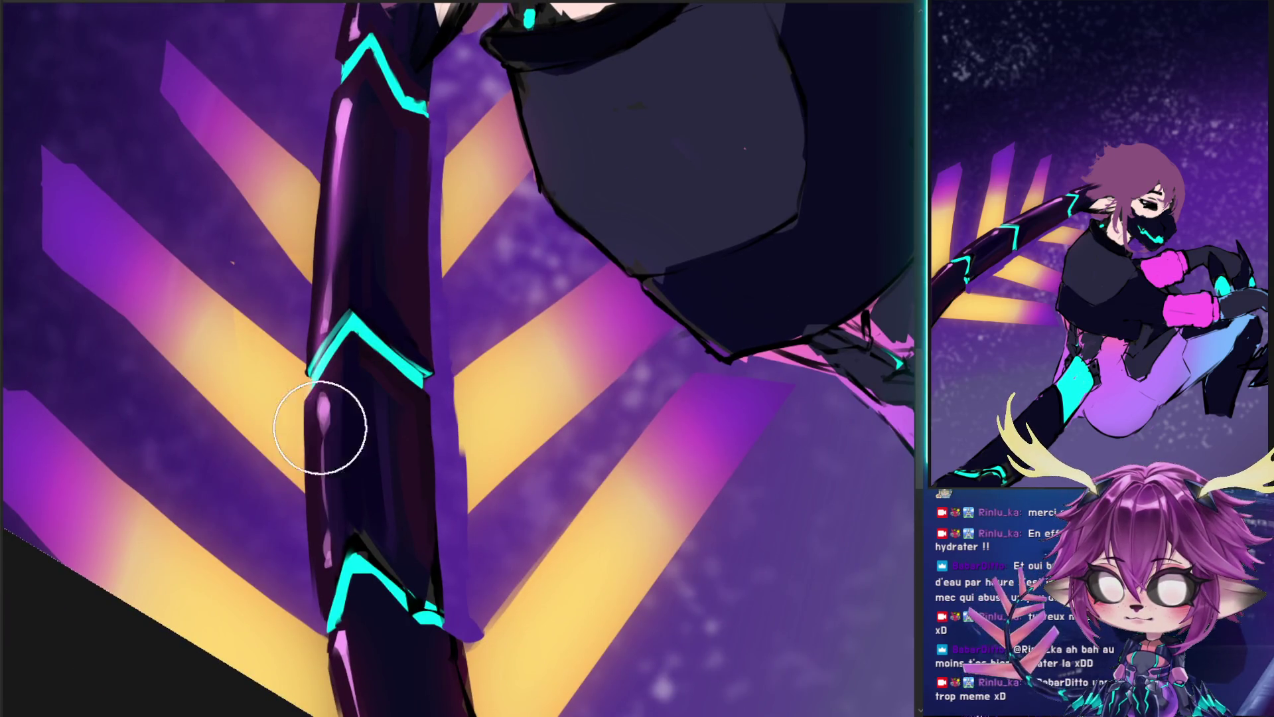
pyautogui.moveTo(269, 438); pyautogui.dragTo(265, 432)
pyautogui.hotkey('ctrl', 'z')
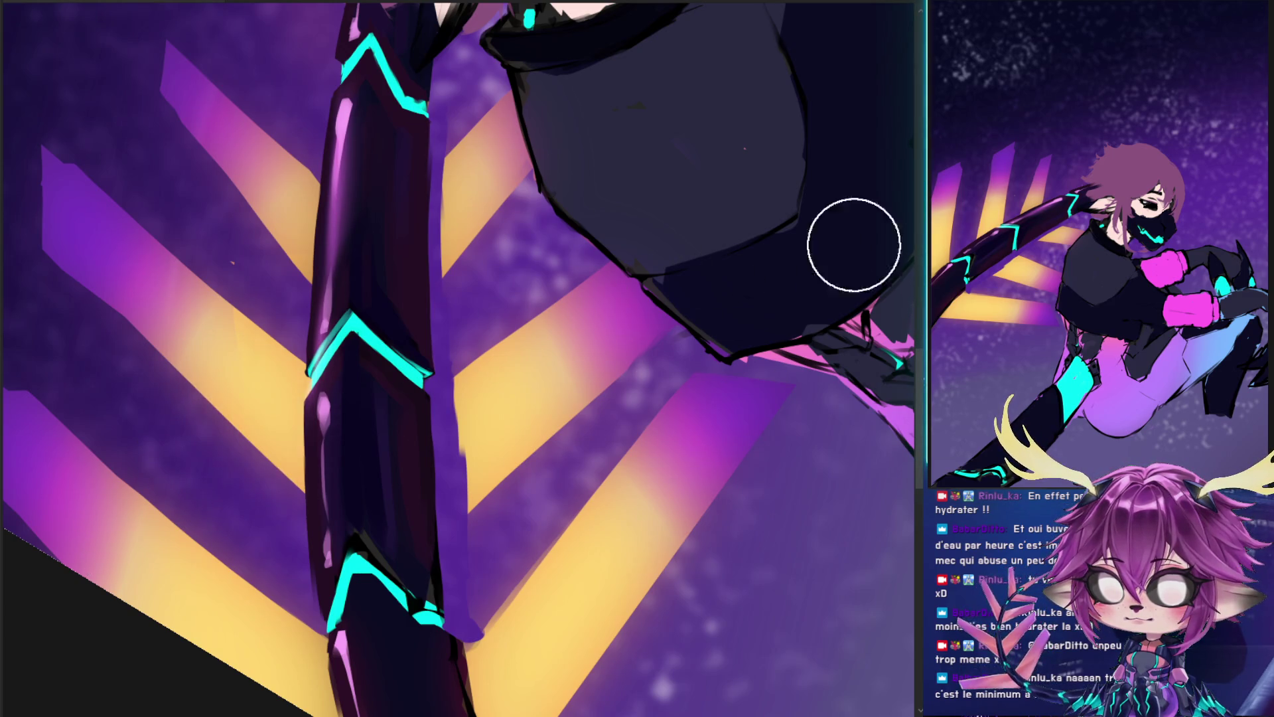
pyautogui.moveTo(256, 465); pyautogui.dragTo(250, 383)
pyautogui.moveTo(263, 153)
pyautogui.mouseDown()
pyautogui.moveTo(265, 192)
pyautogui.moveTo(270, 128)
pyautogui.moveTo(266, 299)
pyautogui.mouseUp()
pyautogui.moveTo(283, 589)
pyautogui.mouseDown()
pyautogui.moveTo(250, 370)
pyautogui.moveTo(270, 550)
pyautogui.moveTo(157, 294)
pyautogui.moveTo(194, 372)
pyautogui.moveTo(233, 555)
pyautogui.moveTo(193, 372)
pyautogui.moveTo(226, 503)
pyautogui.mouseUp()
pyautogui.moveTo(205, 156)
pyautogui.mouseDown()
pyautogui.moveTo(206, 171)
pyautogui.moveTo(199, 133)
pyautogui.moveTo(214, 162)
pyautogui.moveTo(189, 447)
pyautogui.mouseUp()
pyautogui.moveTo(166, 279)
pyautogui.mouseDown()
pyautogui.moveTo(222, 114)
pyautogui.moveTo(155, 287)
pyautogui.mouseUp()
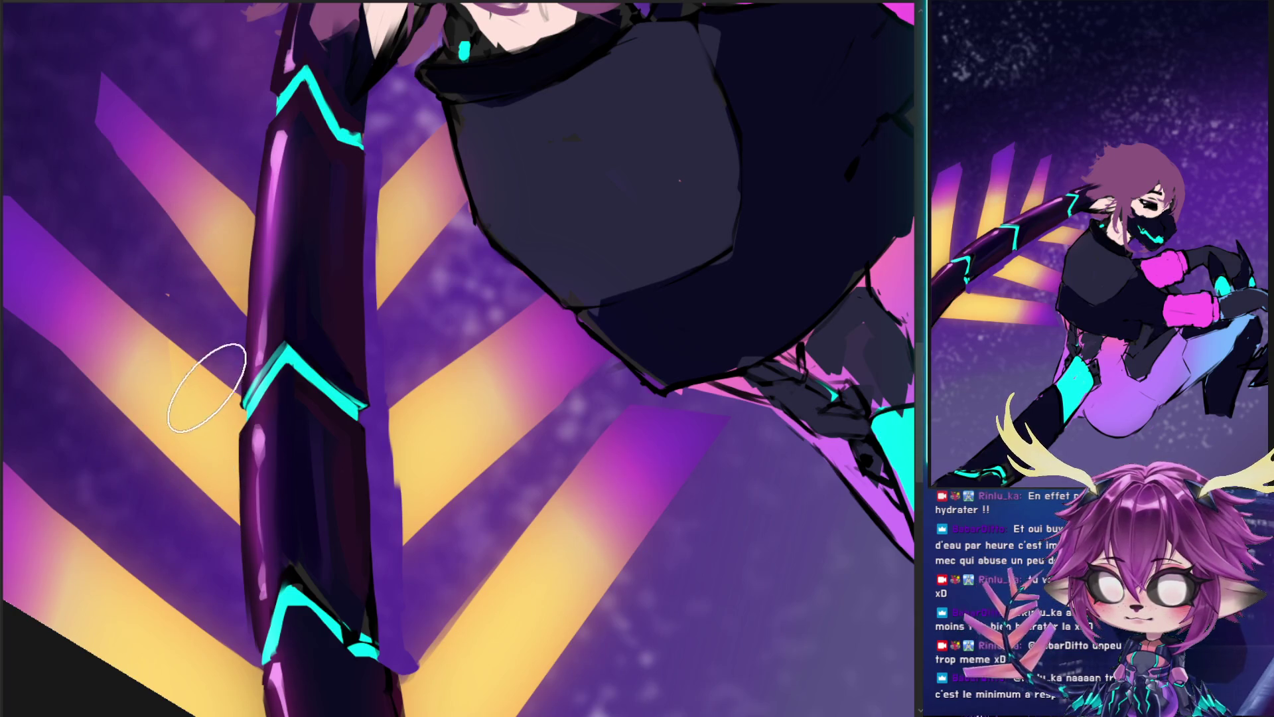
# - Extend the purple hair over the arm's top and paint the stripes beside torso and arm near-white
pyautogui.moveTo(194, 67)
pyautogui.mouseDown()
pyautogui.moveTo(180, 416)
pyautogui.moveTo(222, 269)
pyautogui.moveTo(313, 284)
pyautogui.moveTo(299, 176)
pyautogui.moveTo(284, 308)
pyautogui.moveTo(241, 210)
pyautogui.moveTo(302, 133)
pyautogui.moveTo(285, 258)
pyautogui.mouseUp()
pyautogui.moveTo(246, 133)
pyautogui.mouseDown()
pyautogui.moveTo(298, 312)
pyautogui.moveTo(252, 199)
pyautogui.mouseUp()
pyautogui.moveTo(392, 383); pyautogui.dragTo(406, 202)
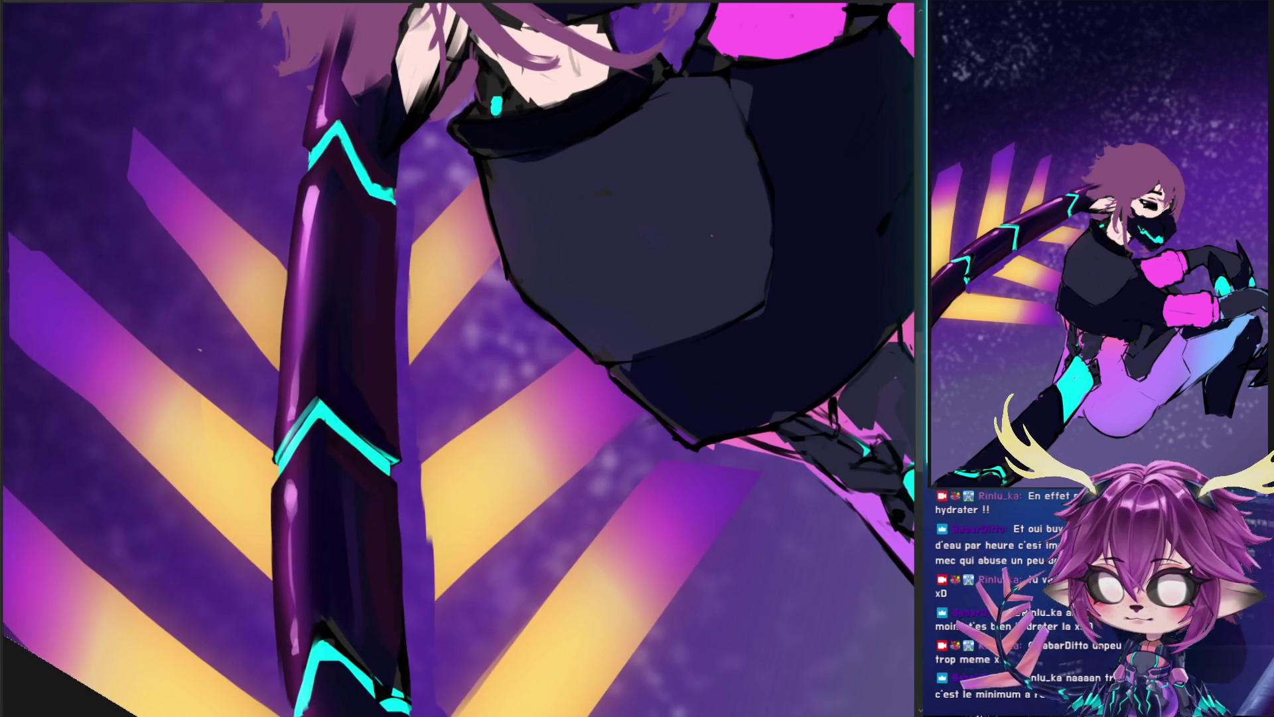
pyautogui.moveTo(440, 242); pyautogui.dragTo(458, 319)
pyautogui.moveTo(465, 371)
pyautogui.mouseDown()
pyautogui.moveTo(504, 540)
pyautogui.moveTo(485, 334)
pyautogui.mouseUp()
pyautogui.moveTo(465, 285)
pyautogui.mouseDown()
pyautogui.moveTo(441, 443)
pyautogui.moveTo(478, 447)
pyautogui.moveTo(478, 407)
pyautogui.mouseUp()
pyautogui.moveTo(465, 465); pyautogui.dragTo(491, 630)
pyautogui.scroll(5, 498, 294)
# - Airbrush cyan over the upper torso, neck and hair, then repaint the white-hot stripes yellow-orange
pyautogui.moveTo(498, 294); pyautogui.dragTo(478, 372)
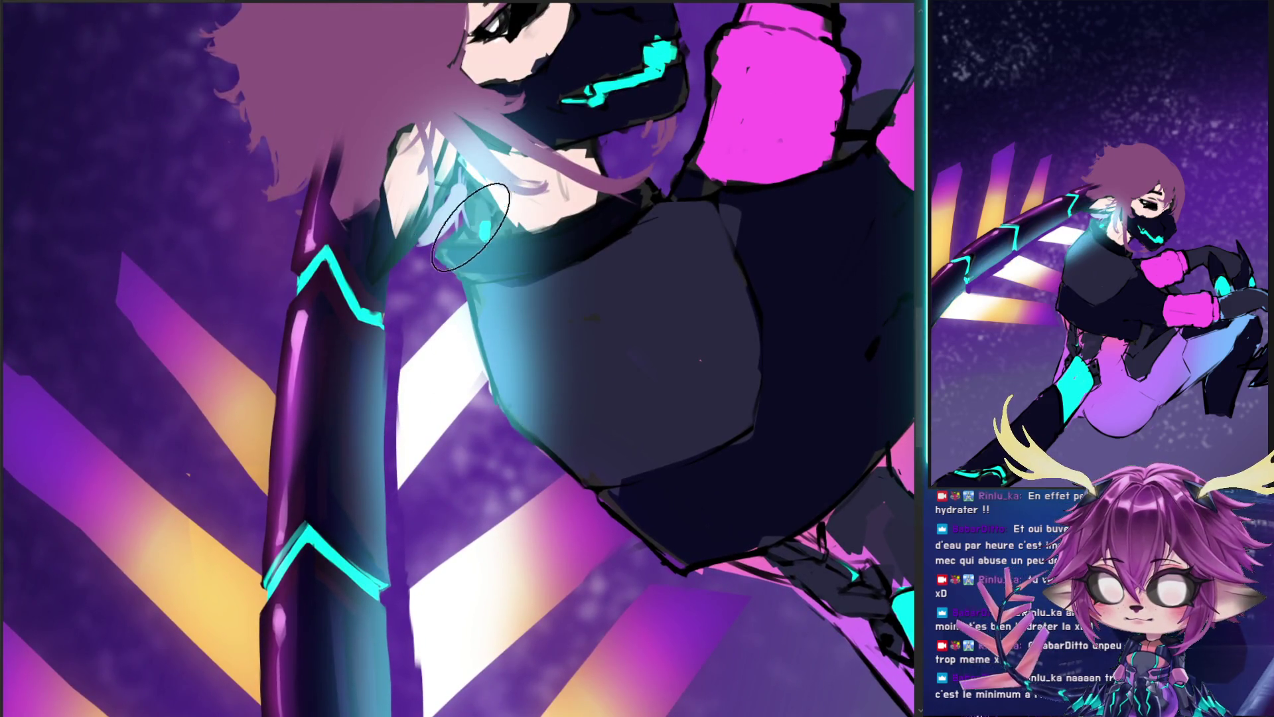
pyautogui.moveTo(465, 133); pyautogui.dragTo(458, 99)
pyautogui.moveTo(465, 199); pyautogui.dragTo(478, 399)
pyautogui.moveTo(478, 299)
pyautogui.mouseDown()
pyautogui.moveTo(464, 531)
pyautogui.moveTo(518, 631)
pyautogui.mouseUp()
pyautogui.moveTo(524, 558); pyautogui.dragTo(497, 299)
pyautogui.moveTo(412, 299)
pyautogui.mouseDown()
pyautogui.moveTo(498, 611)
pyautogui.moveTo(455, 454)
pyautogui.moveTo(455, 284)
pyautogui.moveTo(512, 639)
pyautogui.moveTo(502, 601)
pyautogui.moveTo(458, 684)
pyautogui.mouseUp()
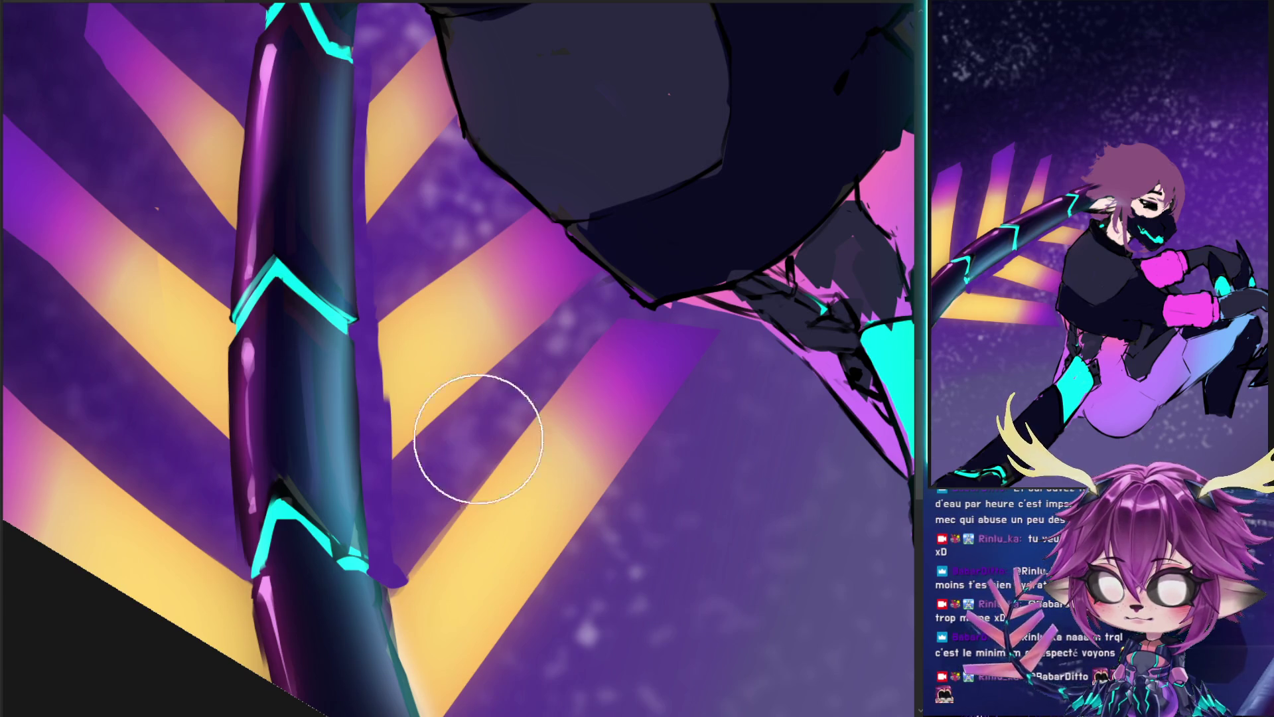
pyautogui.moveTo(397, 398); pyautogui.dragTo(372, 398)
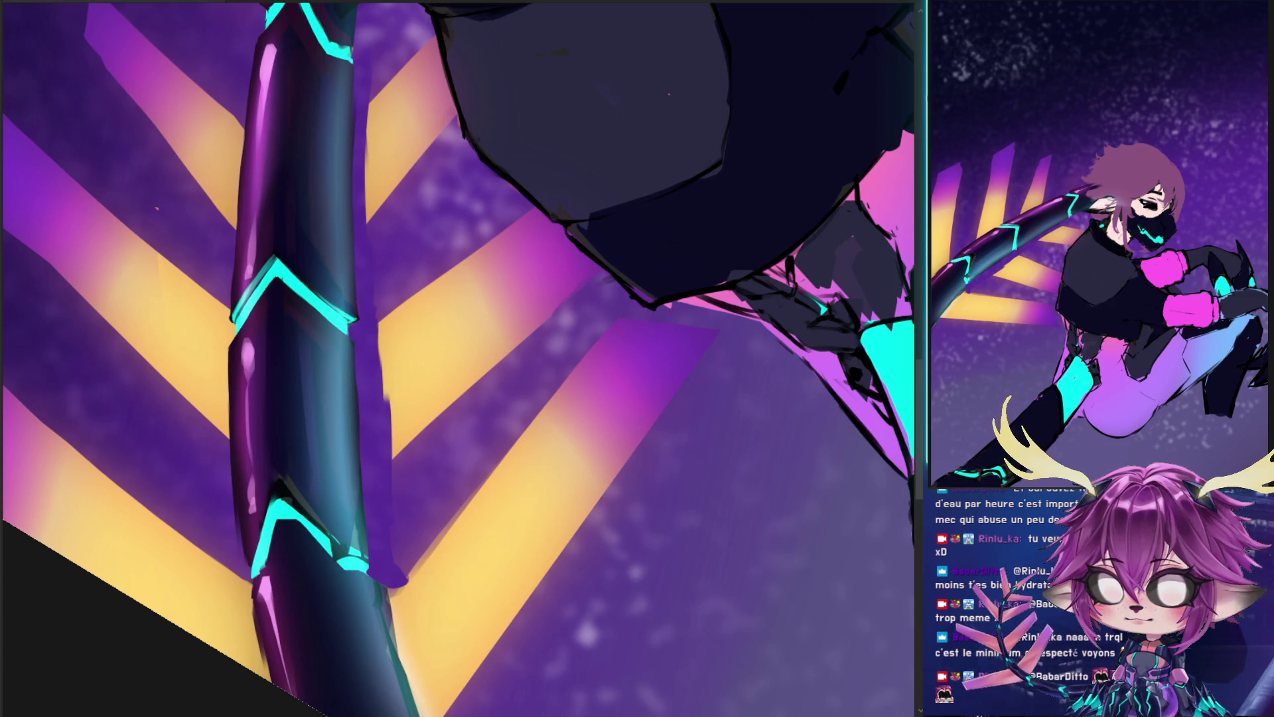
# - Try teal highlight dabs and strokes on the dark arm, undoing them and resizing the brush
pyautogui.moveTo(341, 358); pyautogui.dragTo(325, 352)
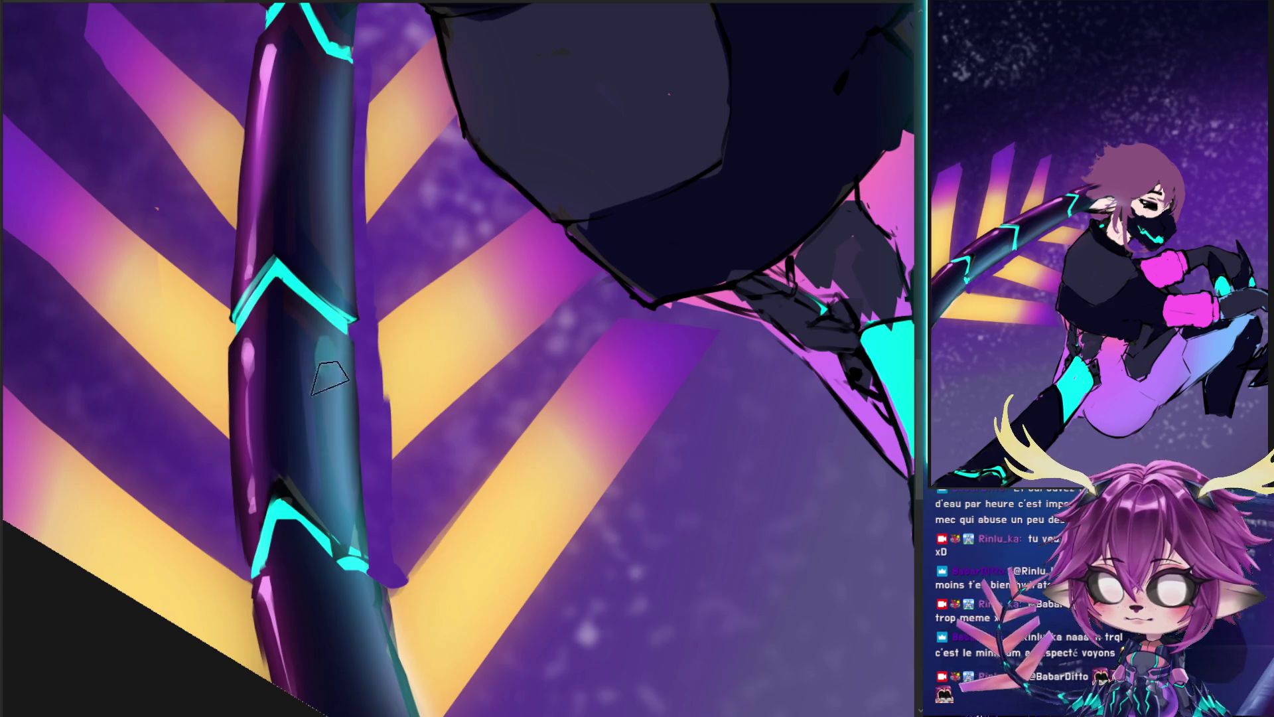
pyautogui.hotkey('ctrl', 'z')
pyautogui.moveTo(340, 398); pyautogui.dragTo(336, 361)
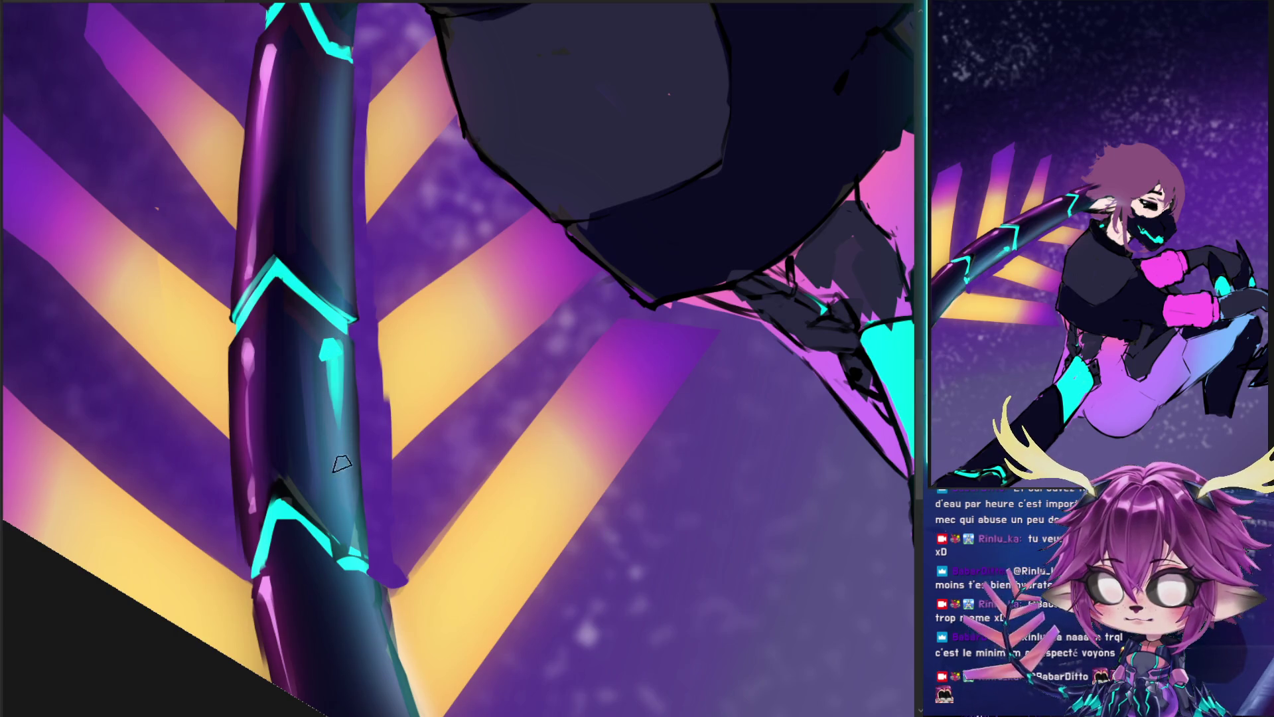
pyautogui.moveTo(330, 344); pyautogui.dragTo(347, 477)
pyautogui.hotkey('ctrl', 'z')
pyautogui.moveTo(299, 356); pyautogui.dragTo(313, 356)
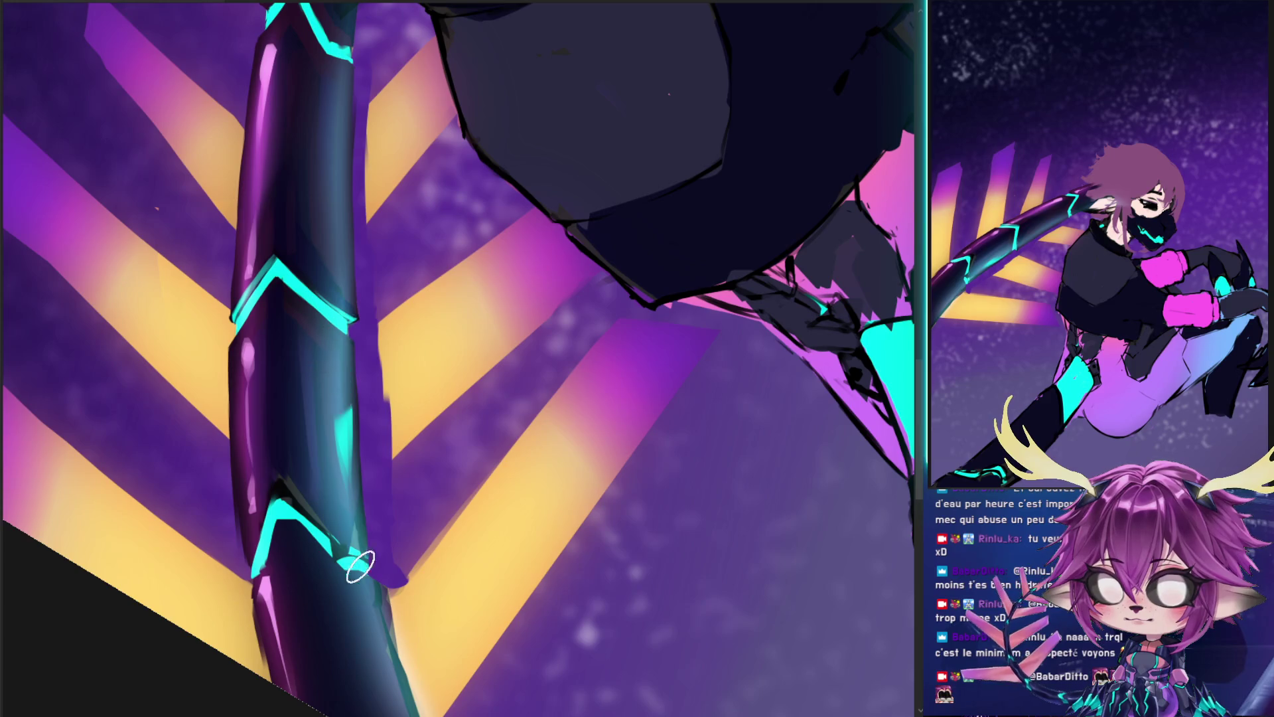
pyautogui.moveTo(334, 381); pyautogui.dragTo(338, 355)
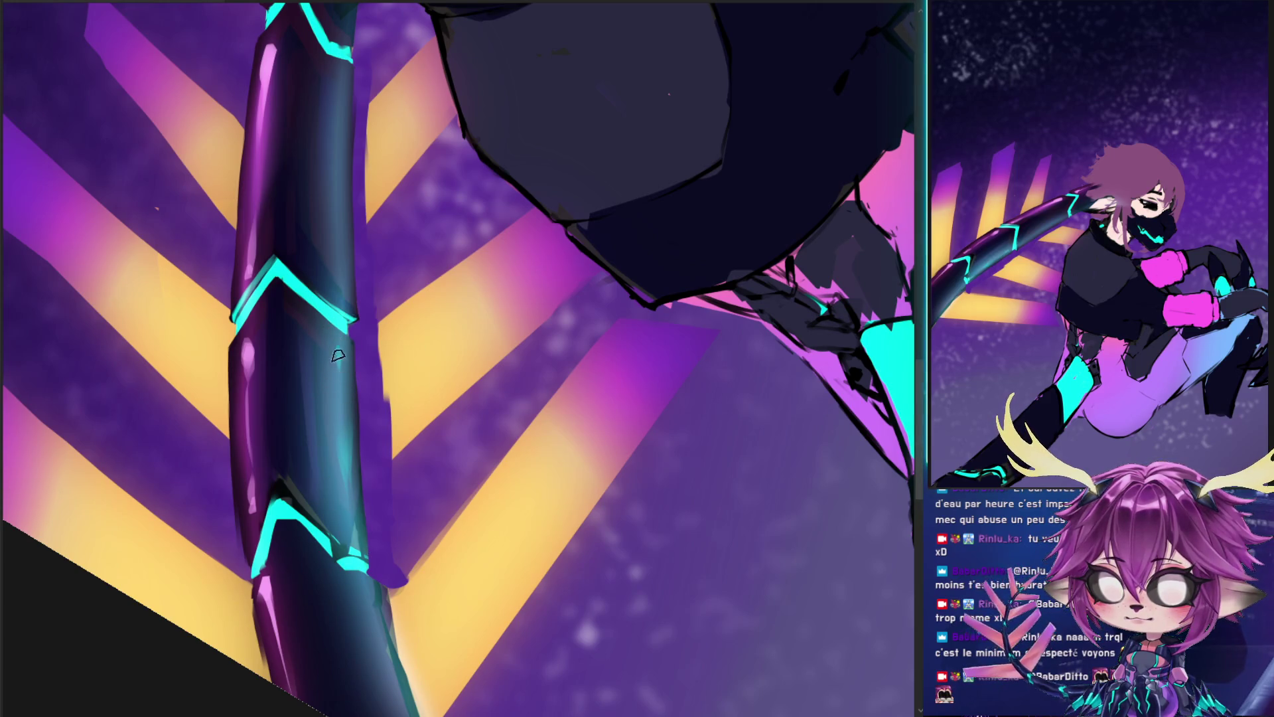
# - Paint teal highlights along the lower arm and down the arm's right edge
pyautogui.moveTo(364, 595); pyautogui.dragTo(382, 654)
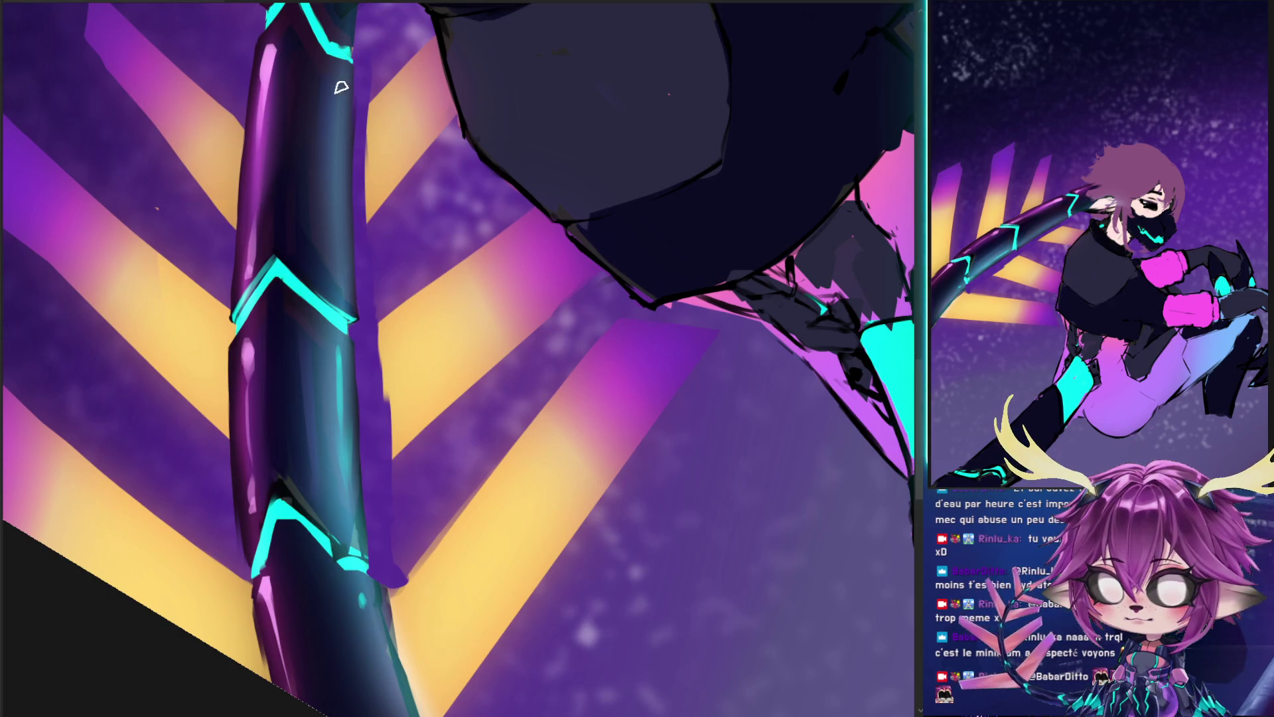
pyautogui.moveTo(335, 119); pyautogui.dragTo(328, 187)
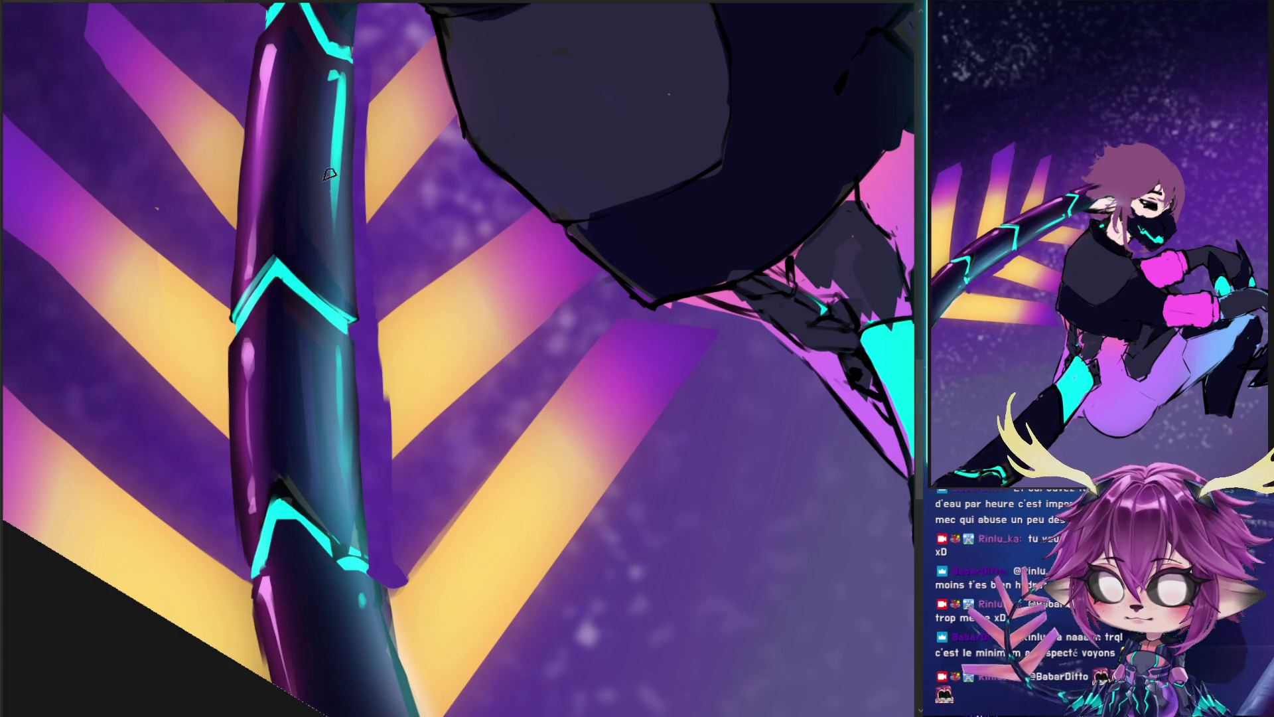
pyautogui.moveTo(371, 129); pyautogui.dragTo(382, 133)
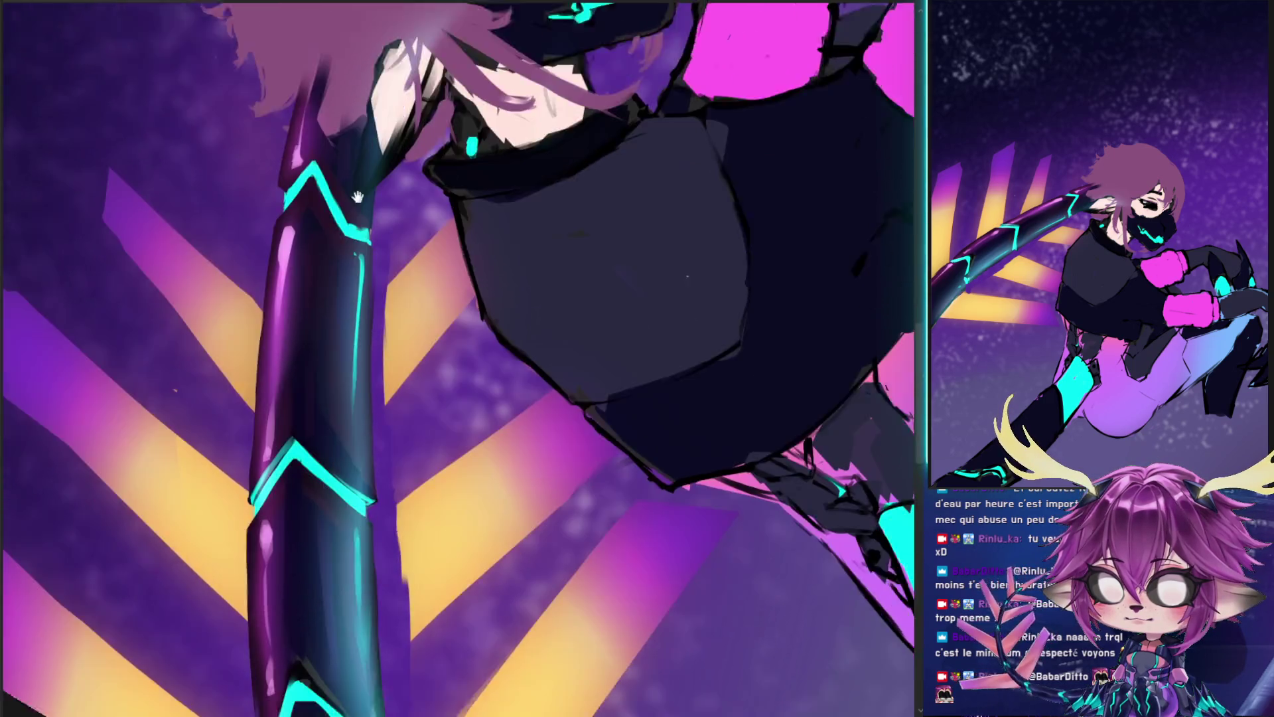
pyautogui.moveTo(330, 50); pyautogui.dragTo(313, 327)
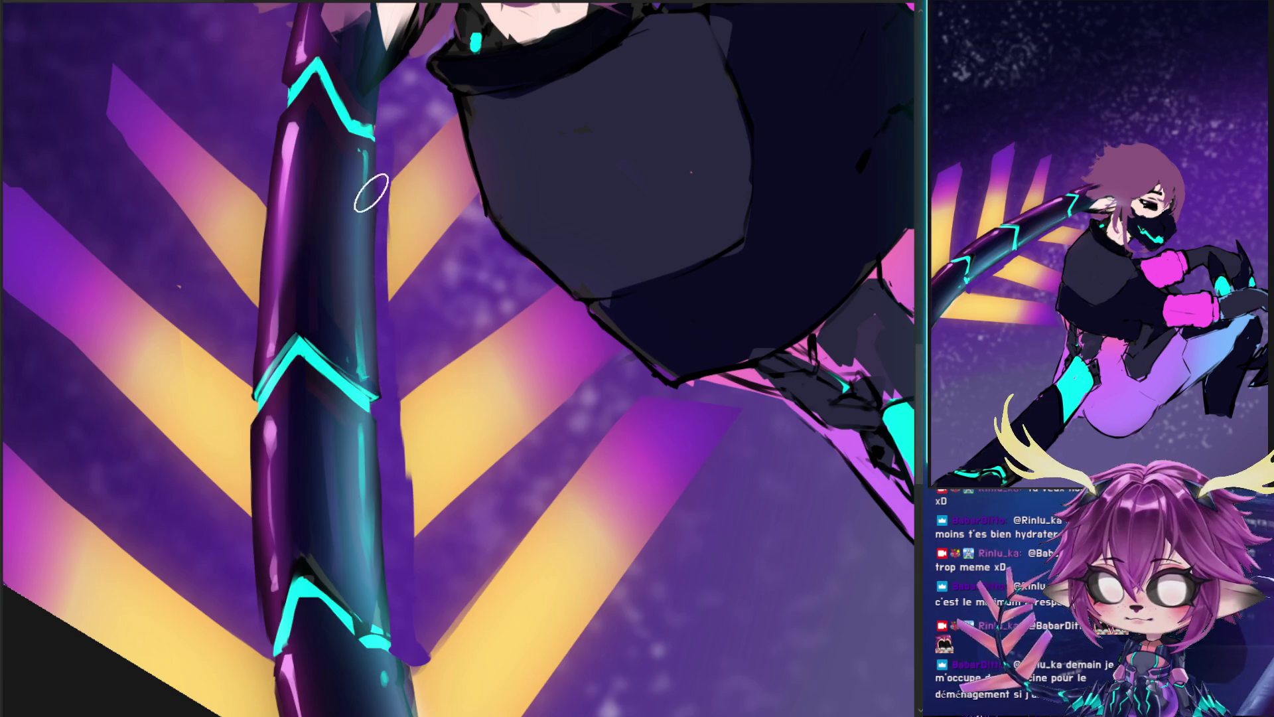
# - Add a cyan highlight along the arm's band and start warping the lower chevron
pyautogui.moveTo(356, 422)
pyautogui.mouseDown()
pyautogui.moveTo(365, 511)
pyautogui.moveTo(378, 456)
pyautogui.mouseUp()
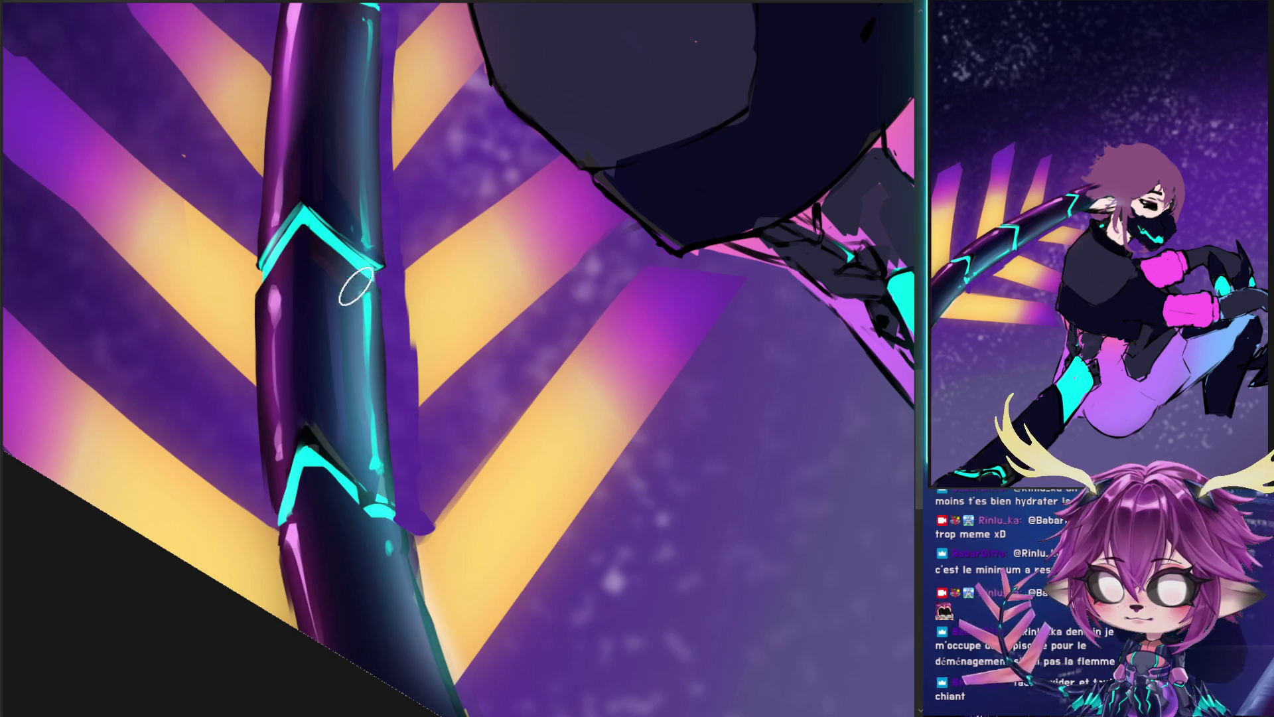
pyautogui.moveTo(374, 494)
pyautogui.mouseDown()
pyautogui.moveTo(557, 350)
pyautogui.moveTo(544, 320)
pyautogui.mouseUp()
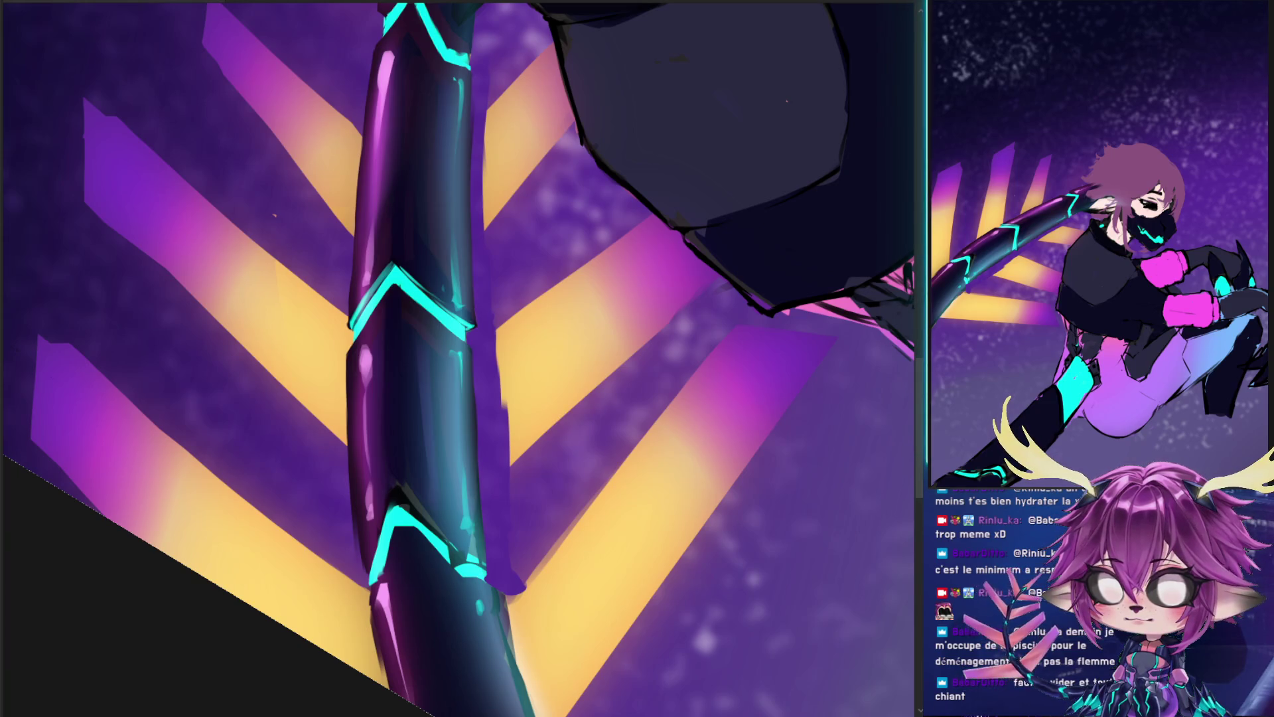
pyautogui.hotkey('ctrl', 'shift', 't')
# - Warp the lower arm into a new bend, then brush over its right edge beside the beams
pyautogui.moveTo(485, 432); pyautogui.dragTo(500, 394)
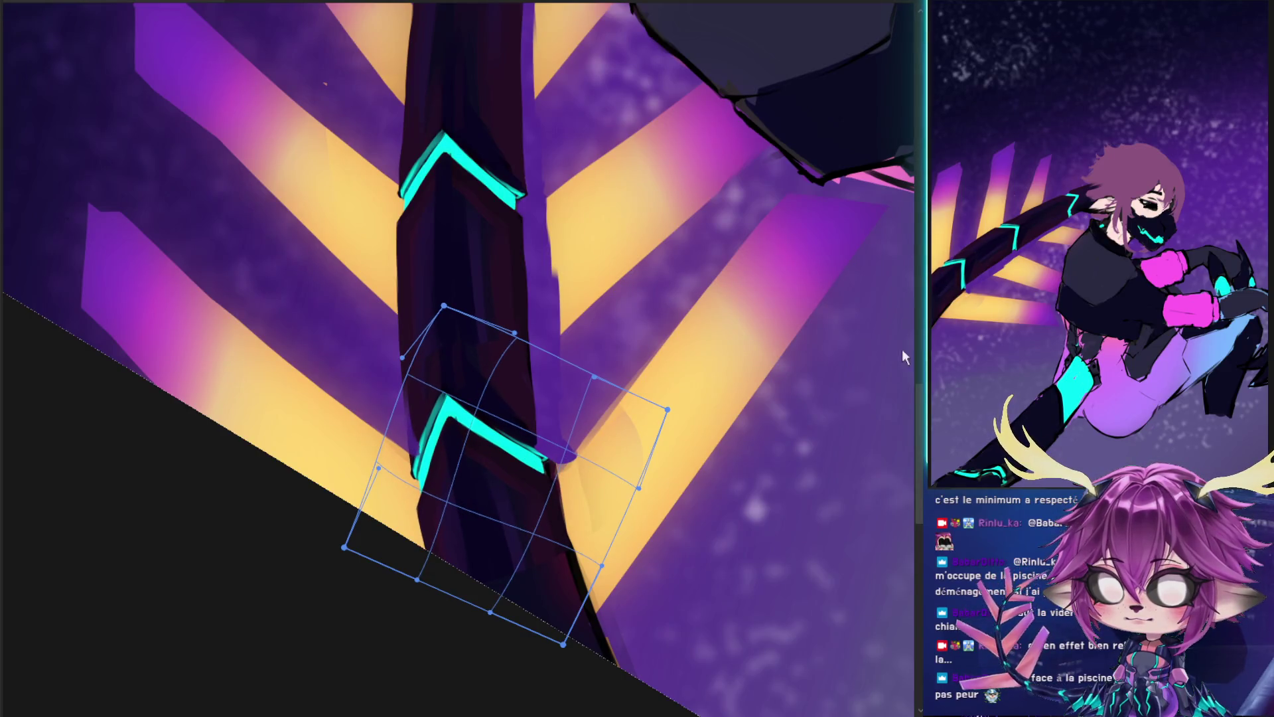
pyautogui.press('Return')
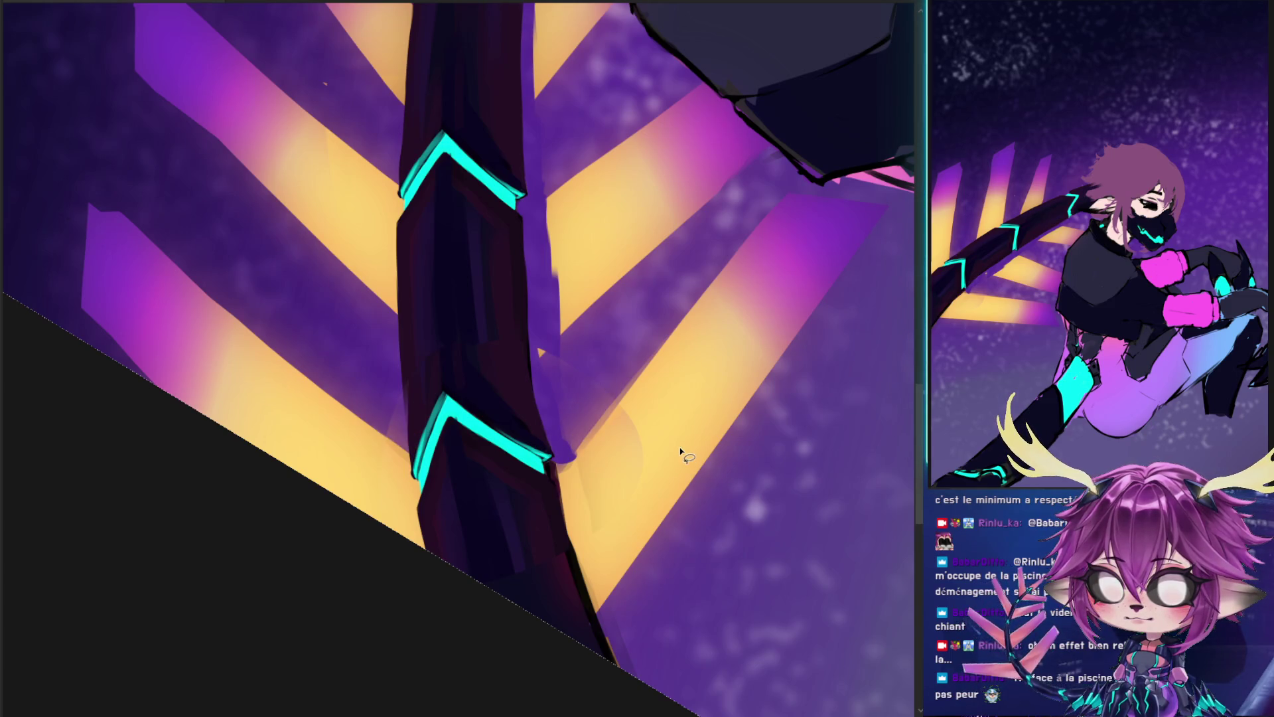
pyautogui.press('b')
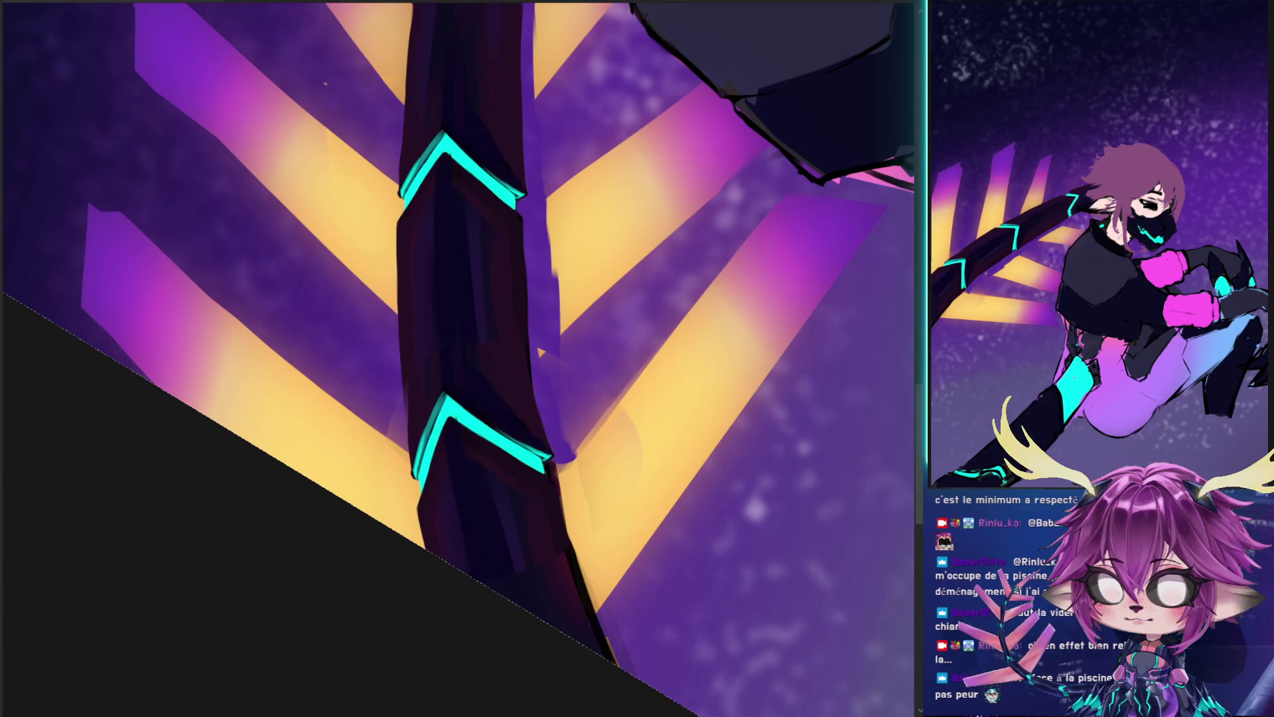
pyautogui.moveTo(578, 335); pyautogui.dragTo(560, 341)
pyautogui.moveTo(571, 398)
pyautogui.mouseDown()
pyautogui.moveTo(581, 441)
pyautogui.moveTo(564, 456)
pyautogui.mouseUp()
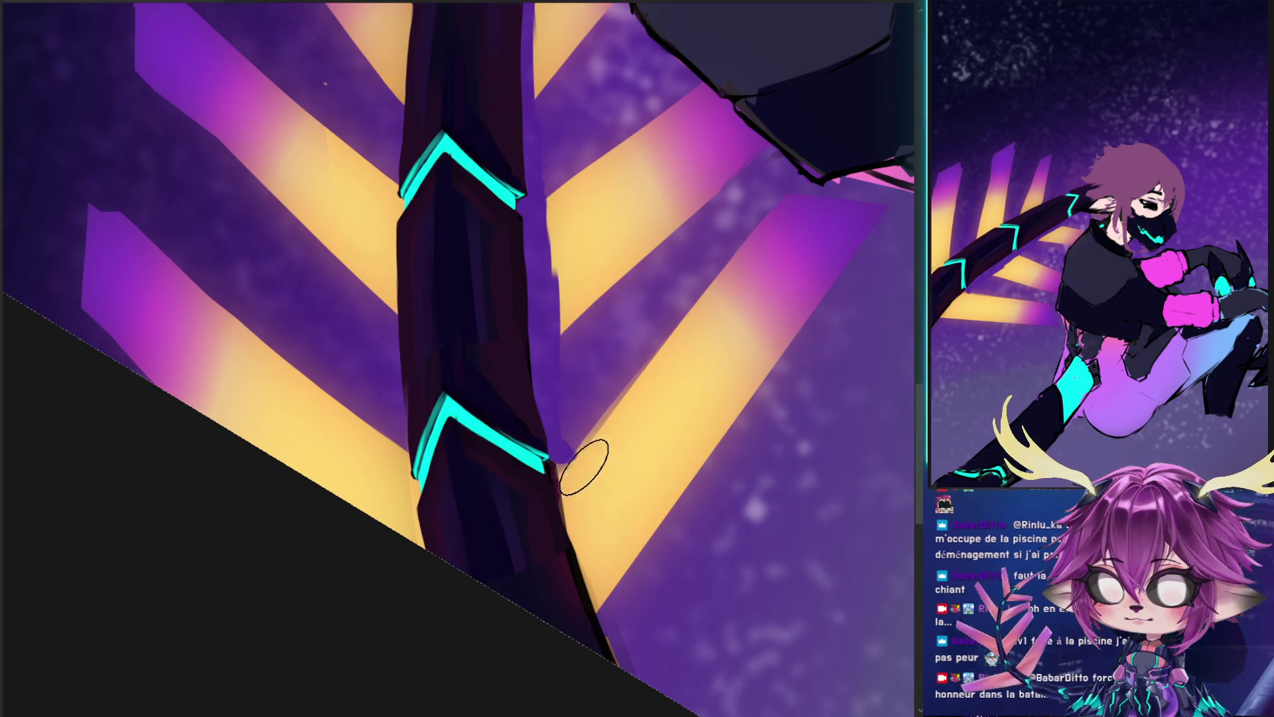
# - Paint purple over the yellow beam right of the arm and resize the brush
pyautogui.moveTo(587, 458); pyautogui.dragTo(601, 558)
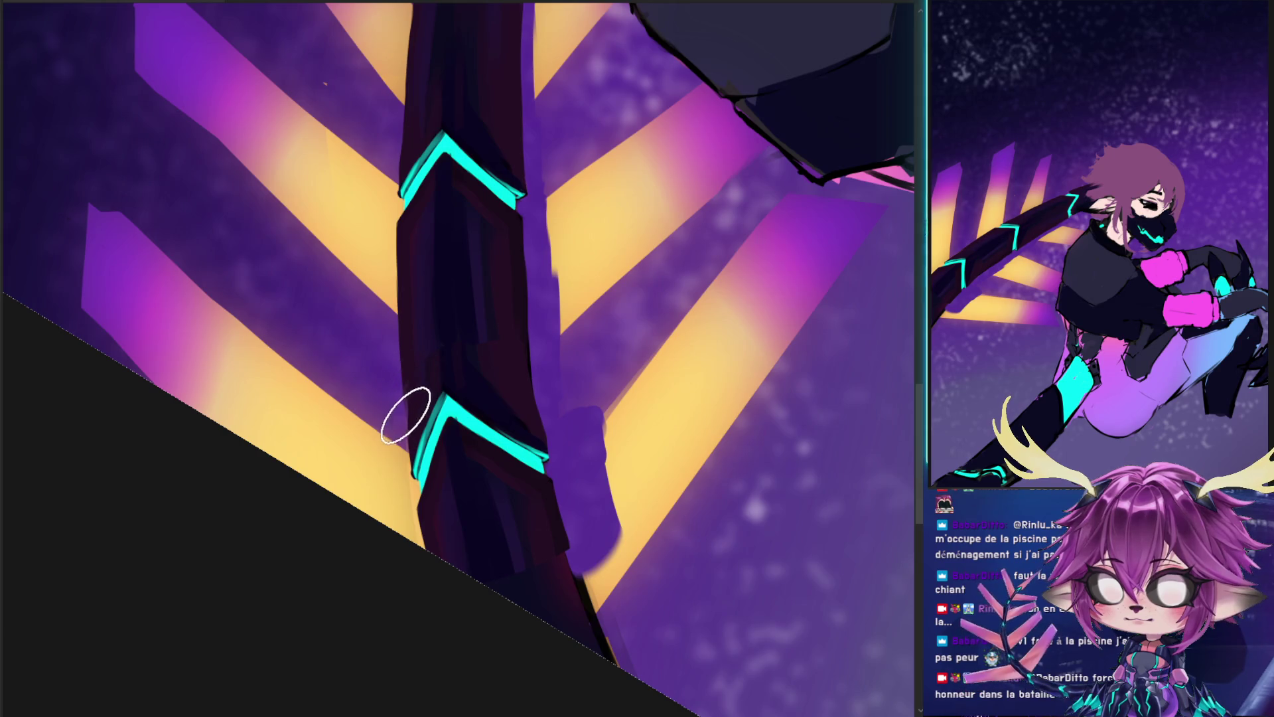
pyautogui.moveTo(415, 431); pyautogui.dragTo(408, 415)
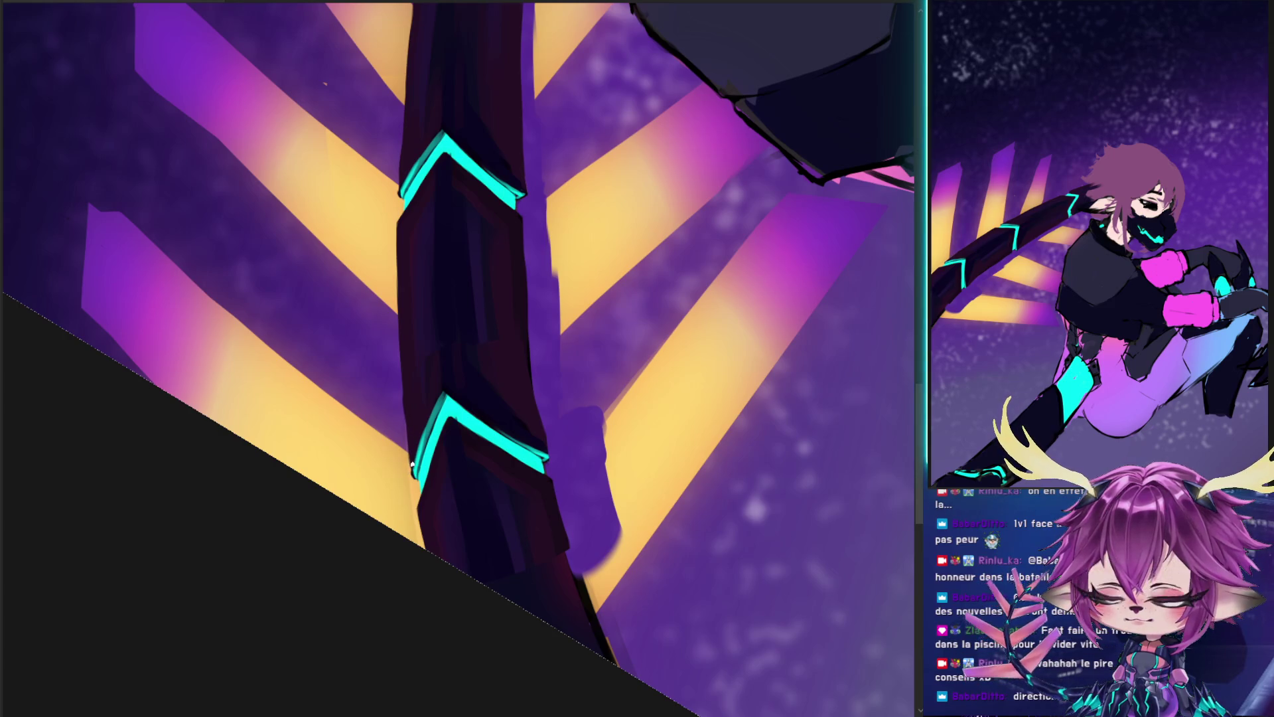
pyautogui.moveTo(407, 427); pyautogui.dragTo(408, 373)
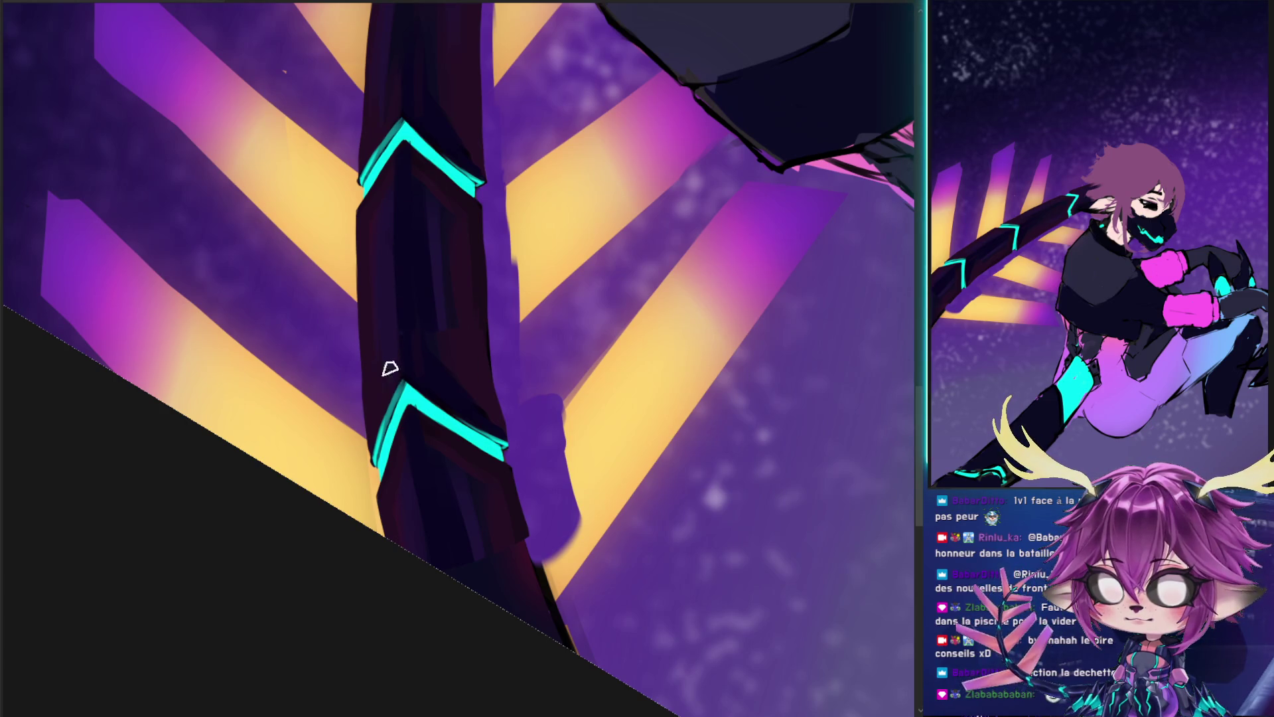
# - Darken the arm's left edge with dark strokes along its length
pyautogui.moveTo(378, 362); pyautogui.dragTo(375, 287)
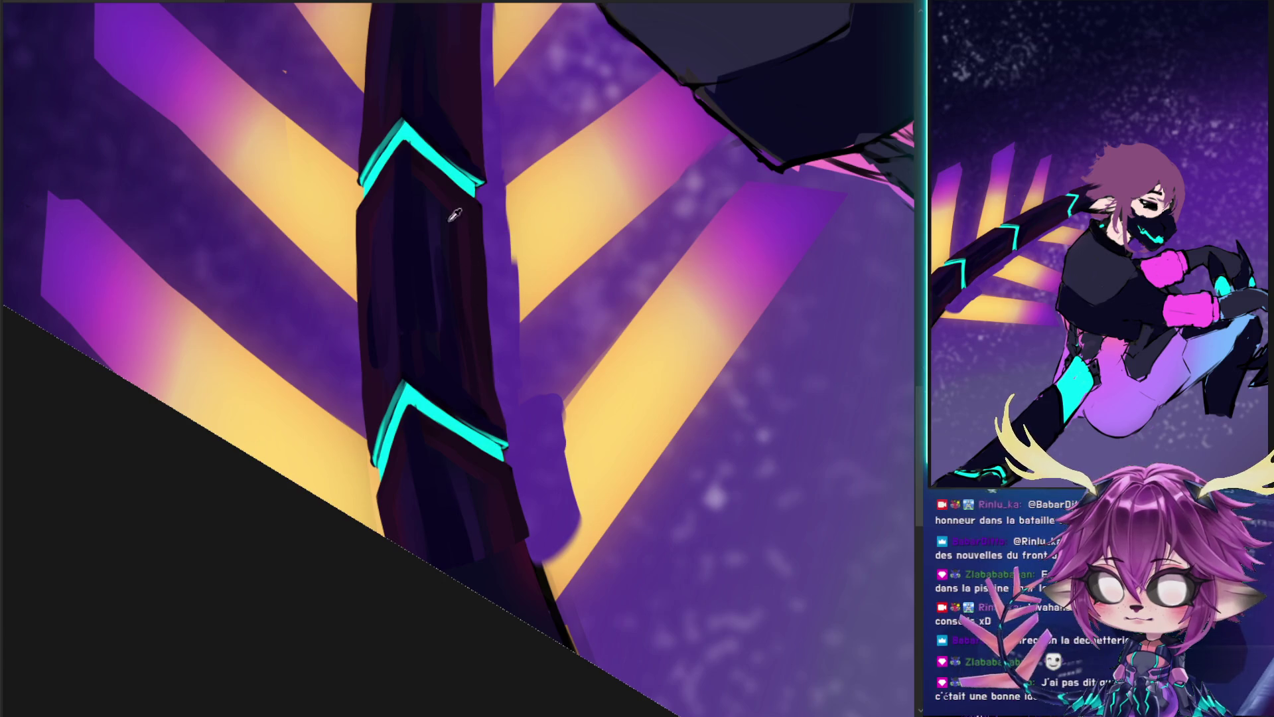
pyautogui.moveTo(410, 229); pyautogui.dragTo(354, 300)
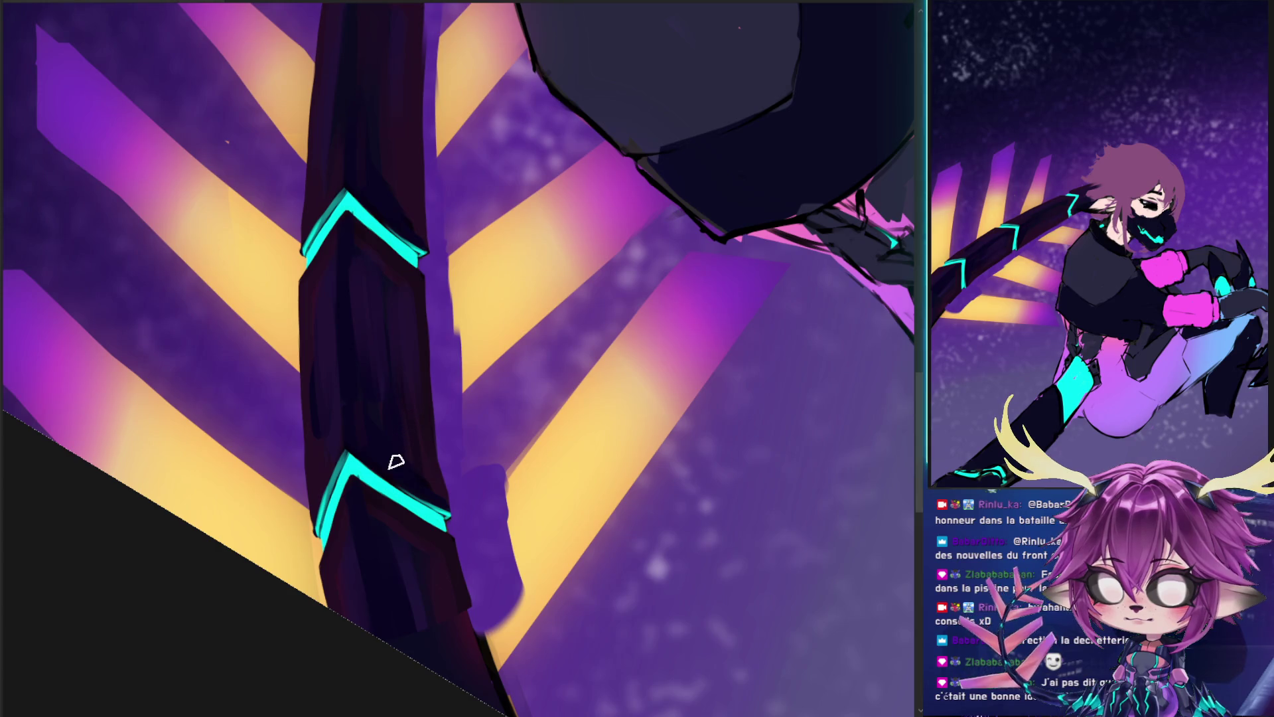
pyautogui.scroll(3, 353, 394)
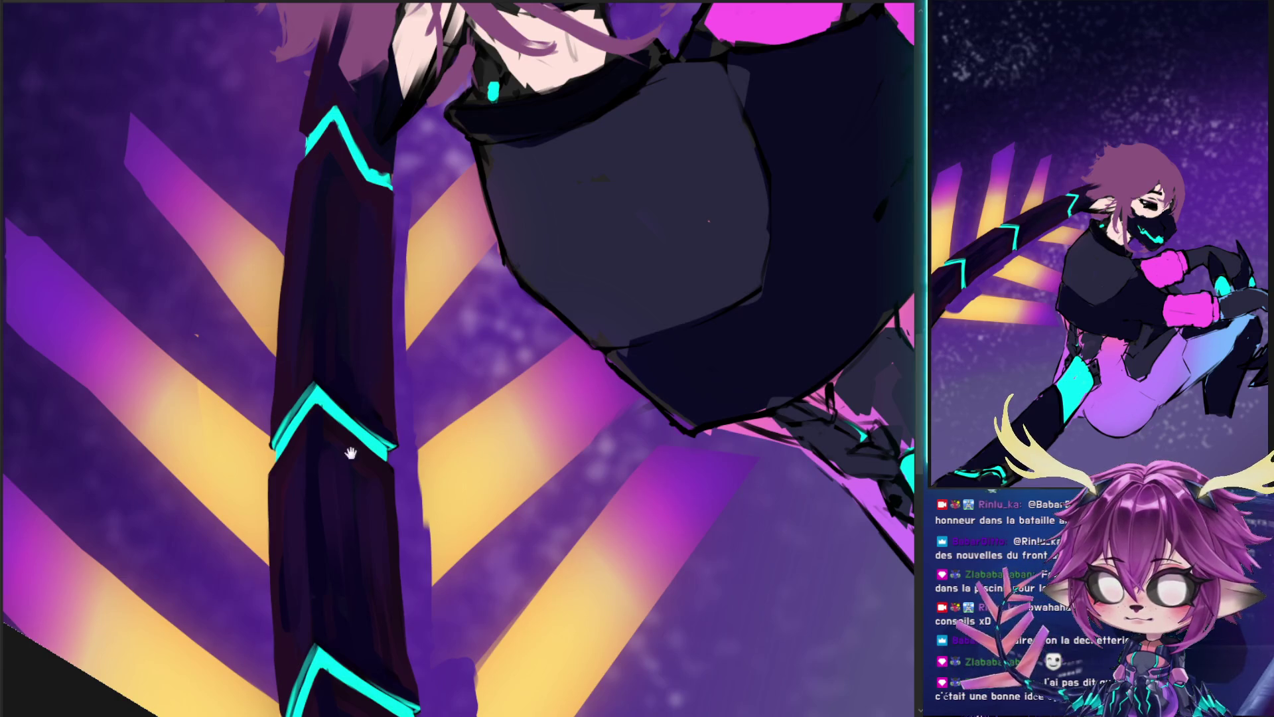
pyautogui.scroll(-3, 365, 325)
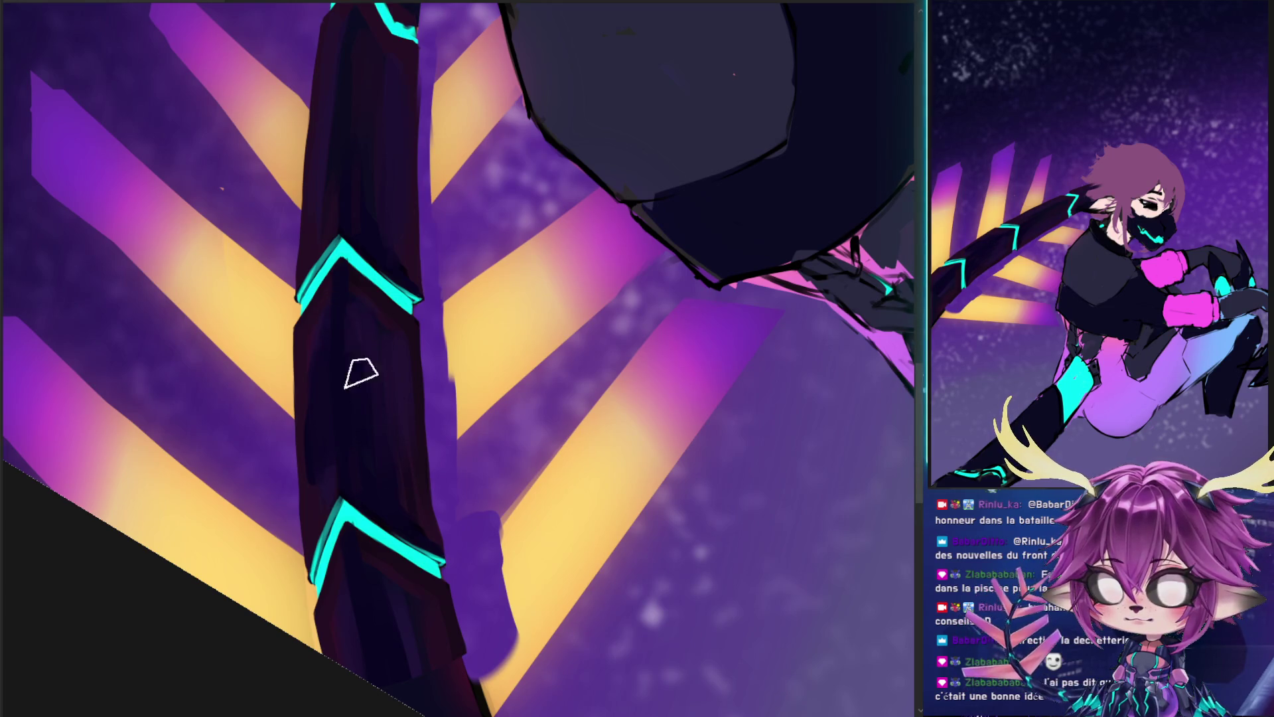
pyautogui.moveTo(387, 449); pyautogui.dragTo(395, 284)
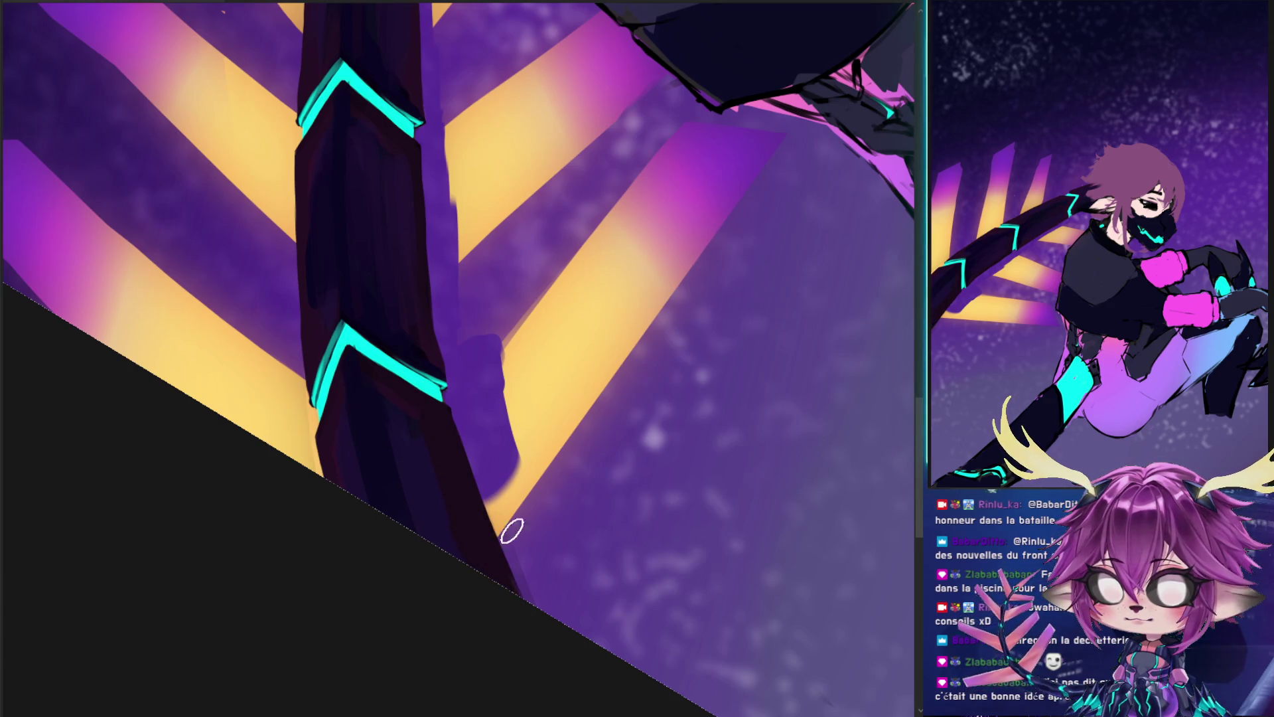
# - Paint purple down the arm's right edge and over the beams, undoing the overpaint
pyautogui.moveTo(511, 527); pyautogui.dragTo(521, 580)
pyautogui.keyDown('alt'); pyautogui.rightClick(508, 426); pyautogui.keyUp('alt')
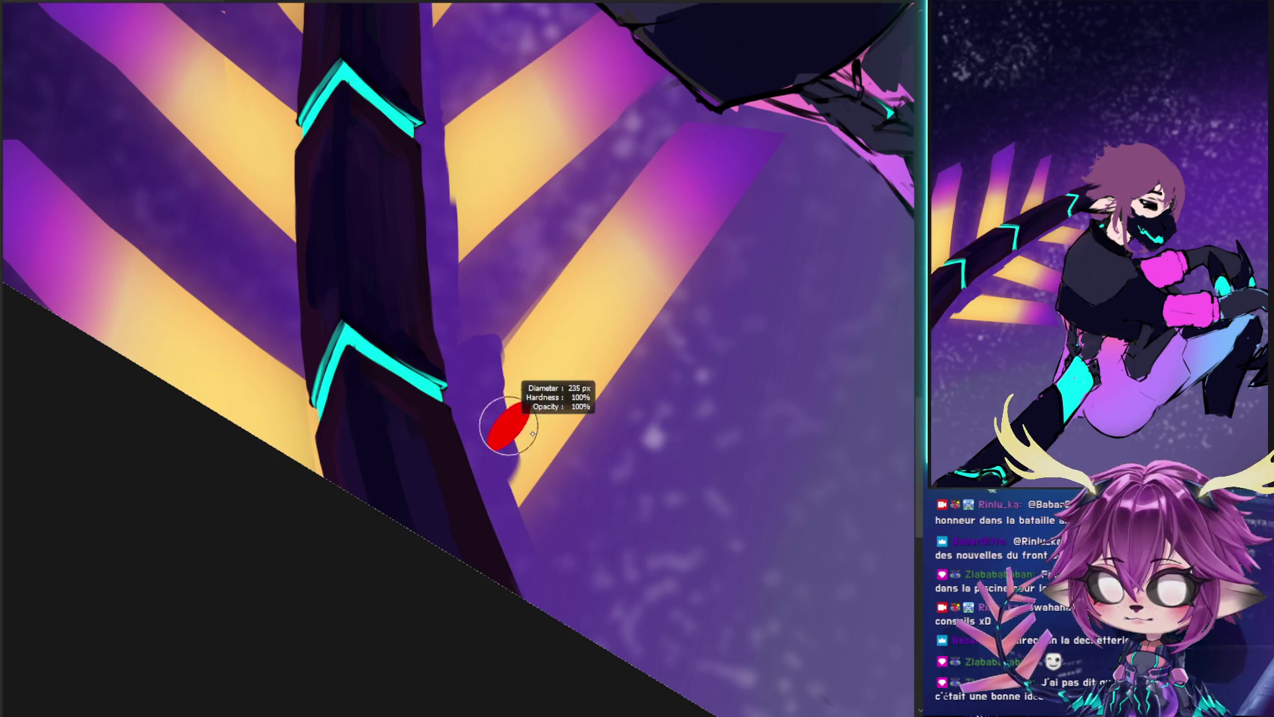
pyautogui.moveTo(520, 365)
pyautogui.mouseDown()
pyautogui.moveTo(608, 487)
pyautogui.moveTo(583, 361)
pyautogui.mouseUp()
pyautogui.moveTo(718, 305)
pyautogui.mouseDown()
pyautogui.moveTo(632, 458)
pyautogui.moveTo(637, 617)
pyautogui.mouseUp()
pyautogui.hotkey('ctrl', 'z')
# - Cover the yellow beam and upper stripe left of the body with dark purple, then sample background purple
pyautogui.moveTo(528, 322)
pyautogui.mouseDown()
pyautogui.moveTo(478, 261)
pyautogui.moveTo(535, 407)
pyautogui.moveTo(432, 285)
pyautogui.moveTo(584, 478)
pyautogui.moveTo(372, 299)
pyautogui.moveTo(392, 487)
pyautogui.moveTo(484, 584)
pyautogui.moveTo(564, 347)
pyautogui.moveTo(489, 350)
pyautogui.moveTo(497, 505)
pyautogui.moveTo(458, 557)
pyautogui.moveTo(403, 291)
pyautogui.moveTo(464, 484)
pyautogui.mouseUp()
pyautogui.keyDown('alt'); pyautogui.rightClick(454, 381); pyautogui.keyUp('alt')
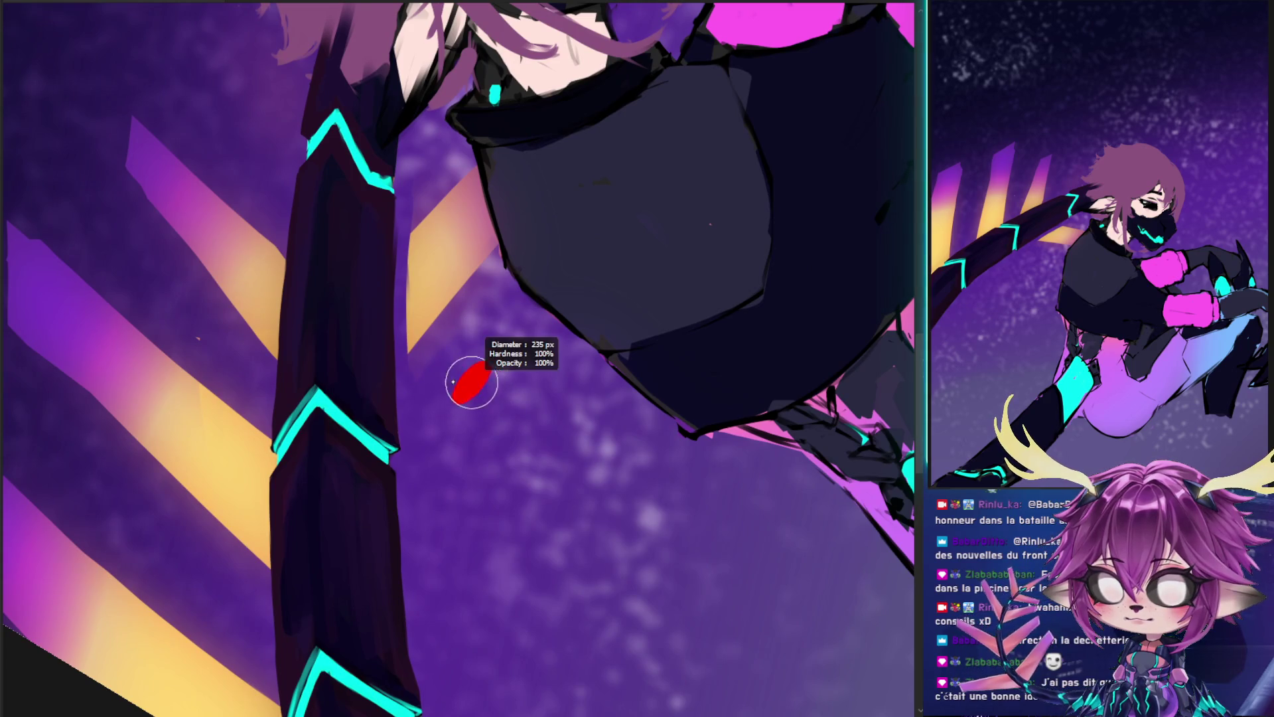
pyautogui.moveTo(421, 347)
pyautogui.mouseDown()
pyautogui.moveTo(433, 177)
pyautogui.moveTo(421, 170)
pyautogui.moveTo(469, 333)
pyautogui.moveTo(468, 193)
pyautogui.moveTo(455, 166)
pyautogui.moveTo(435, 279)
pyautogui.mouseUp()
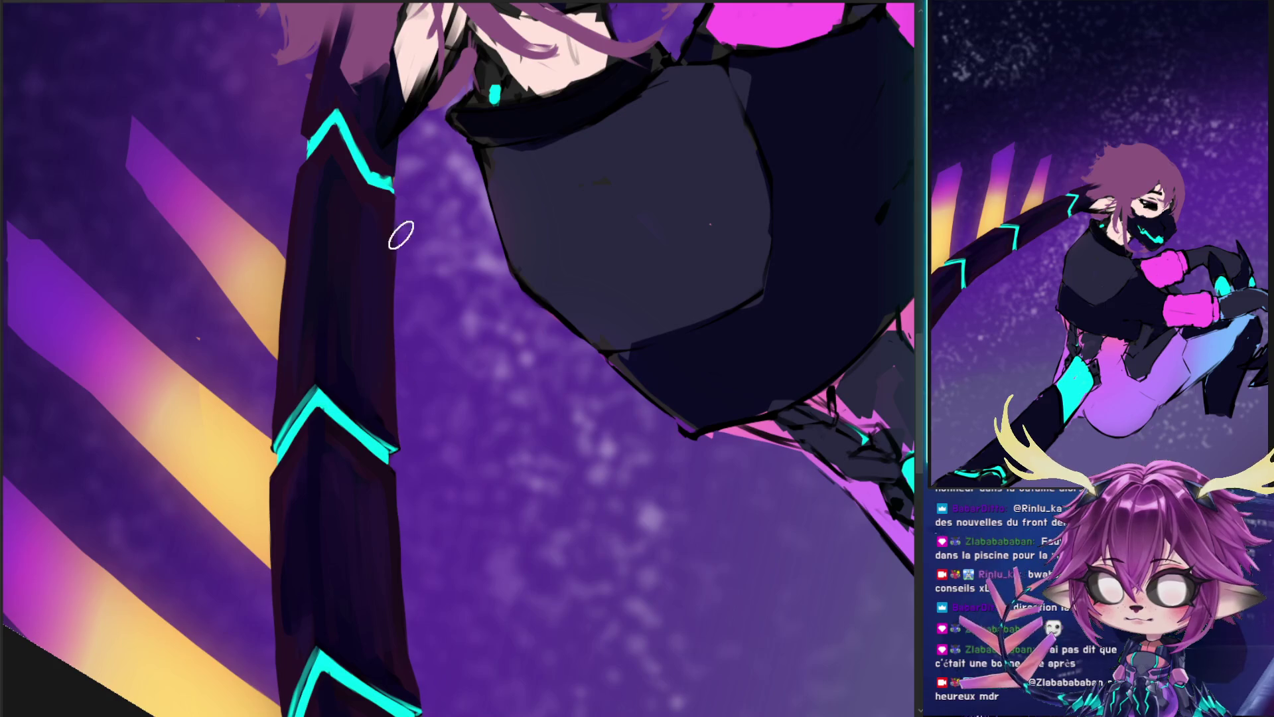
pyautogui.scroll(3, 393, 274)
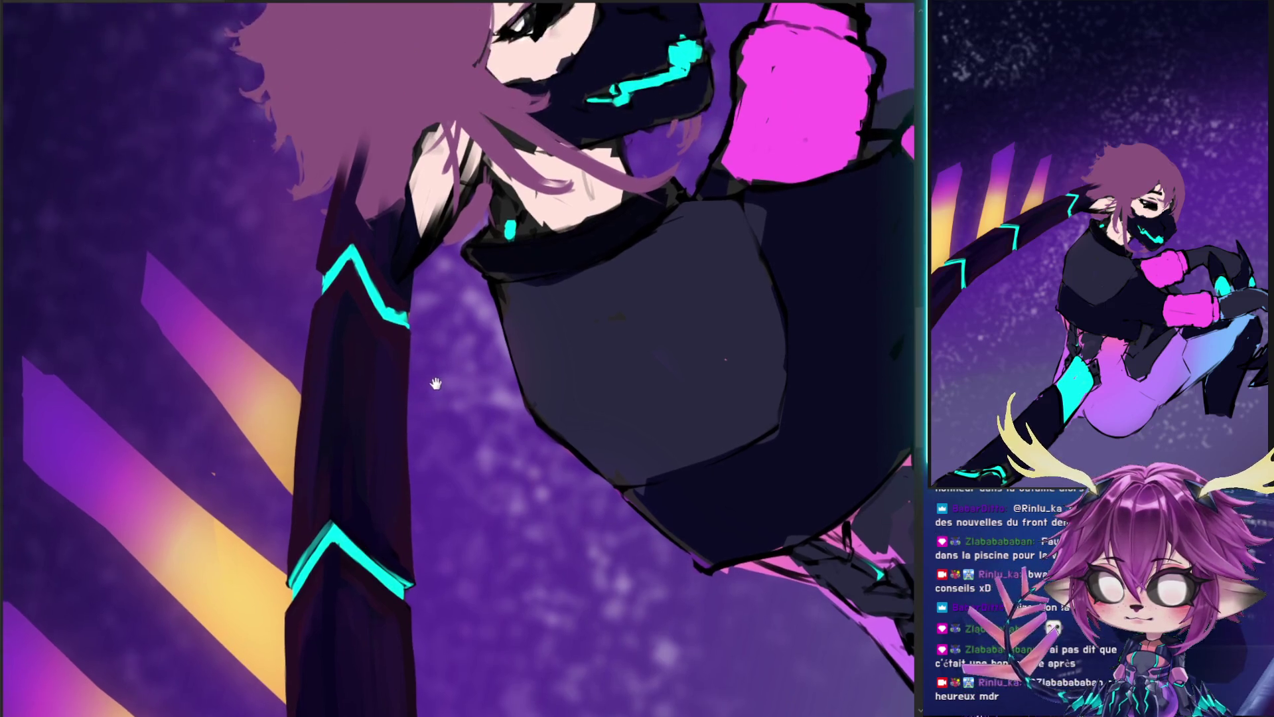
pyautogui.moveTo(199, 296)
pyautogui.mouseDown()
pyautogui.moveTo(199, 411)
pyautogui.moveTo(245, 331)
pyautogui.mouseUp()
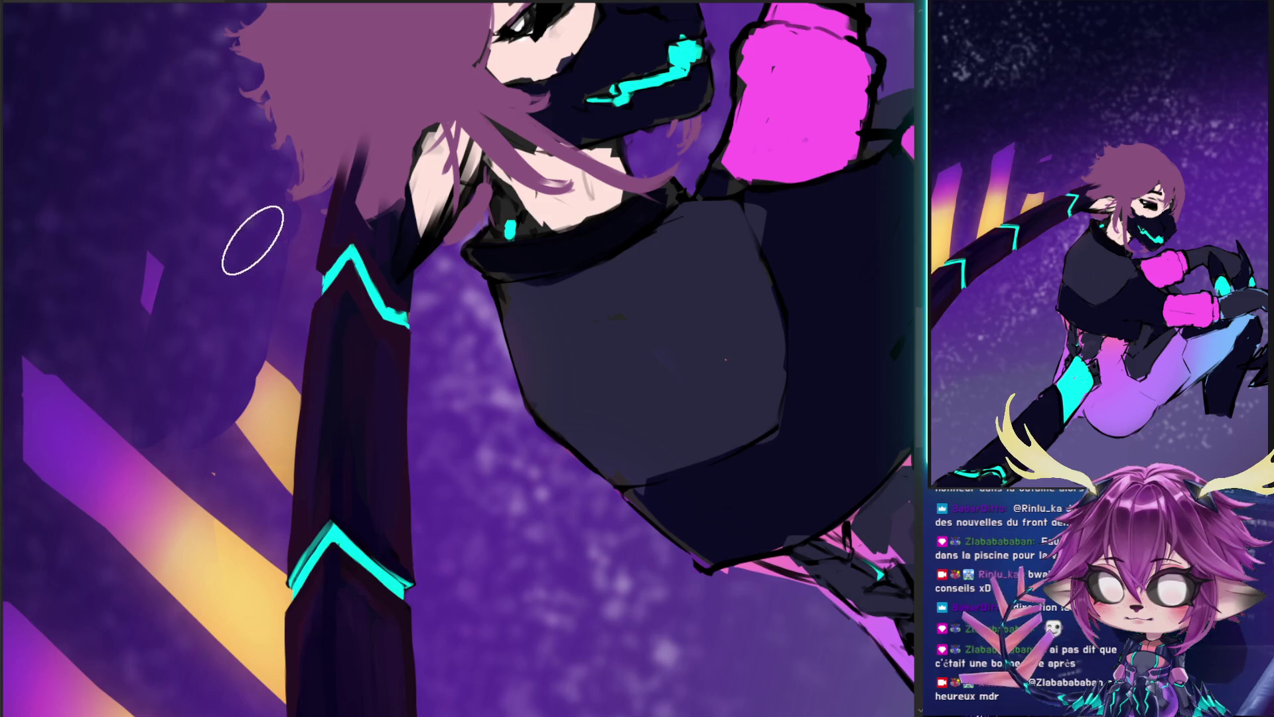
pyautogui.press('[')
pyautogui.press('[')
pyautogui.press('[')
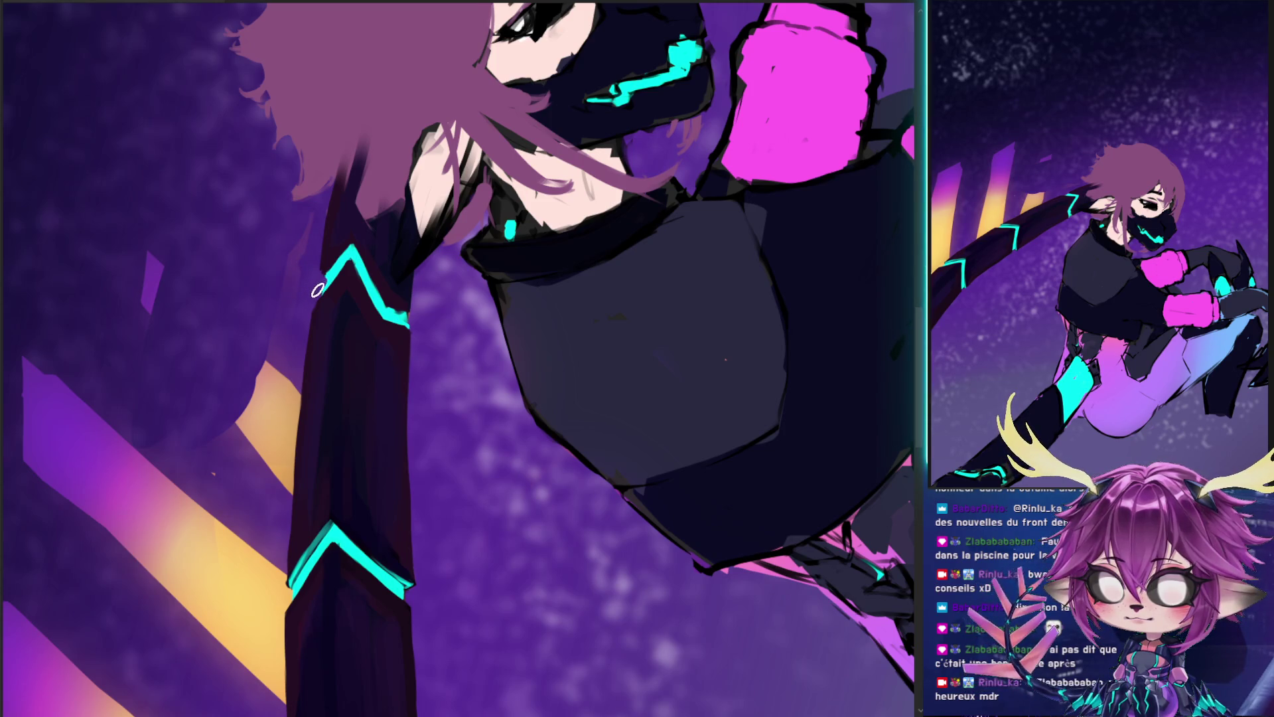
pyautogui.keyDown('alt'); pyautogui.click(291, 290); pyautogui.keyUp('alt')
# - Paint sampled purple over the yellow stripe left of the arm with a larger brush
pyautogui.moveTo(284, 355)
pyautogui.mouseDown()
pyautogui.moveTo(269, 450)
pyautogui.moveTo(382, 231)
pyautogui.mouseUp()
pyautogui.moveTo(46, 436)
pyautogui.mouseDown()
pyautogui.moveTo(111, 146)
pyautogui.moveTo(233, 165)
pyautogui.mouseUp()
pyautogui.moveTo(137, 597)
pyautogui.mouseDown()
pyautogui.moveTo(166, 634)
pyautogui.moveTo(205, 551)
pyautogui.mouseUp()
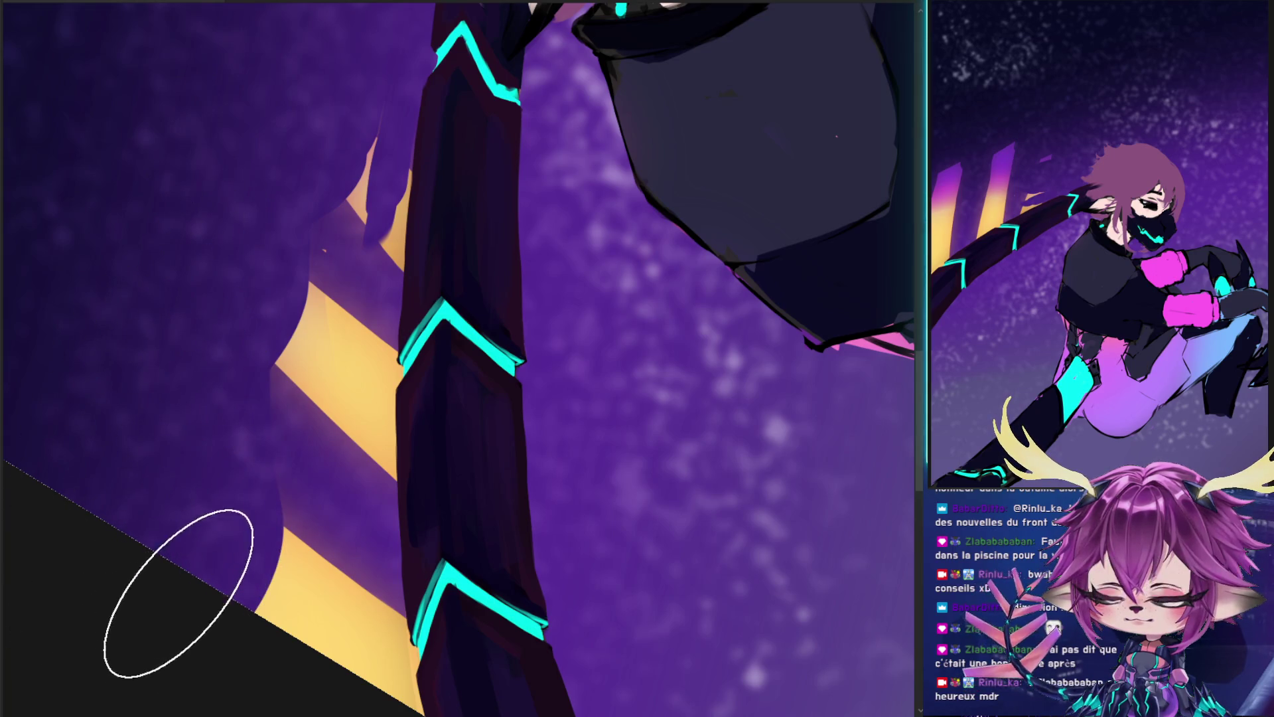
pyautogui.moveTo(293, 162); pyautogui.dragTo(272, 664)
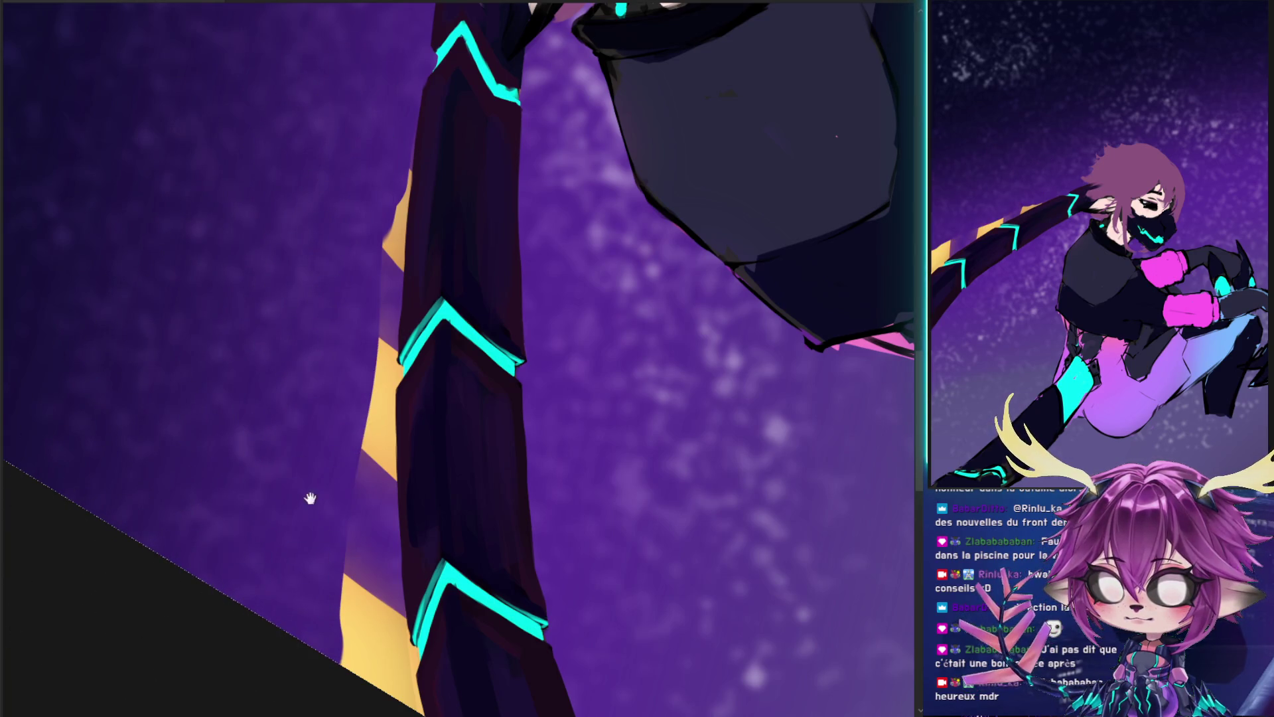
pyautogui.moveTo(334, 462); pyautogui.dragTo(194, 456)
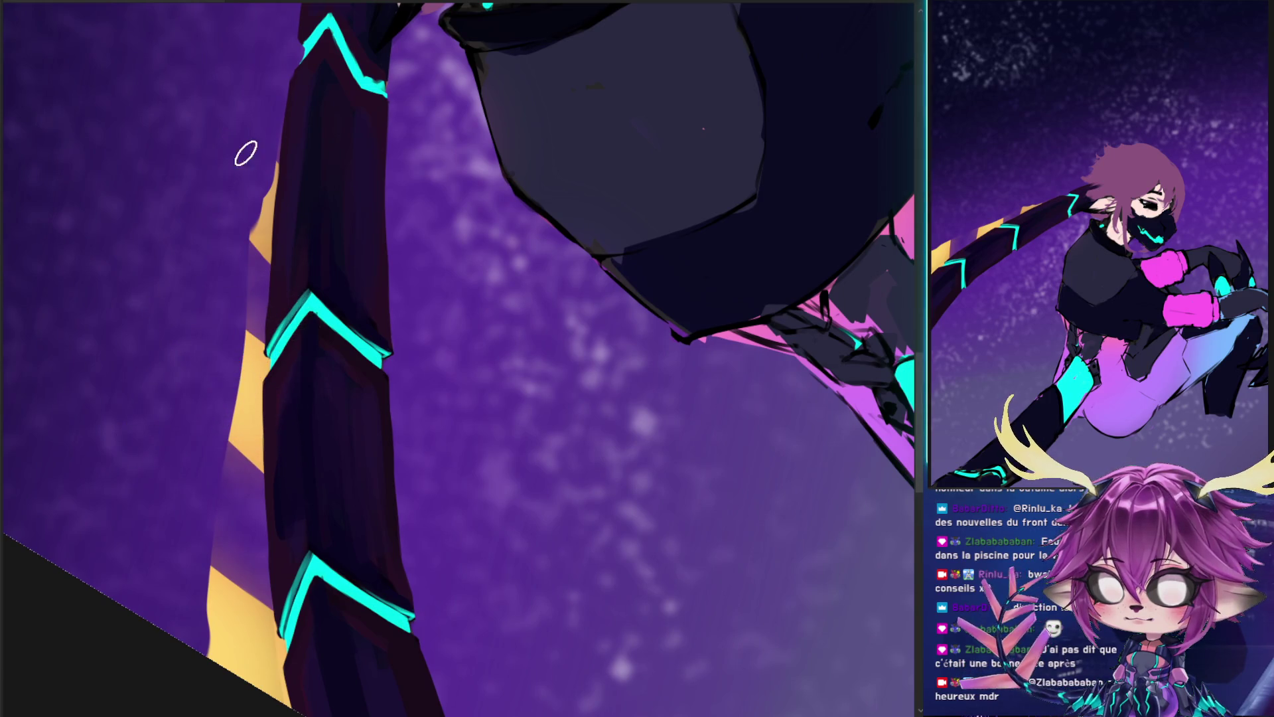
pyautogui.moveTo(260, 189); pyautogui.dragTo(247, 360)
pyautogui.moveTo(269, 174)
pyautogui.mouseDown()
pyautogui.moveTo(248, 287)
pyautogui.moveTo(253, 361)
pyautogui.moveTo(217, 512)
pyautogui.mouseUp()
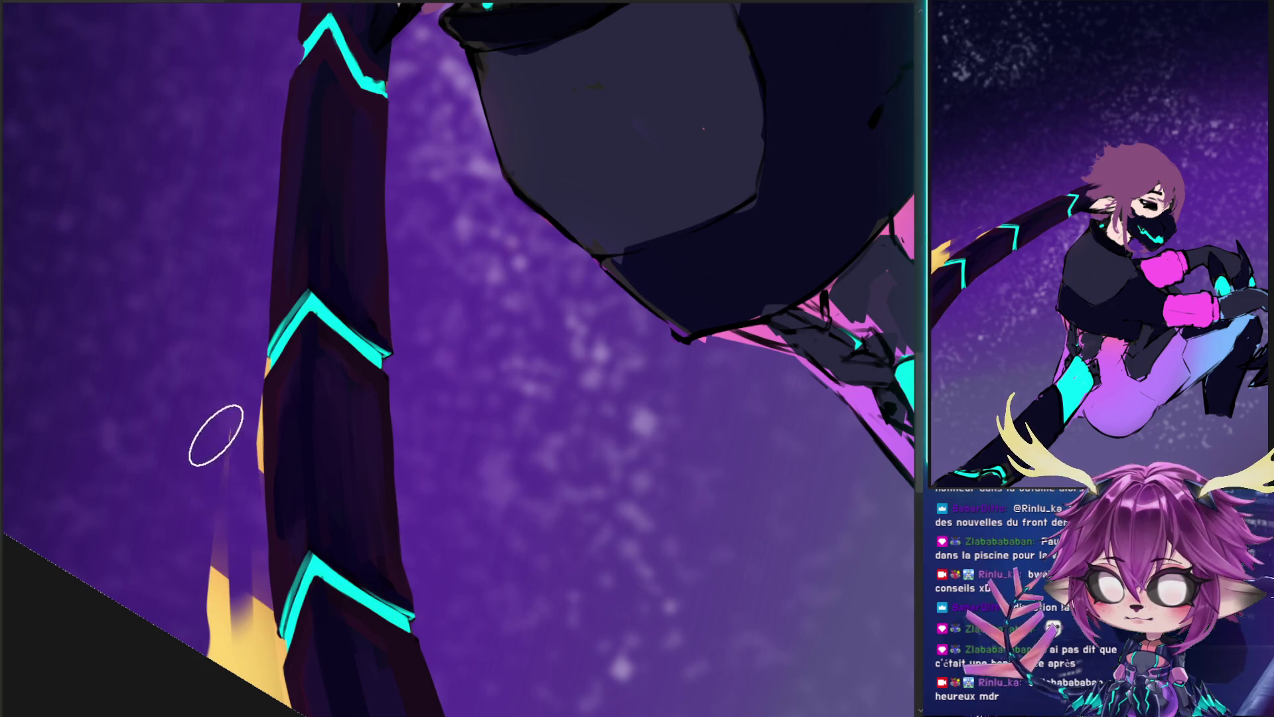
pyautogui.moveTo(213, 435); pyautogui.dragTo(236, 684)
# - Finish covering the stripe along the arm's left edge with a smaller brush for touch-ups
pyautogui.moveTo(233, 593); pyautogui.dragTo(142, 512)
pyautogui.moveTo(157, 364); pyautogui.dragTo(150, 364)
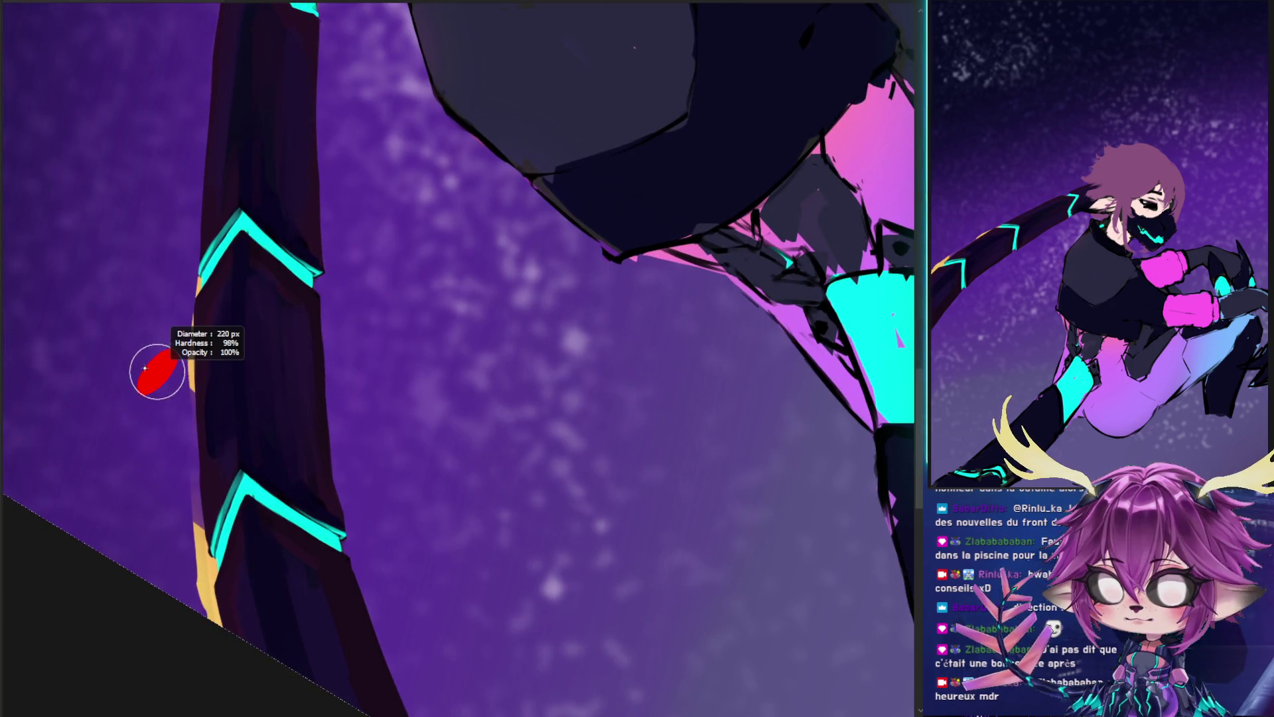
pyautogui.moveTo(180, 314); pyautogui.dragTo(192, 600)
pyautogui.moveTo(175, 432); pyautogui.dragTo(209, 605)
pyautogui.moveTo(193, 531); pyautogui.dragTo(216, 418)
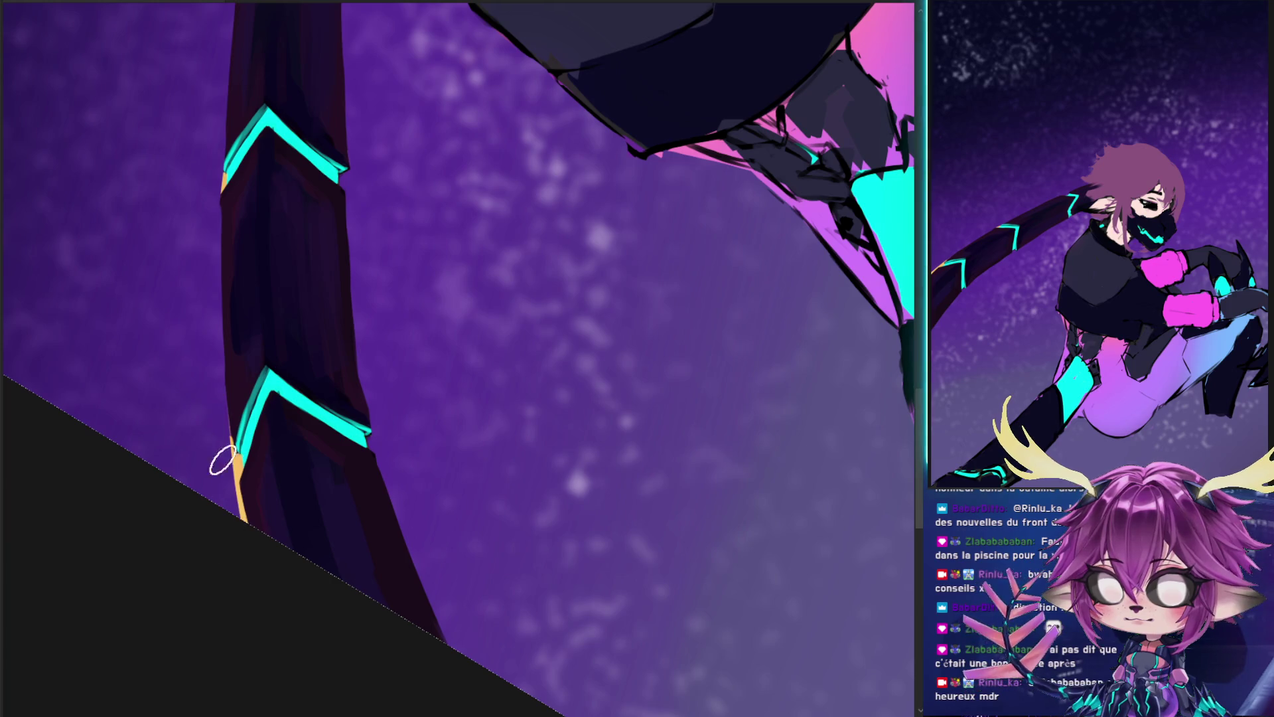
pyautogui.press('[')
pyautogui.press('[')
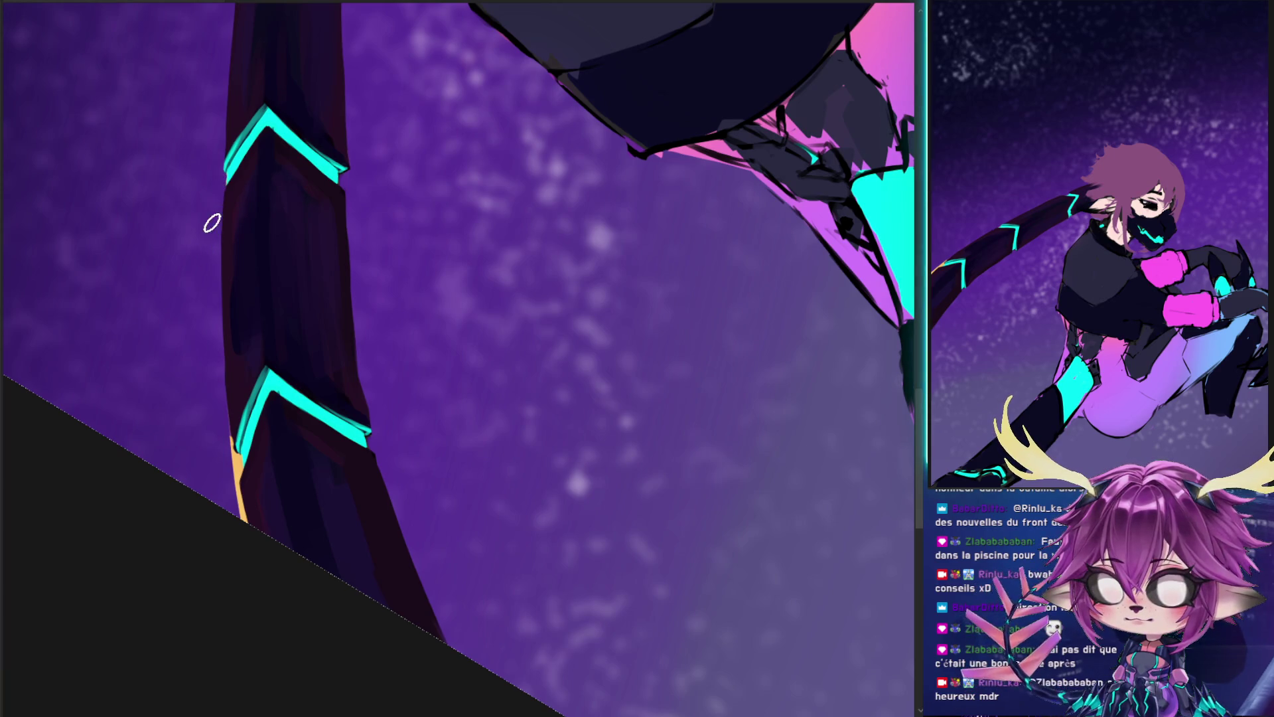
pyautogui.moveTo(221, 193); pyautogui.dragTo(217, 234)
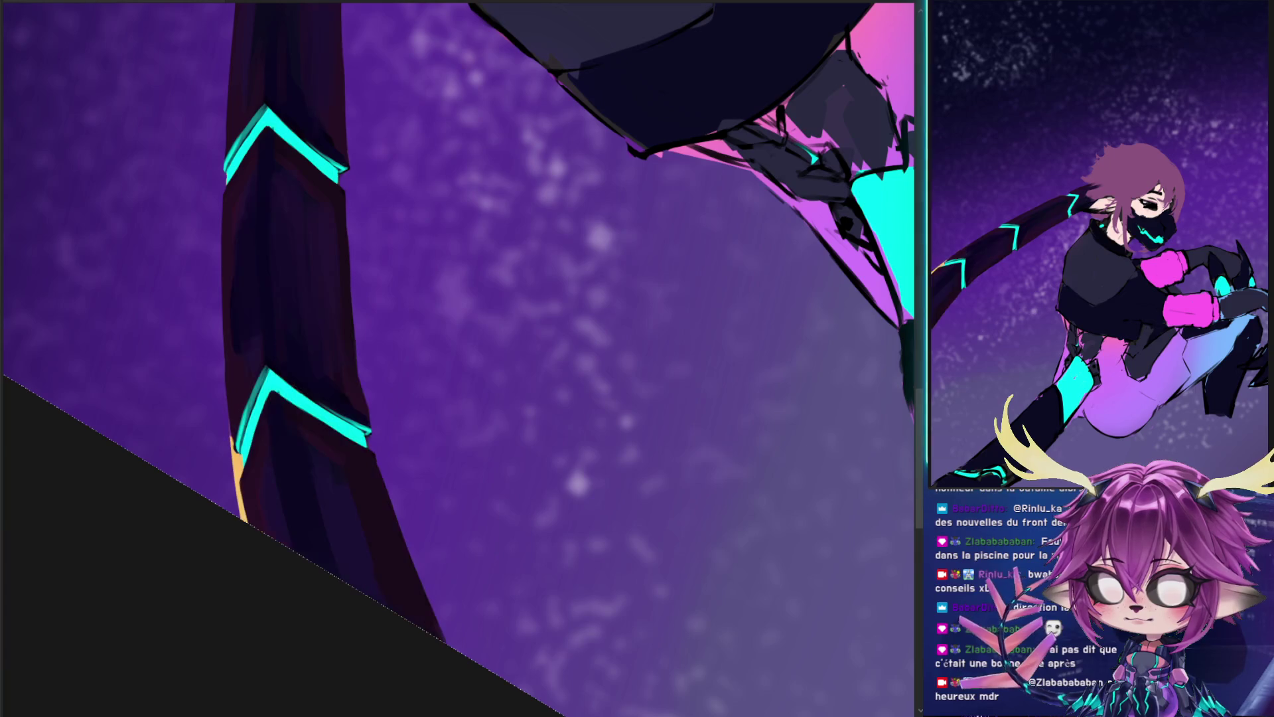
# - Briefly remove the figure to check the background, then restore it
pyautogui.press('Delete')
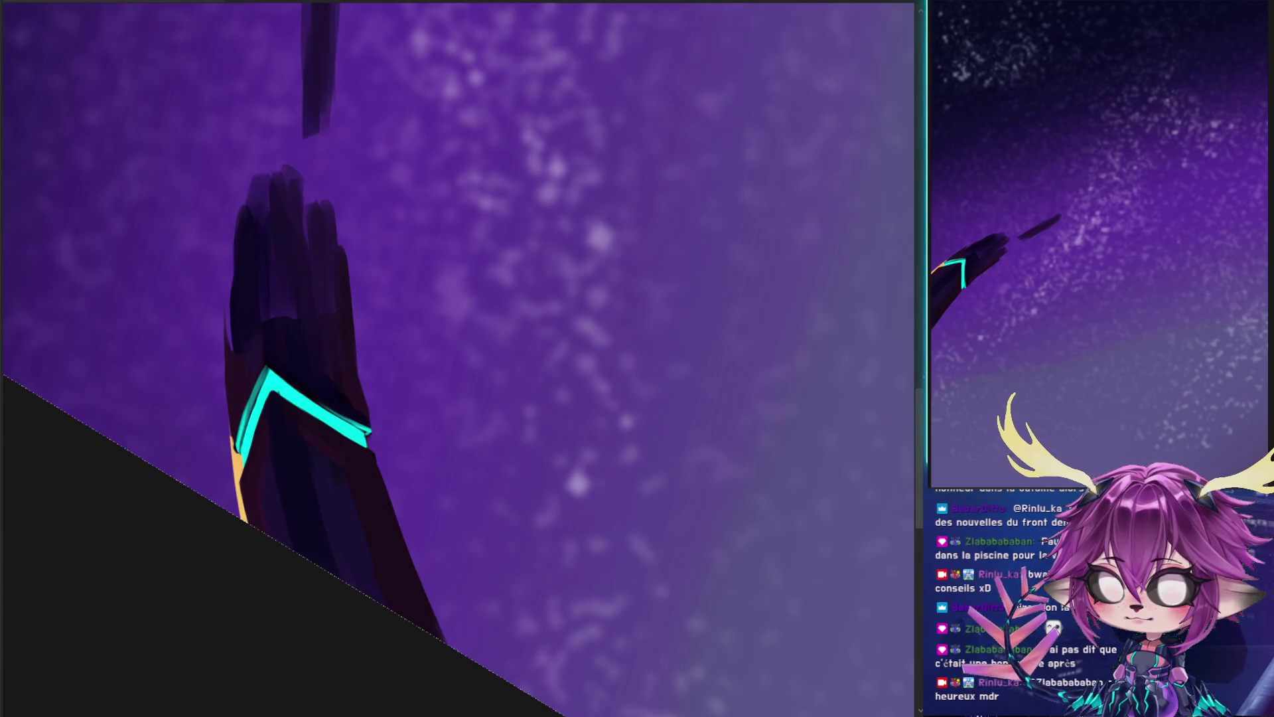
pyautogui.hotkey('ctrl', 'z')
pyautogui.press('Delete')
pyautogui.hotkey('ctrl', 'z')
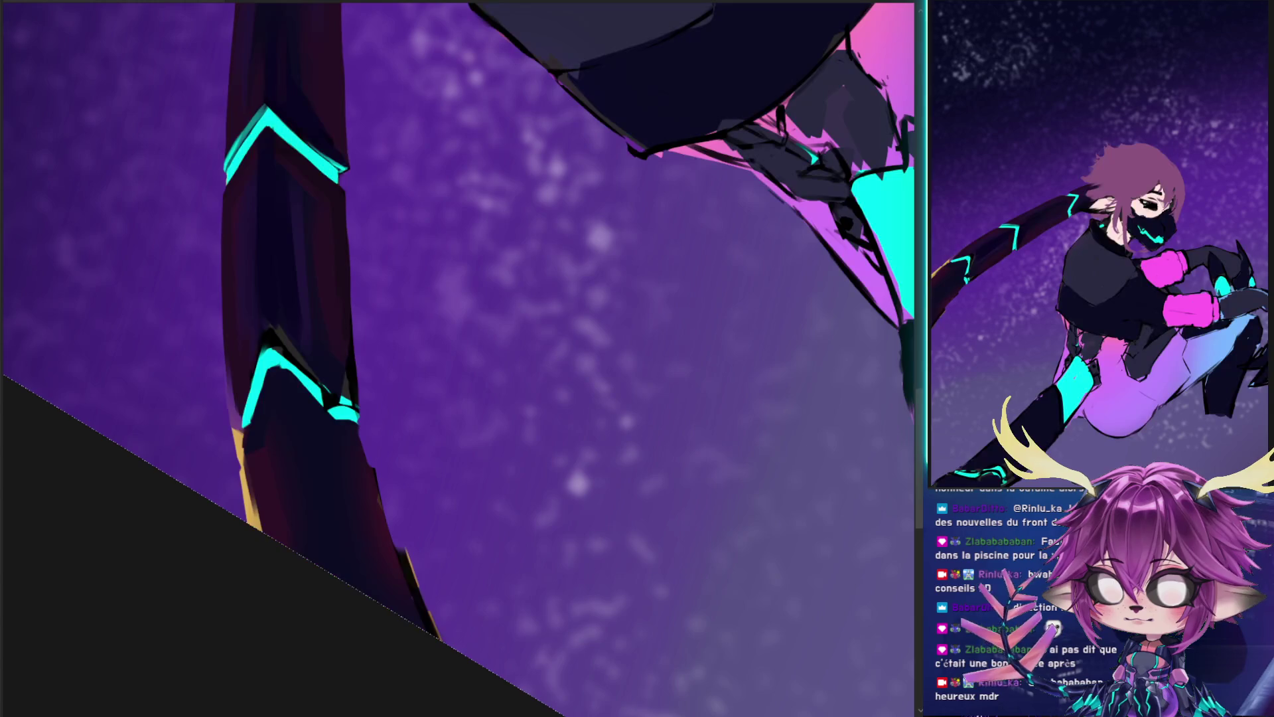
# - Darken the gold rim on the staff's lower-left edge and sample a colour from the staff
pyautogui.moveTo(233, 398)
pyautogui.mouseDown()
pyautogui.moveTo(235, 484)
pyautogui.moveTo(259, 565)
pyautogui.mouseUp()
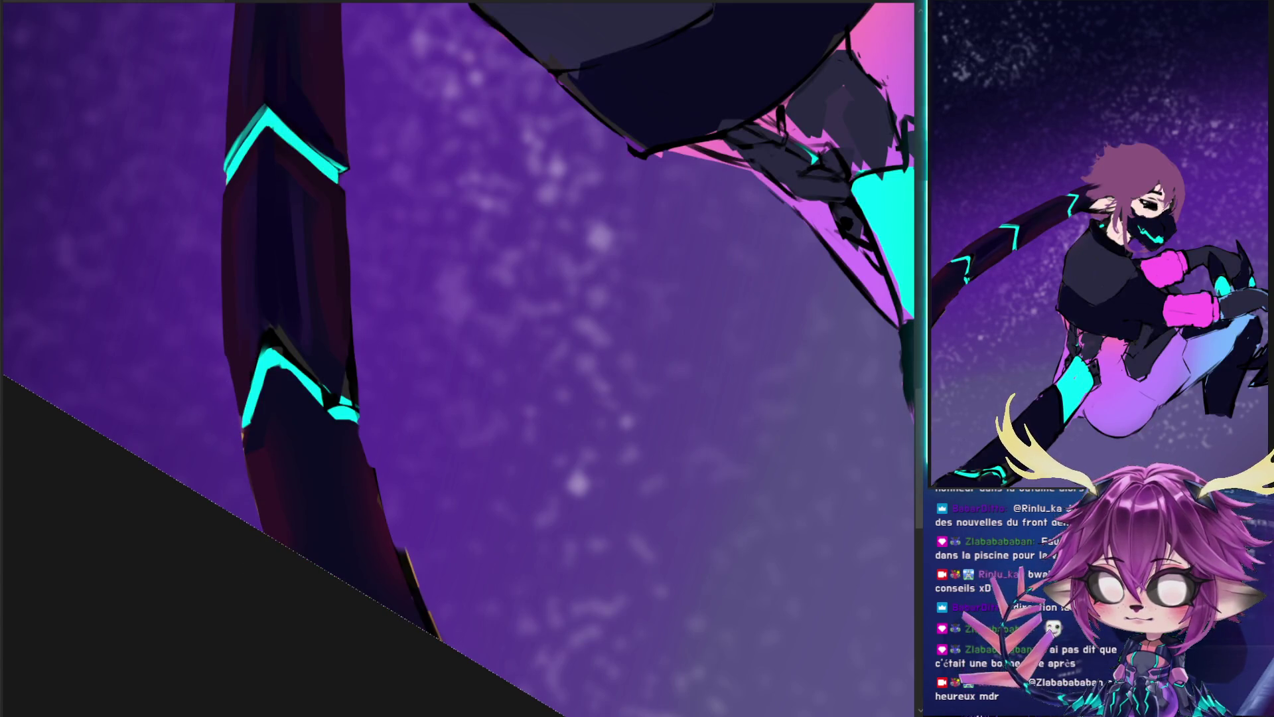
pyautogui.hotkey('ctrl', 'z')
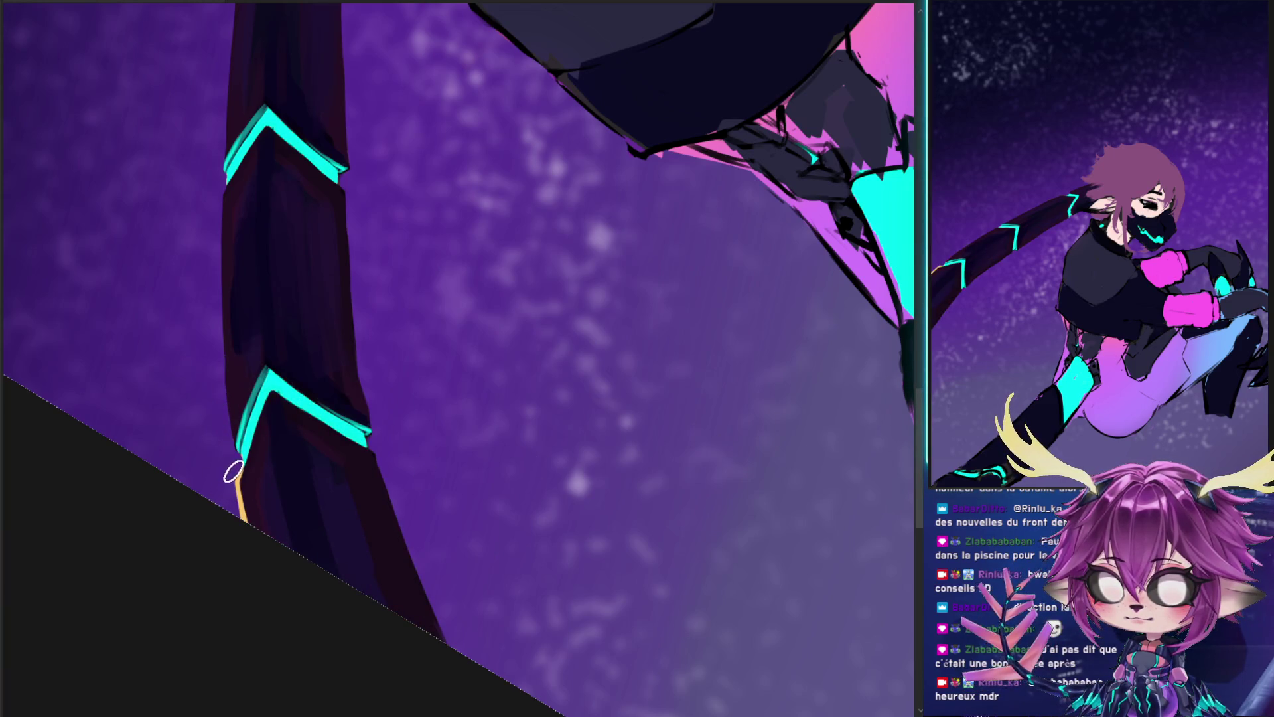
pyautogui.moveTo(233, 472); pyautogui.dragTo(229, 529)
pyautogui.press('[')
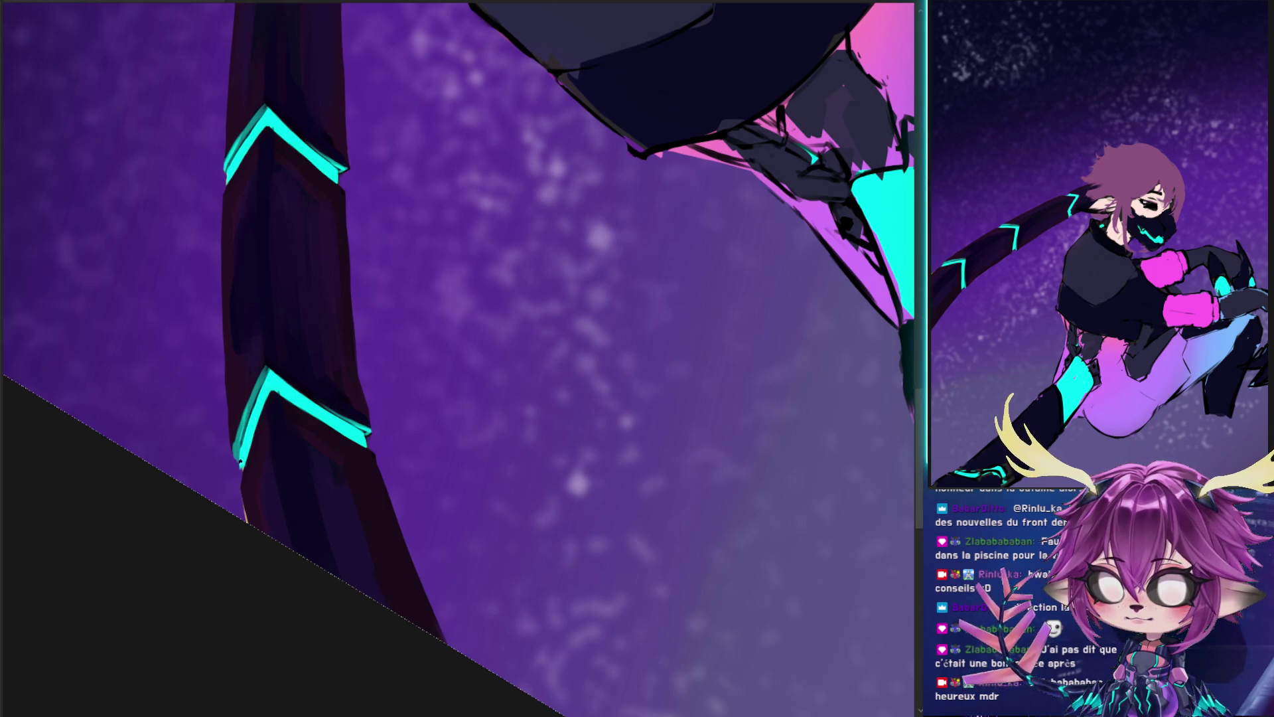
pyautogui.moveTo(235, 473); pyautogui.dragTo(234, 474)
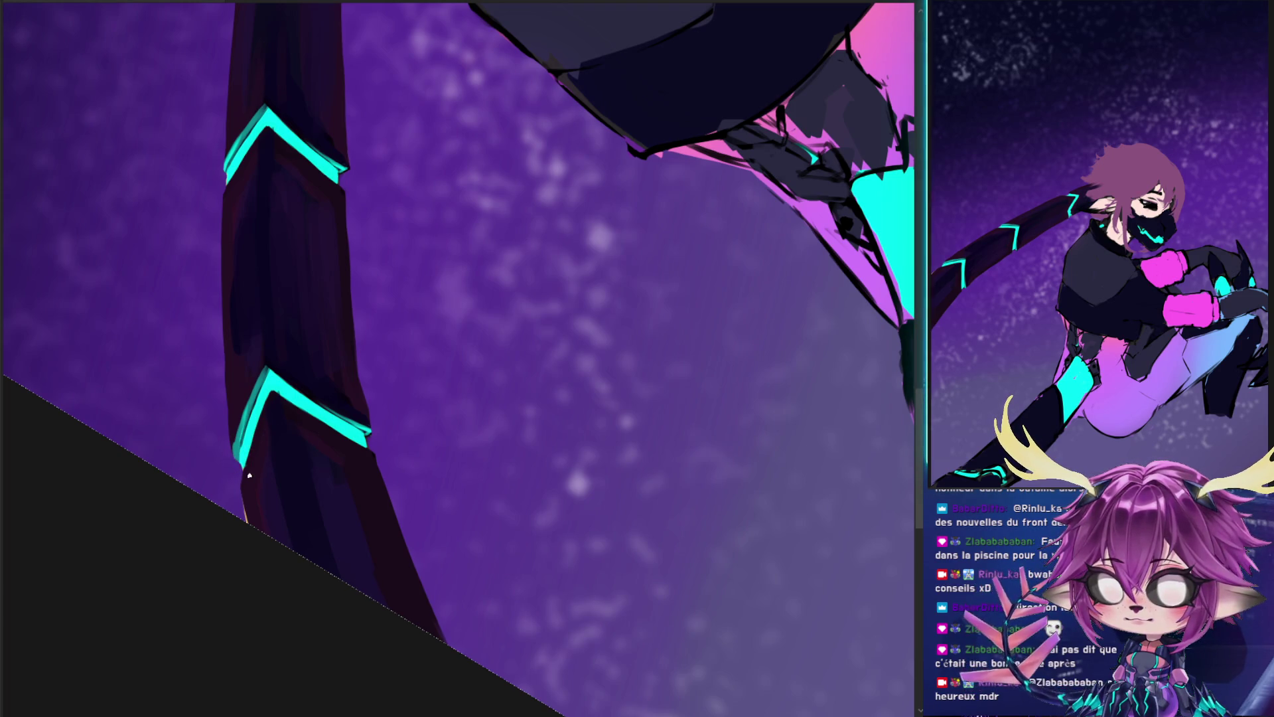
pyautogui.press('e')
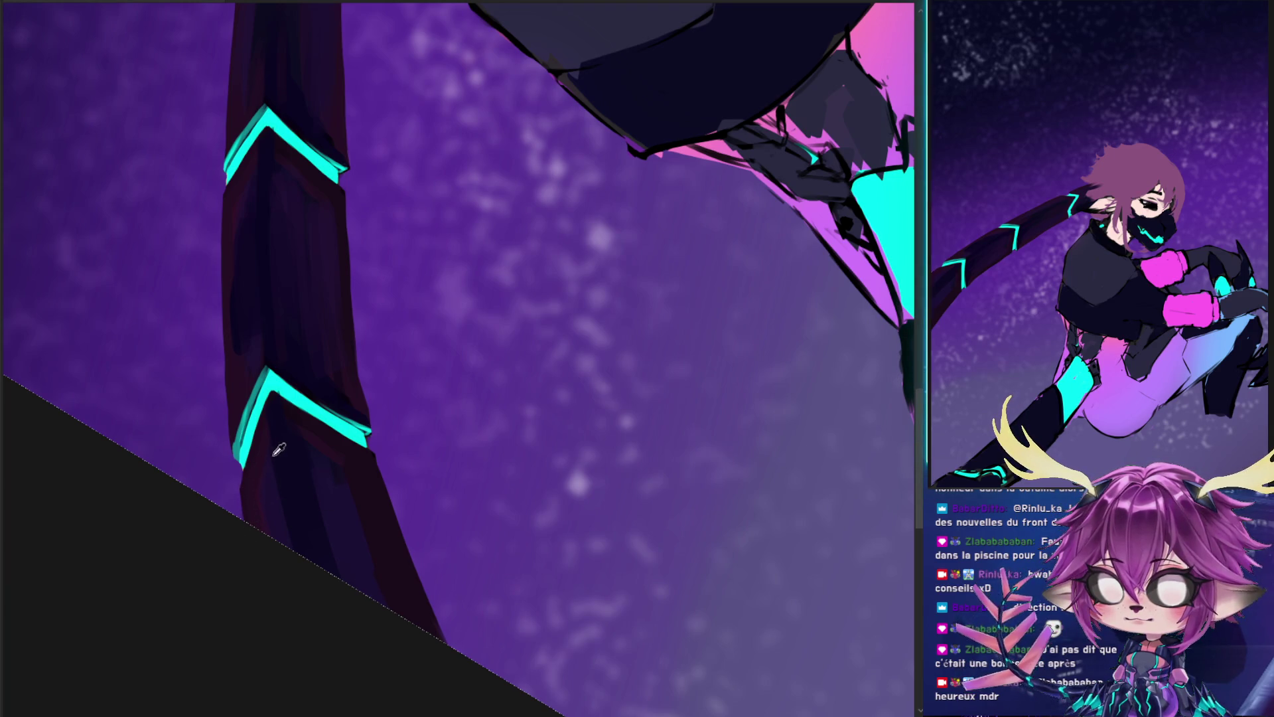
pyautogui.keyDown('ctrl'); pyautogui.click(251, 351); pyautogui.keyUp('ctrl')
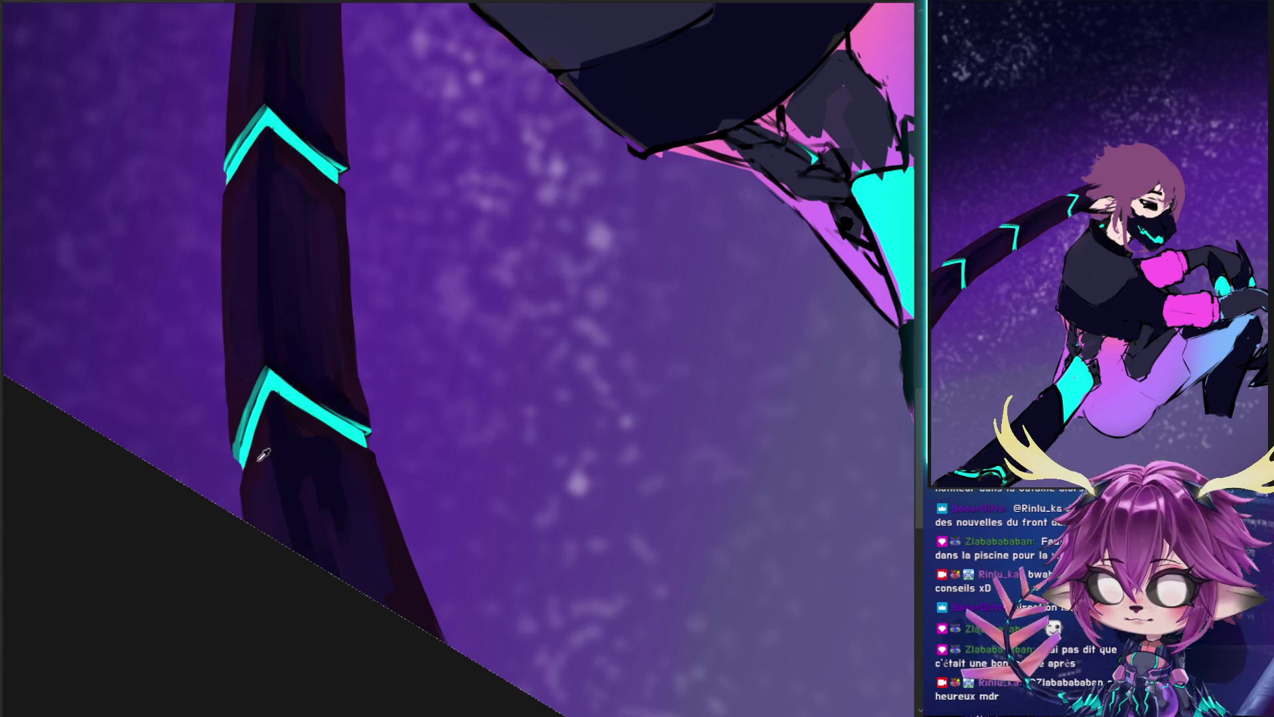
pyautogui.scroll(5, 319, 571)
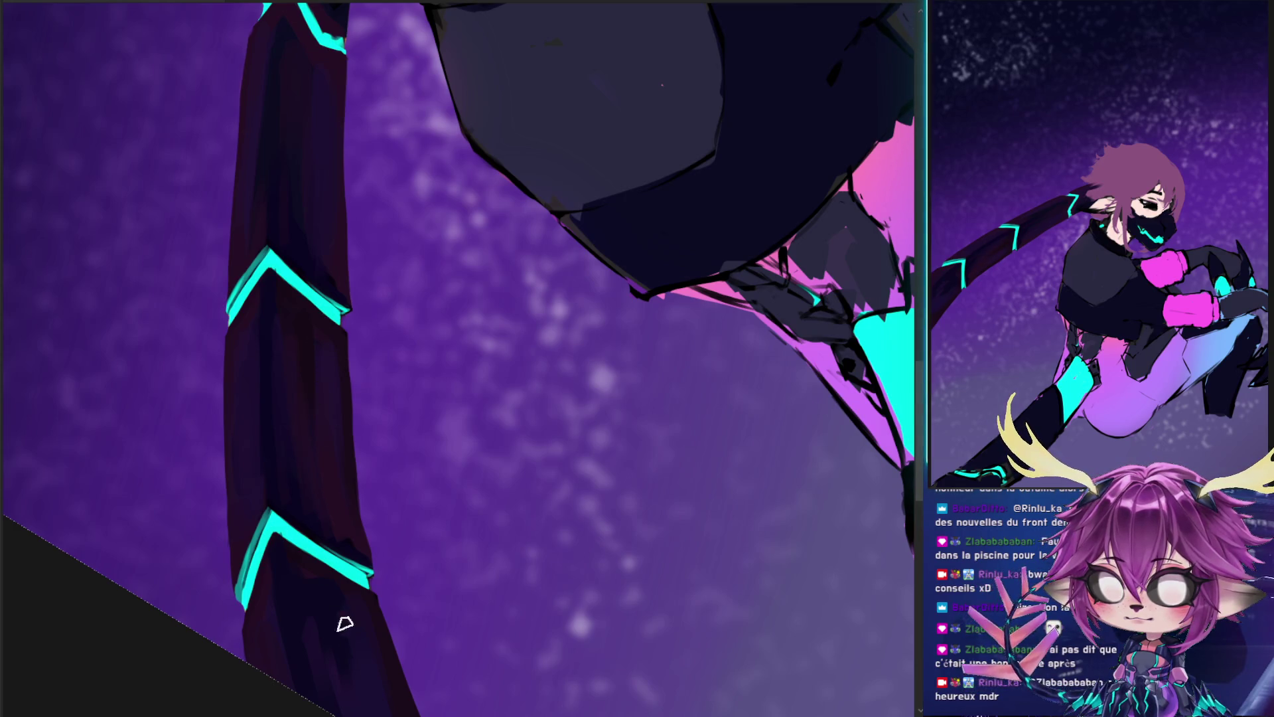
pyautogui.moveTo(355, 667); pyautogui.dragTo(327, 537)
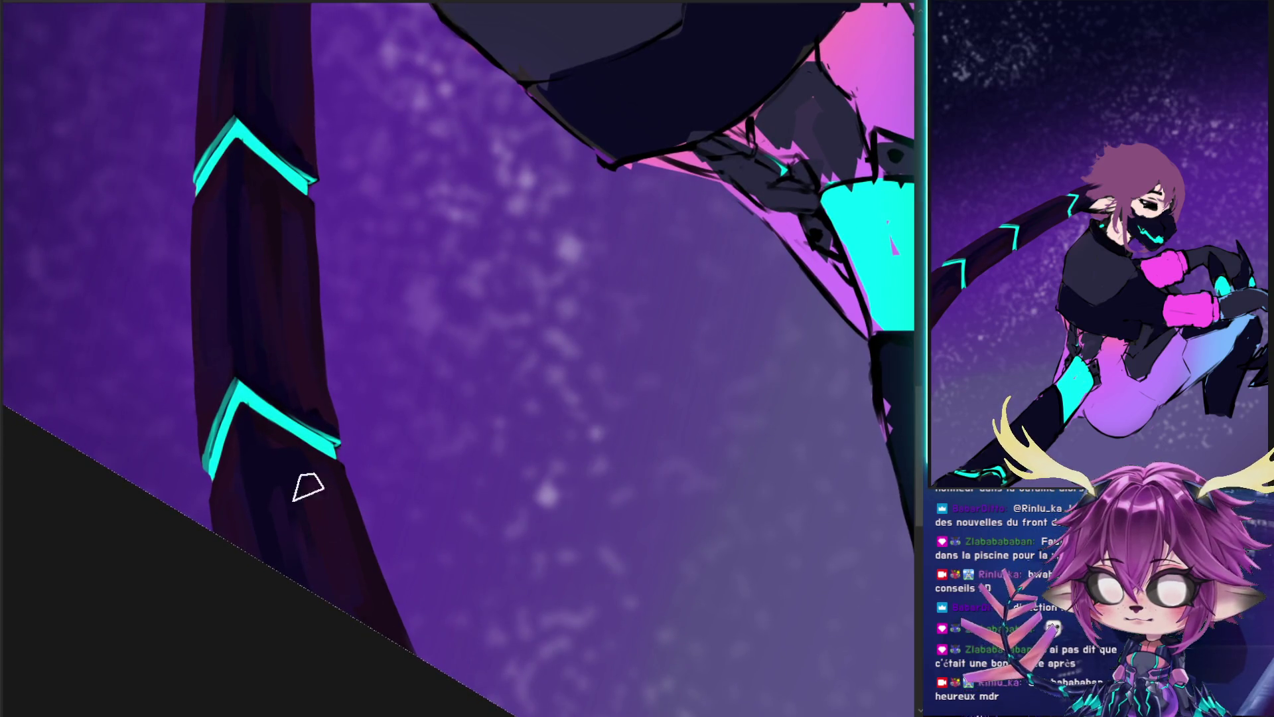
pyautogui.moveTo(315, 486); pyautogui.dragTo(417, 343)
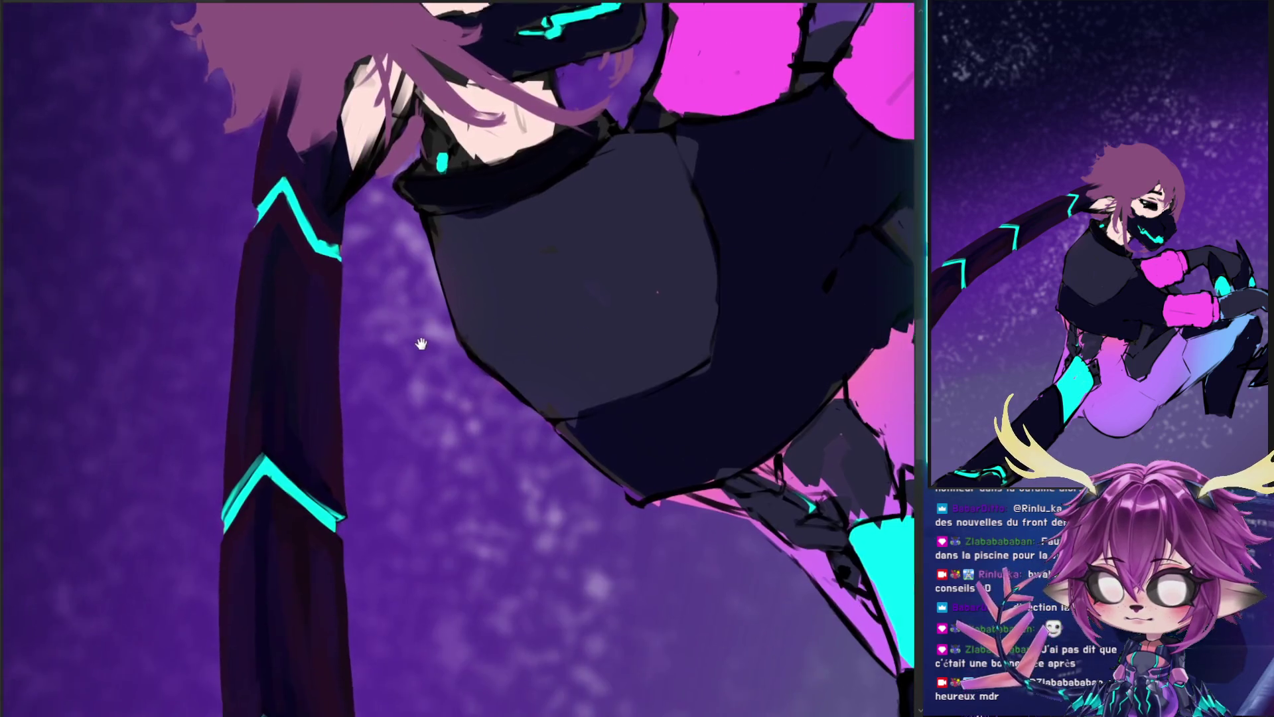
# - Paste the sleeve piece and paint dark over its yellow shapes
pyautogui.hotkey('ctrl', 'v')
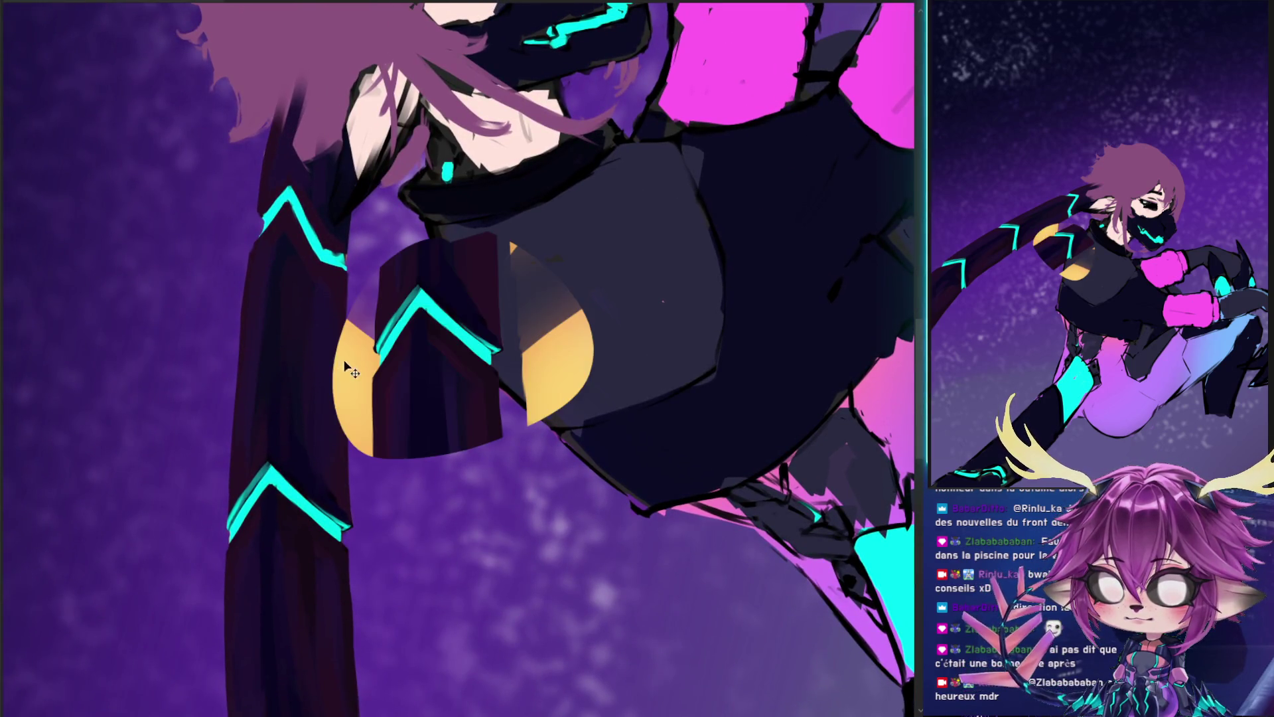
pyautogui.moveTo(359, 293); pyautogui.dragTo(358, 418)
pyautogui.moveTo(344, 292); pyautogui.dragTo(345, 445)
pyautogui.moveTo(351, 337)
pyautogui.mouseDown()
pyautogui.moveTo(352, 457)
pyautogui.moveTo(358, 354)
pyautogui.mouseUp()
pyautogui.moveTo(512, 245)
pyautogui.mouseDown()
pyautogui.moveTo(525, 359)
pyautogui.moveTo(578, 293)
pyautogui.mouseUp()
# - Move and rotate the sleeve onto the upper arm with Free Transform and apply it
pyautogui.hotkey('ctrl', 't')
pyautogui.moveTo(431, 316)
pyautogui.mouseDown()
pyautogui.moveTo(389, 256)
pyautogui.moveTo(292, 207)
pyautogui.mouseUp()
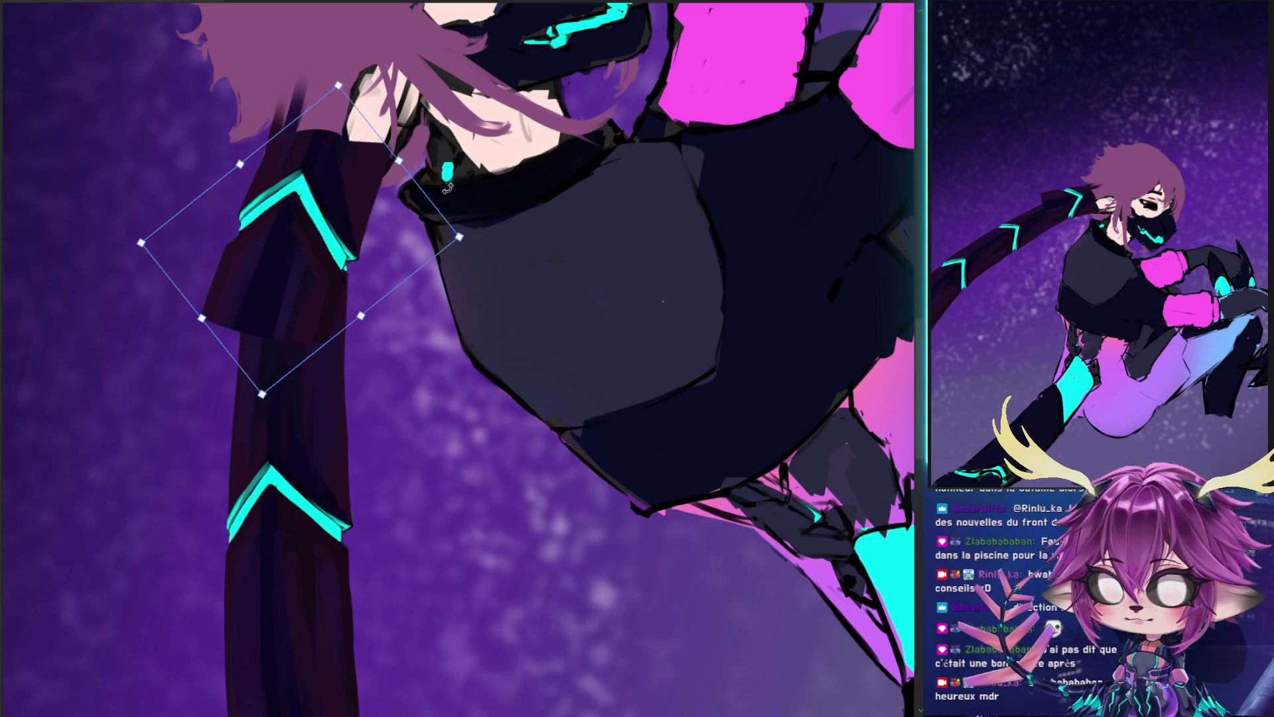
pyautogui.moveTo(436, 182)
pyautogui.mouseDown()
pyautogui.moveTo(287, 199)
pyautogui.moveTo(319, 207)
pyautogui.mouseUp()
pyautogui.moveTo(345, 166); pyautogui.dragTo(432, 155)
pyautogui.moveTo(341, 220); pyautogui.dragTo(333, 212)
pyautogui.press('Return')
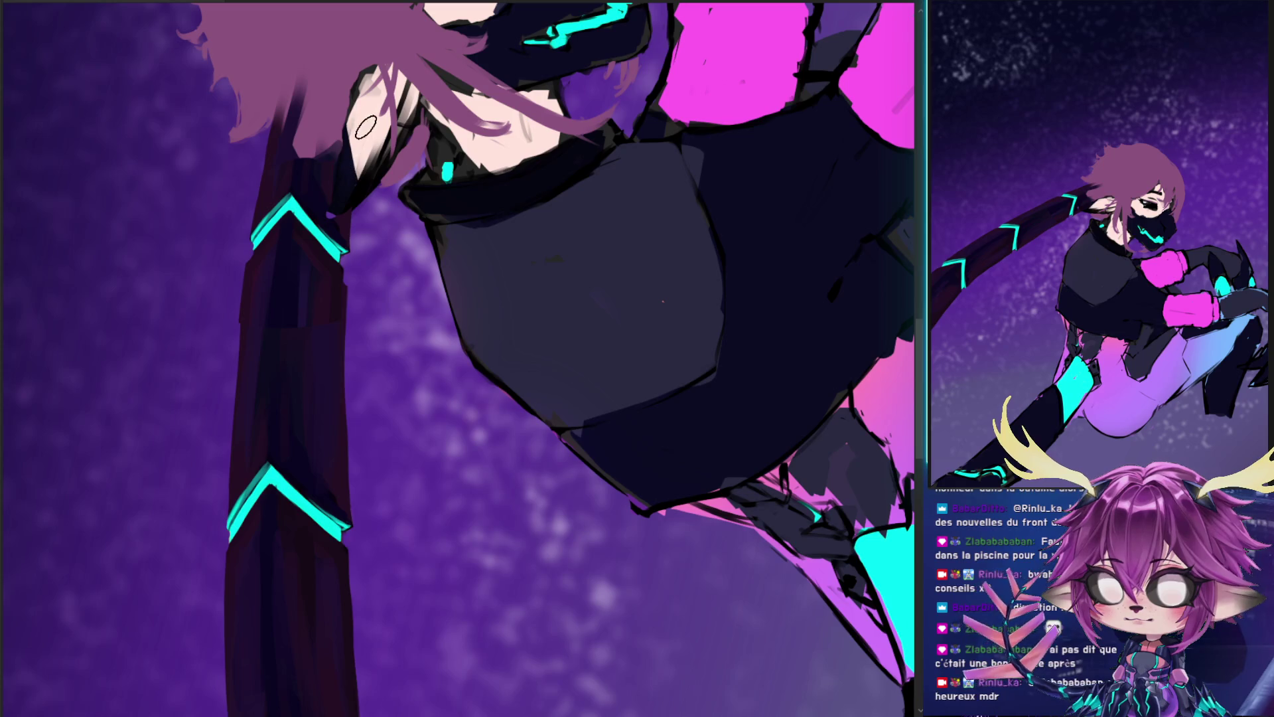
# - Blend the sleeve edge and repaint a dark stroke along the staff's left edge
pyautogui.moveTo(371, 176); pyautogui.dragTo(365, 207)
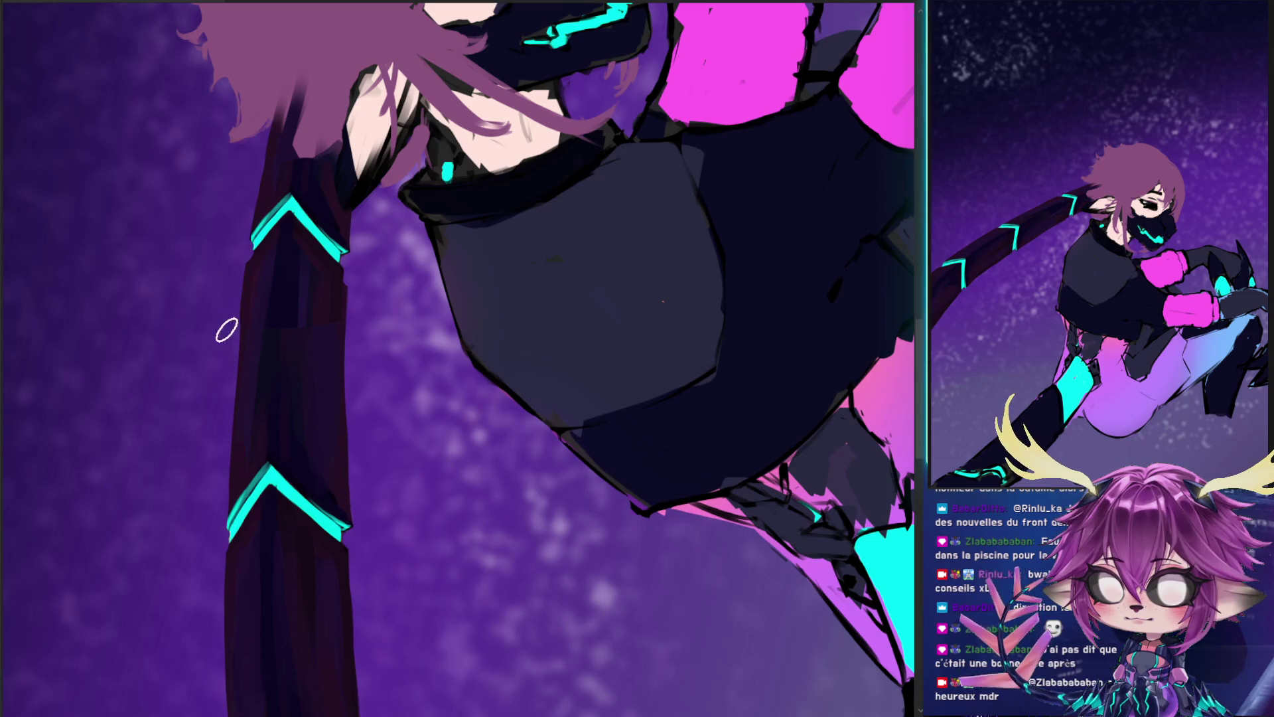
pyautogui.moveTo(243, 272); pyautogui.dragTo(238, 402)
pyautogui.hotkey('ctrl', 'z')
pyautogui.moveTo(251, 269); pyautogui.dragTo(238, 407)
pyautogui.keyDown('alt'); pyautogui.click(338, 278); pyautogui.keyUp('alt')
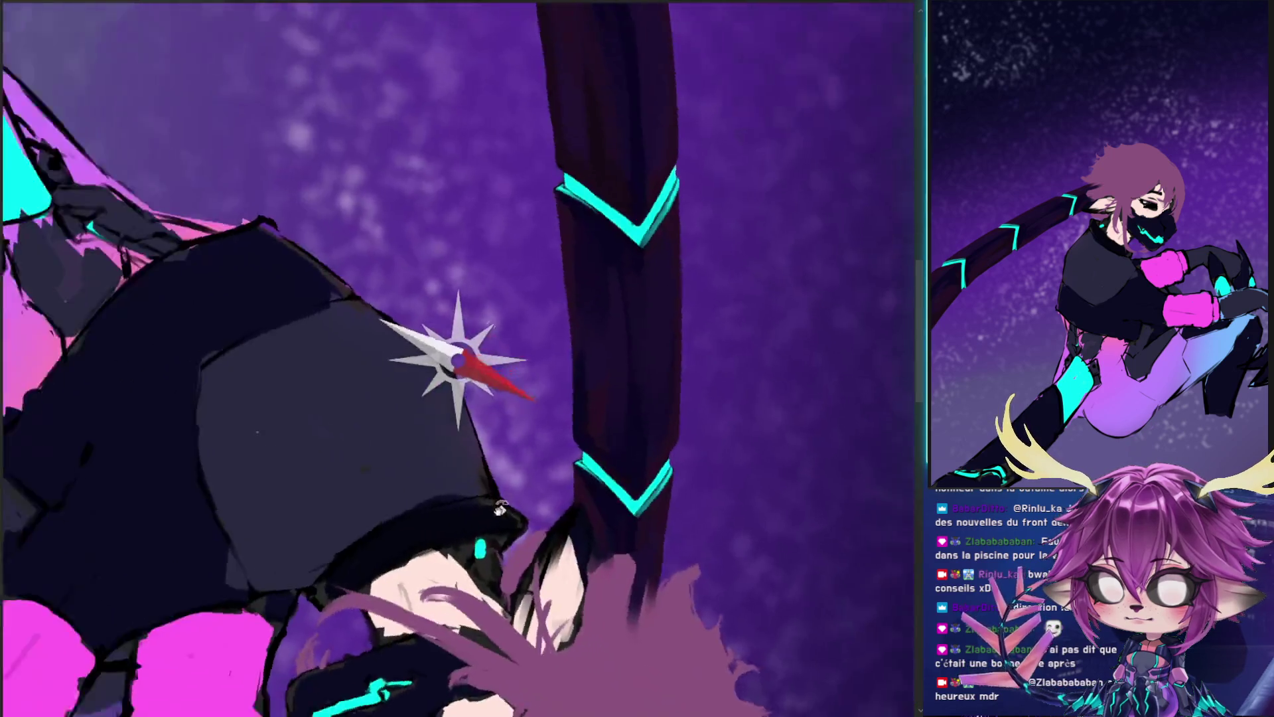
pyautogui.moveTo(460, 223); pyautogui.dragTo(535, 413)
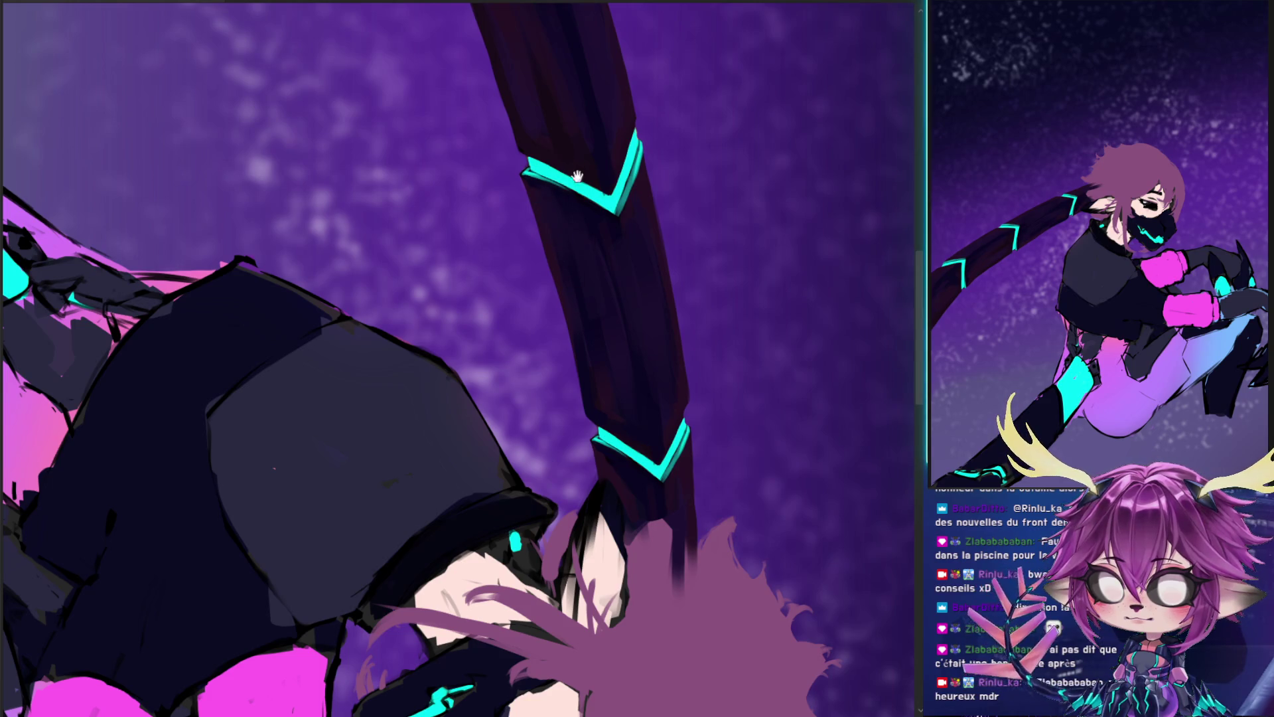
# - Brush lighter purple highlights between the cyan bands and faint darker strokes on the upper arm
pyautogui.moveTo(575, 163); pyautogui.dragTo(591, 290)
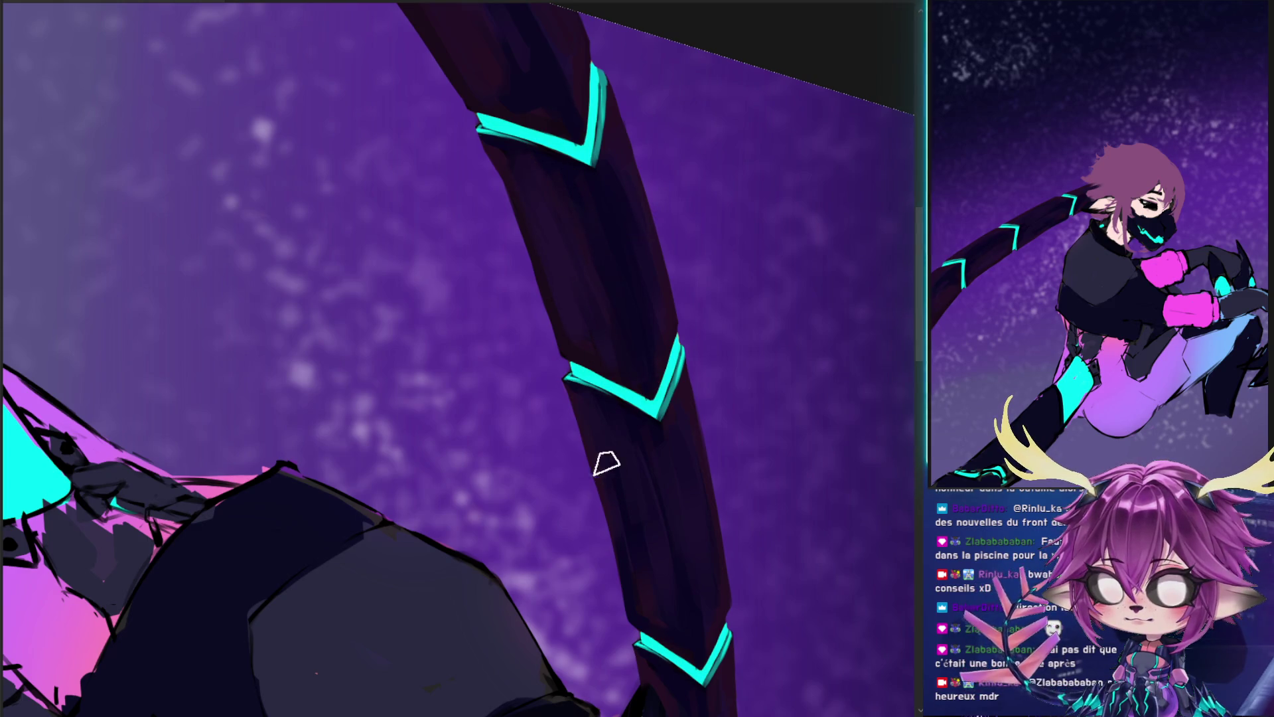
pyautogui.moveTo(644, 537)
pyautogui.mouseDown()
pyautogui.moveTo(604, 369)
pyautogui.moveTo(643, 524)
pyautogui.mouseUp()
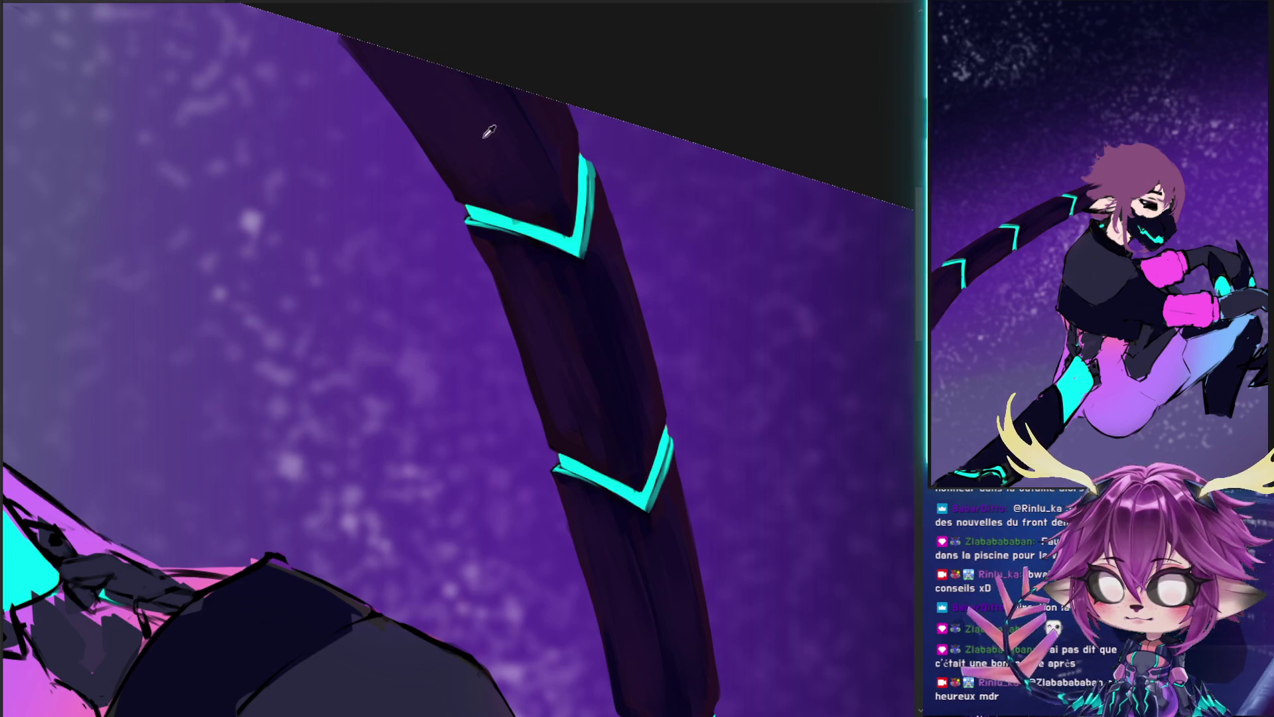
pyautogui.moveTo(521, 109); pyautogui.dragTo(545, 185)
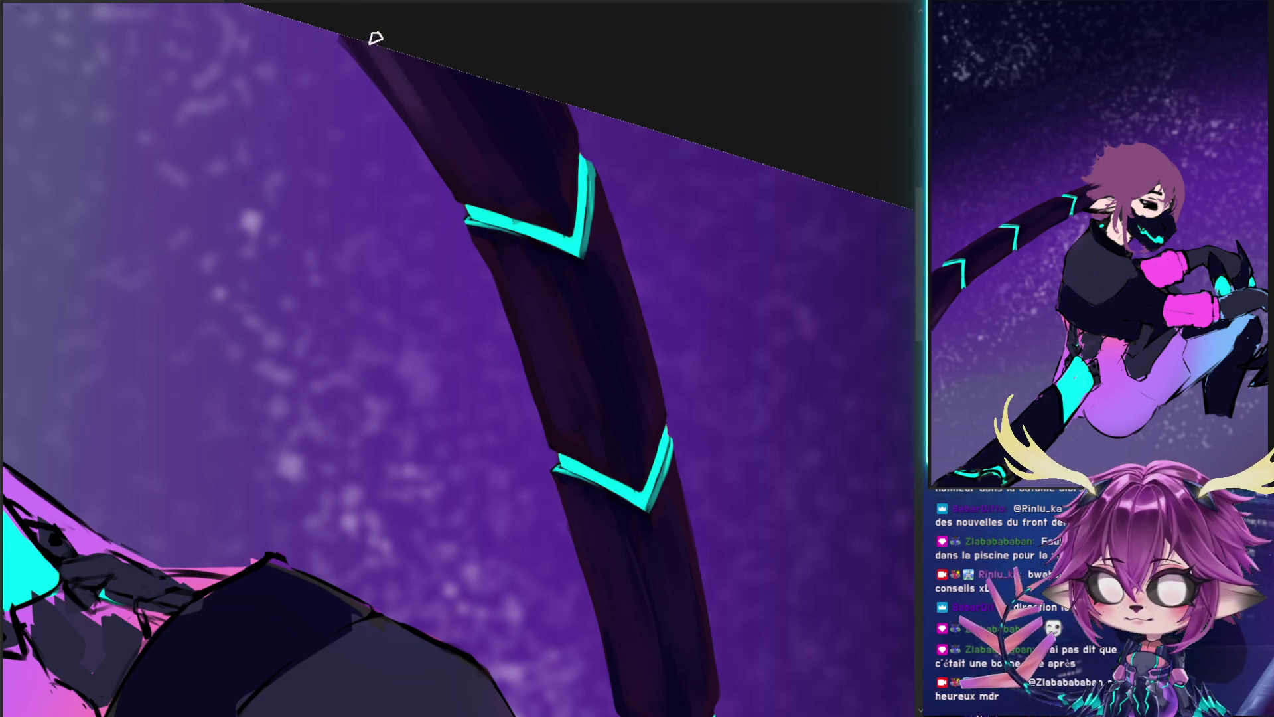
pyautogui.moveTo(516, 253)
pyautogui.mouseDown()
pyautogui.moveTo(554, 378)
pyautogui.moveTo(584, 419)
pyautogui.moveTo(577, 365)
pyautogui.mouseUp()
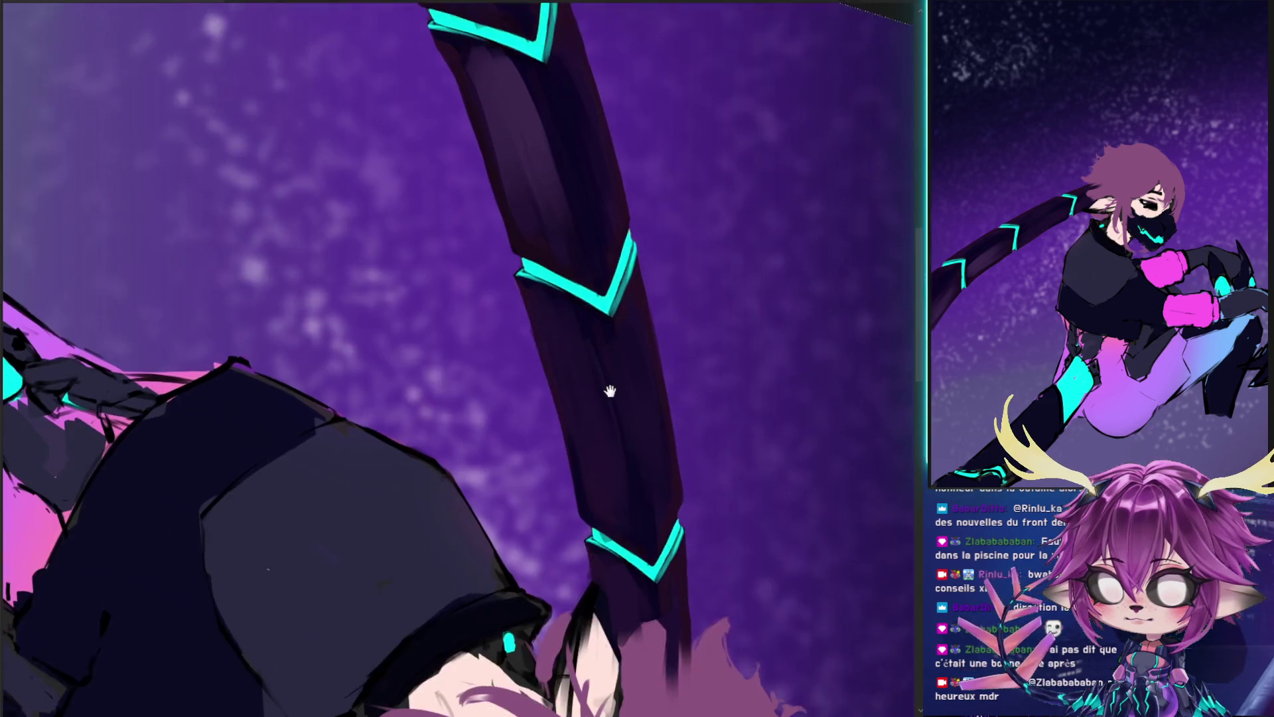
pyautogui.moveTo(602, 489)
pyautogui.mouseDown()
pyautogui.moveTo(549, 284)
pyautogui.moveTo(584, 428)
pyautogui.mouseUp()
pyautogui.moveTo(594, 382); pyautogui.dragTo(628, 488)
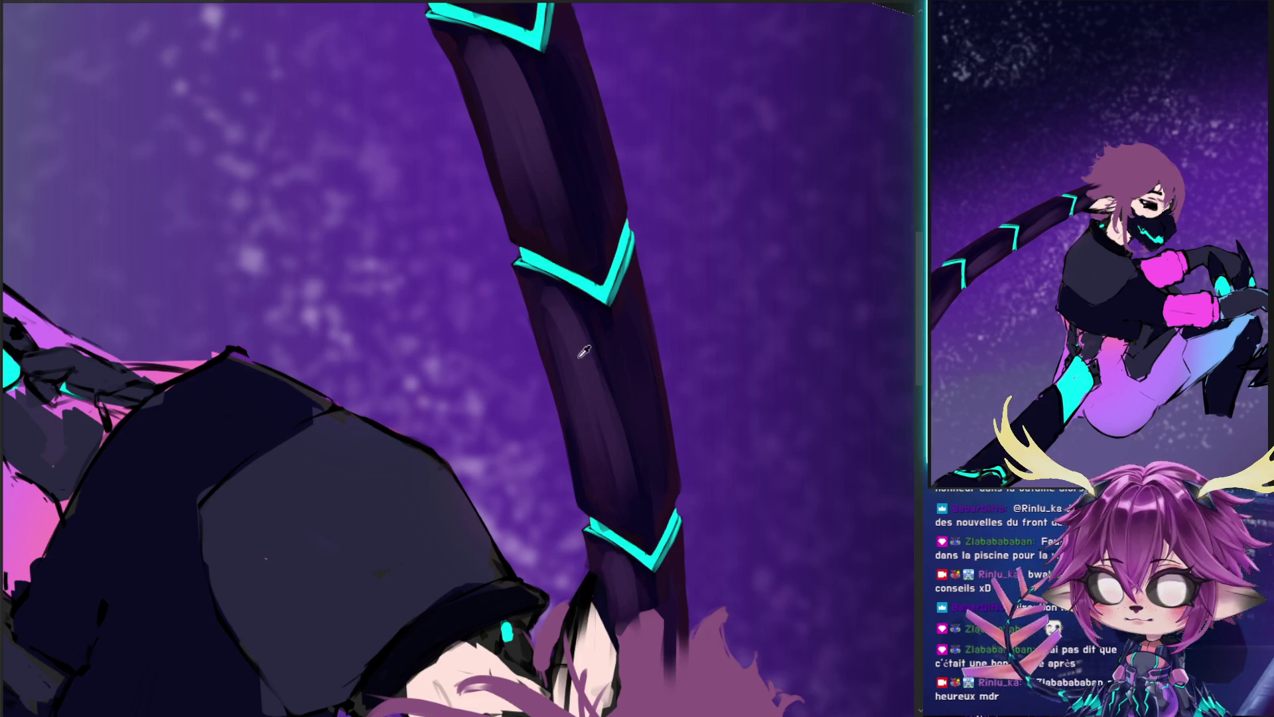
pyautogui.moveTo(584, 336); pyautogui.dragTo(627, 445)
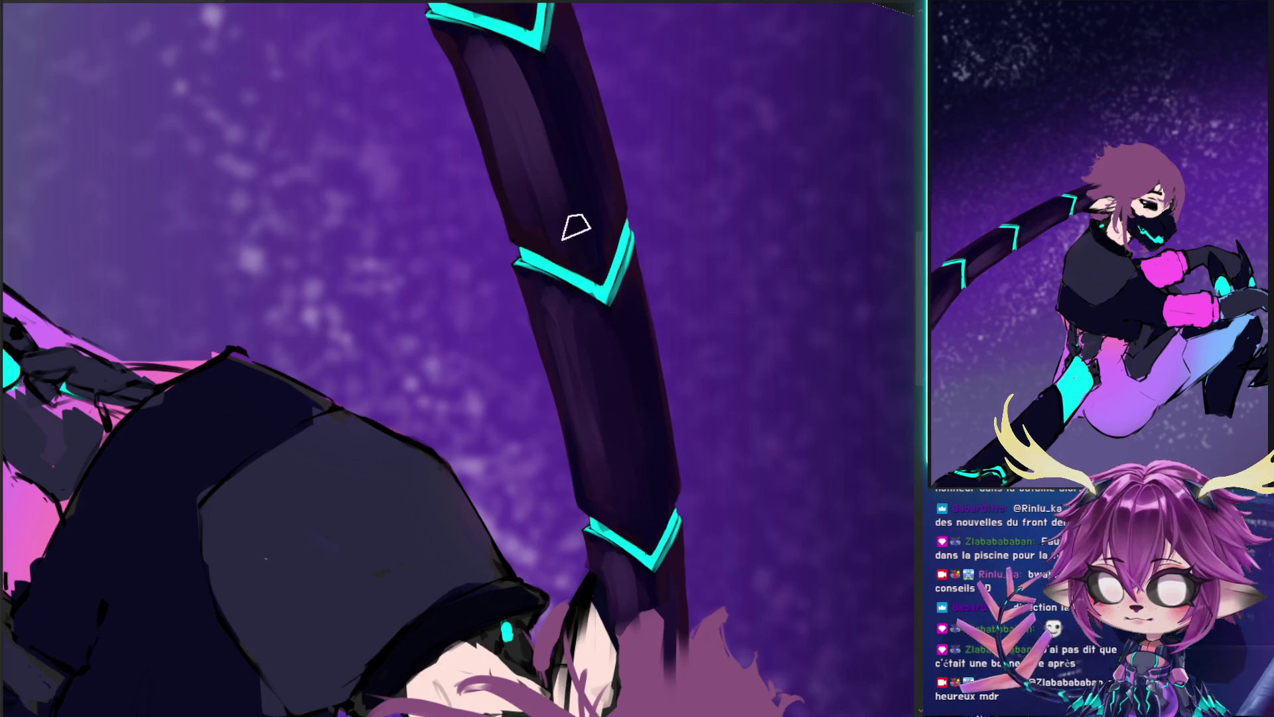
pyautogui.moveTo(534, 114); pyautogui.dragTo(510, 66)
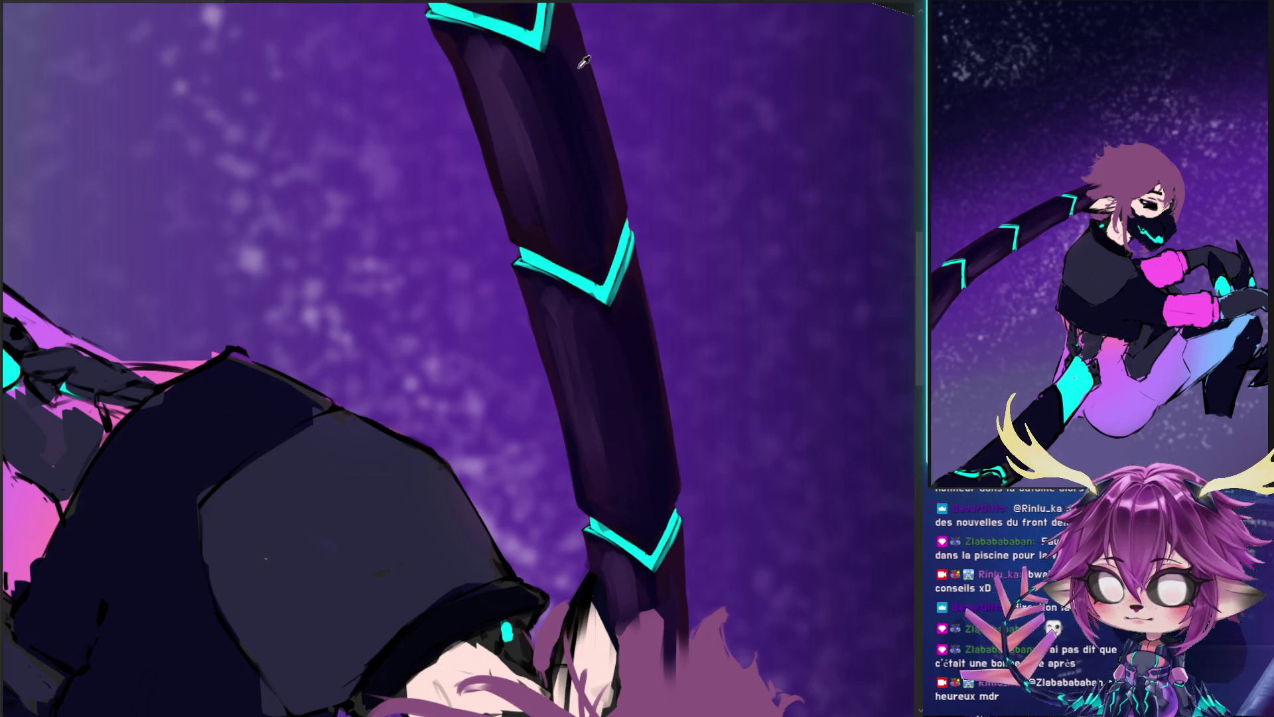
pyautogui.moveTo(611, 210); pyautogui.dragTo(644, 355)
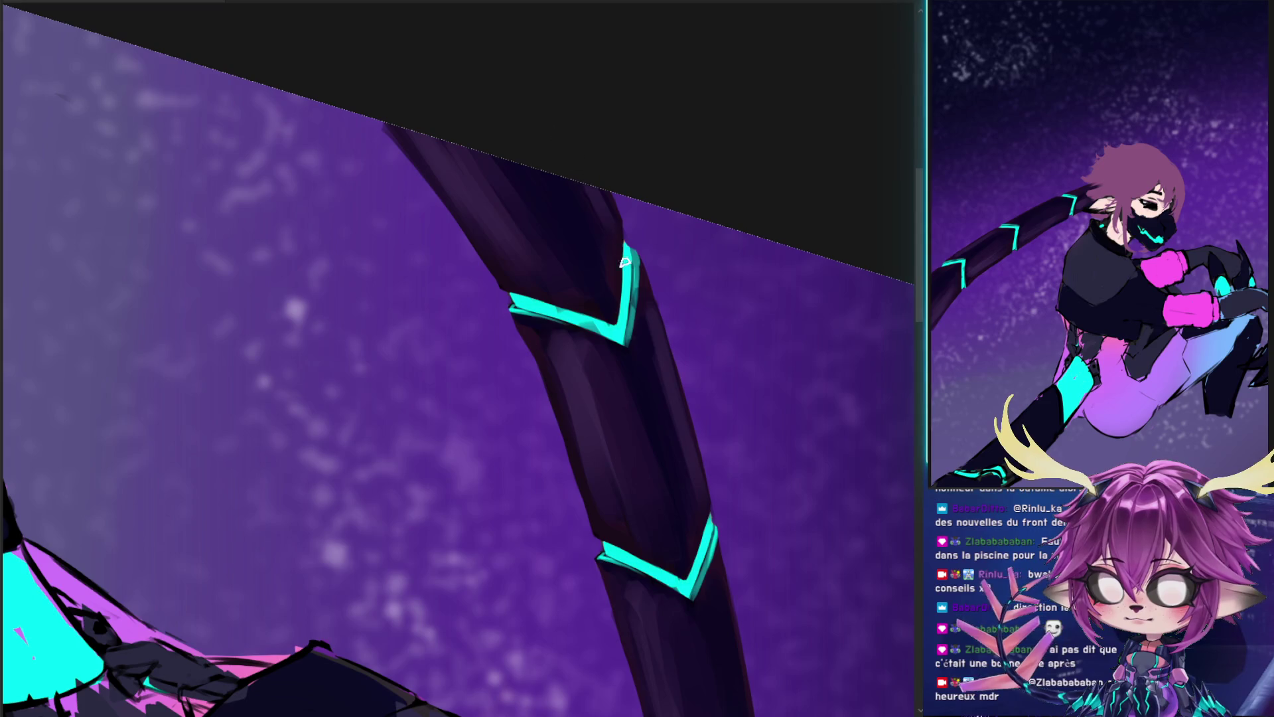
# - Sample the arm's colour and lay dark strokes along the staff's middle, rotating the view along it
pyautogui.moveTo(633, 287); pyautogui.dragTo(664, 425)
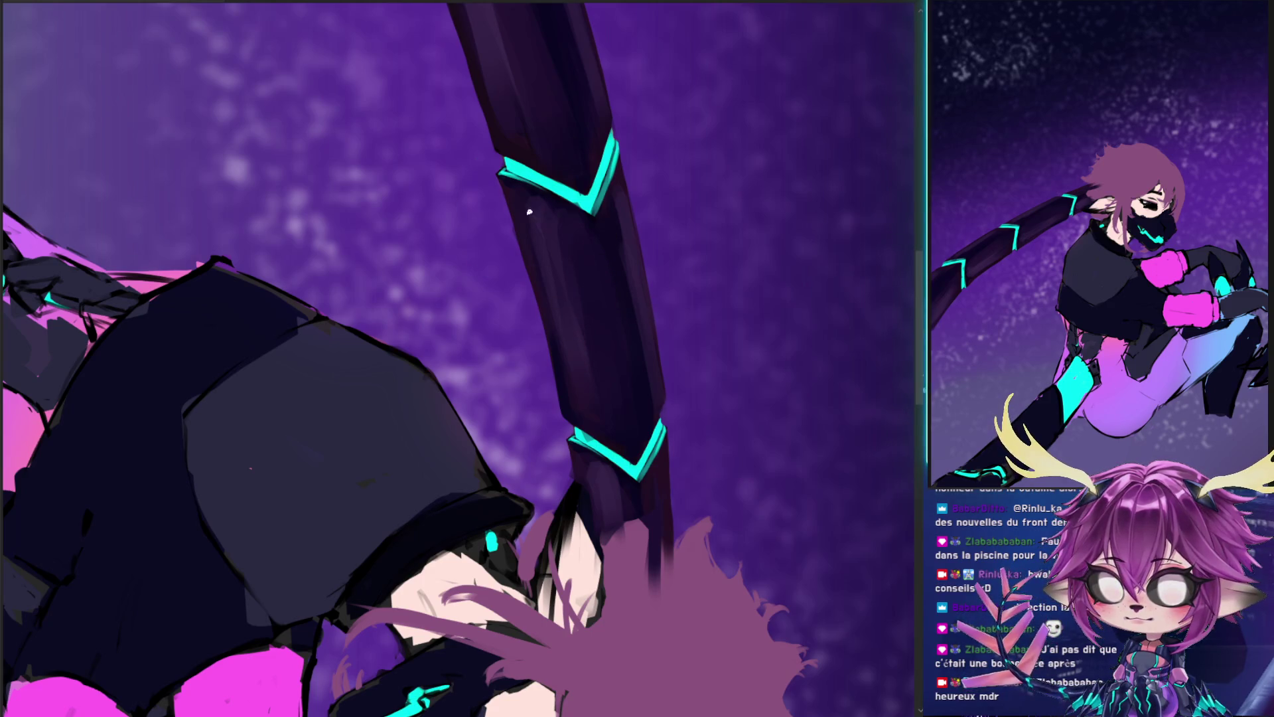
pyautogui.click(547, 224)
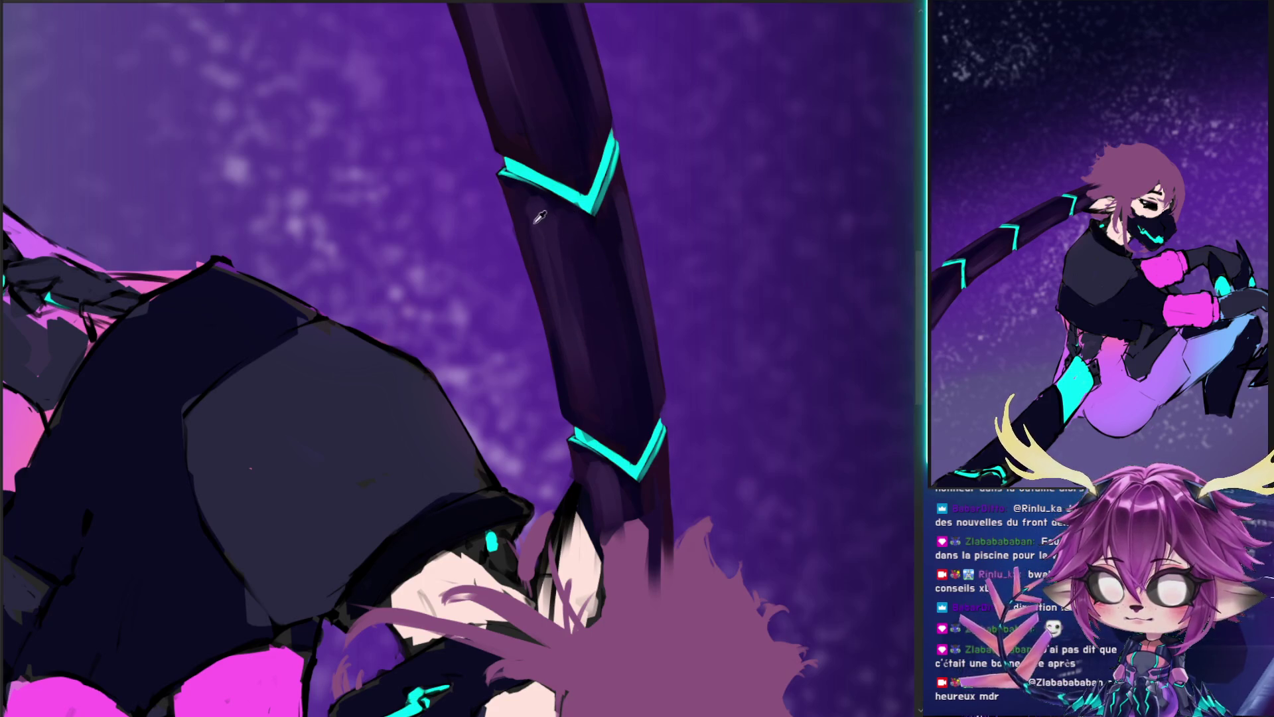
pyautogui.keyDown('alt'); pyautogui.rightClick(570, 321); pyautogui.keyUp('alt')
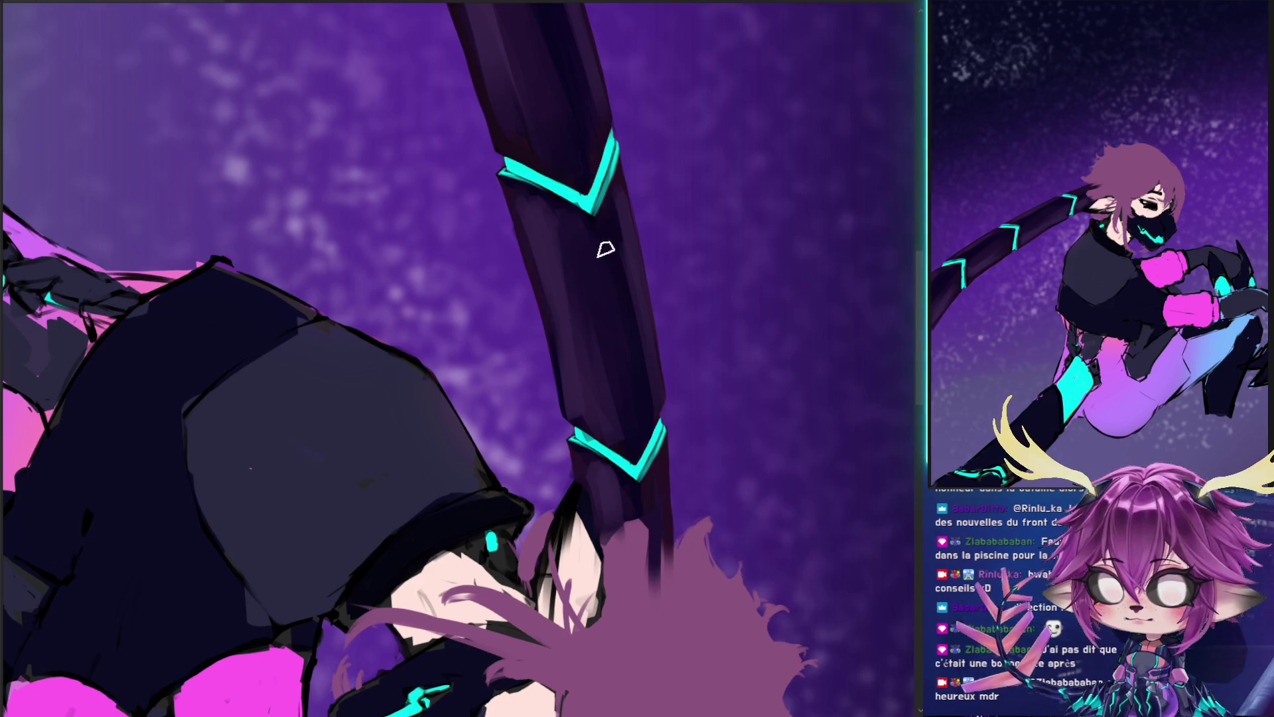
pyautogui.moveTo(613, 204); pyautogui.dragTo(592, 416)
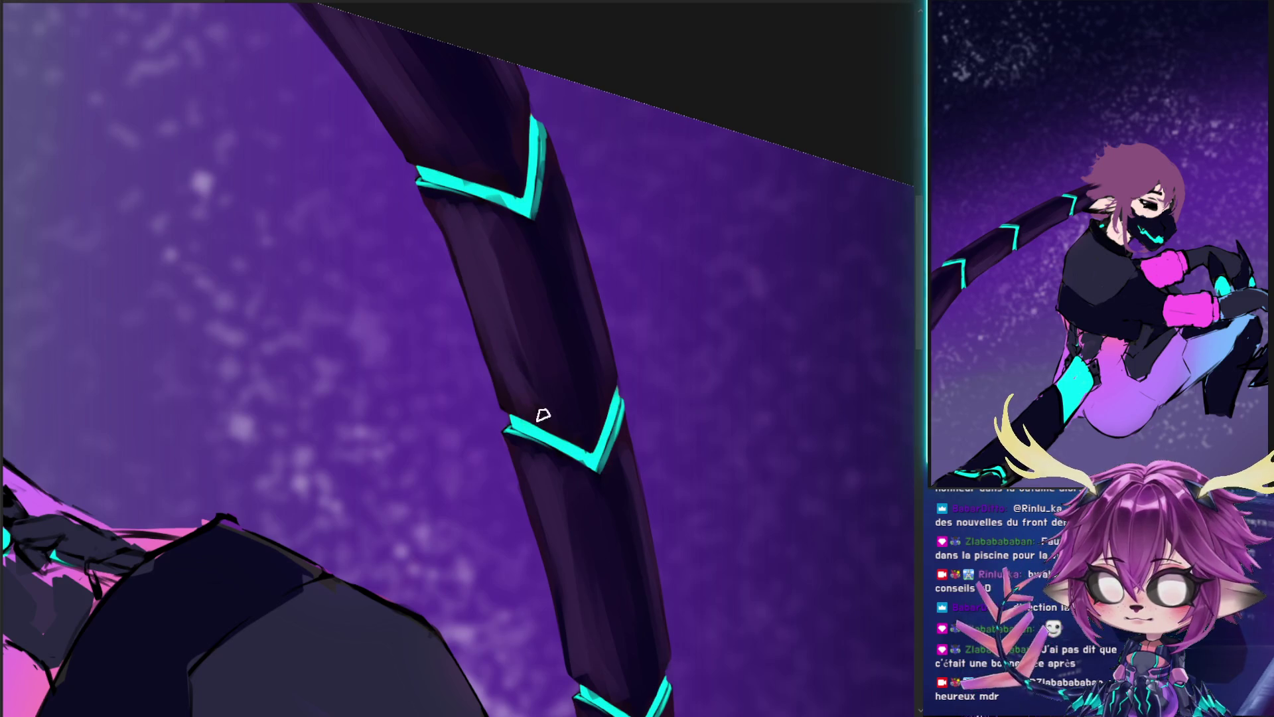
pyautogui.moveTo(561, 401)
pyautogui.mouseDown()
pyautogui.moveTo(526, 370)
pyautogui.moveTo(516, 312)
pyautogui.mouseUp()
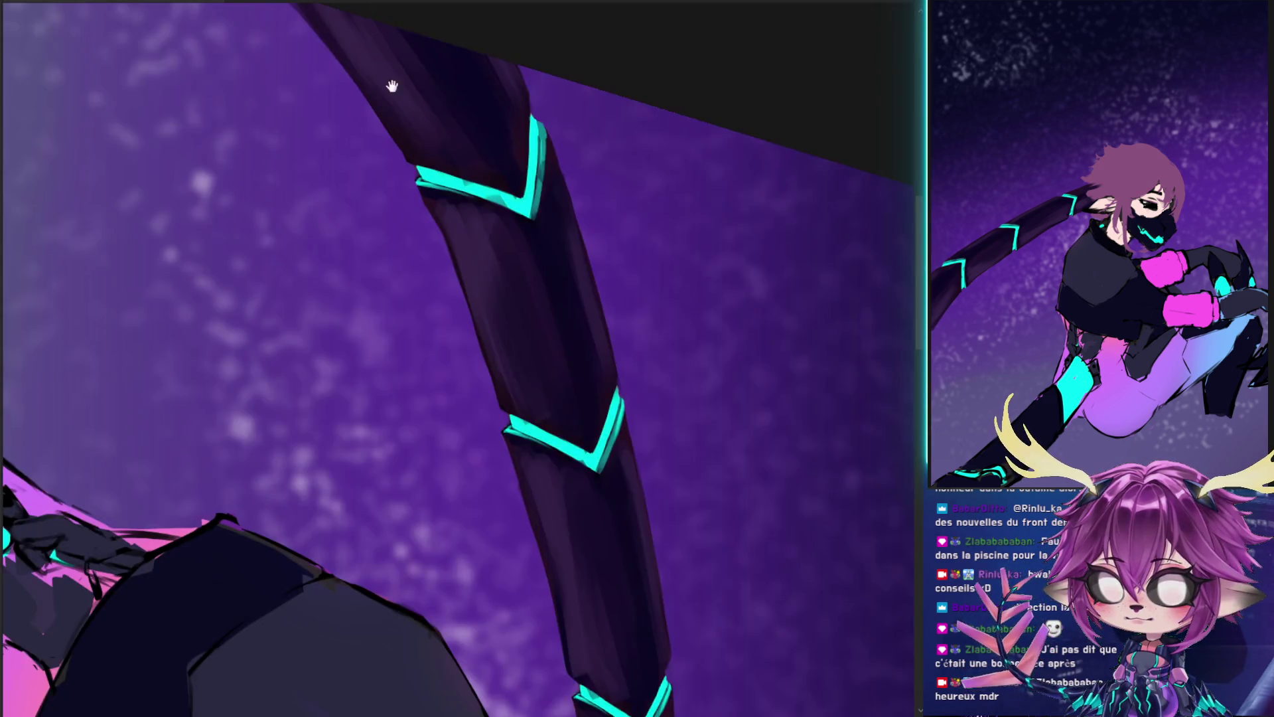
pyautogui.moveTo(392, 86); pyautogui.dragTo(427, 199)
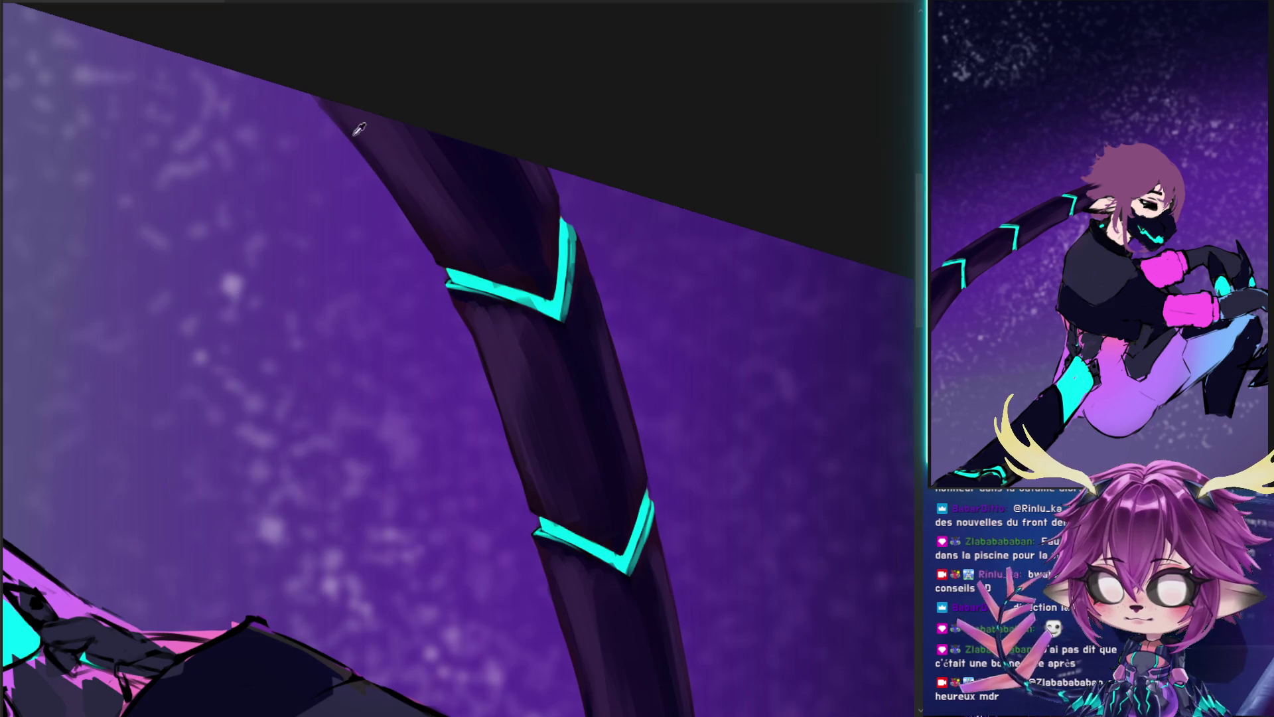
pyautogui.press('b')
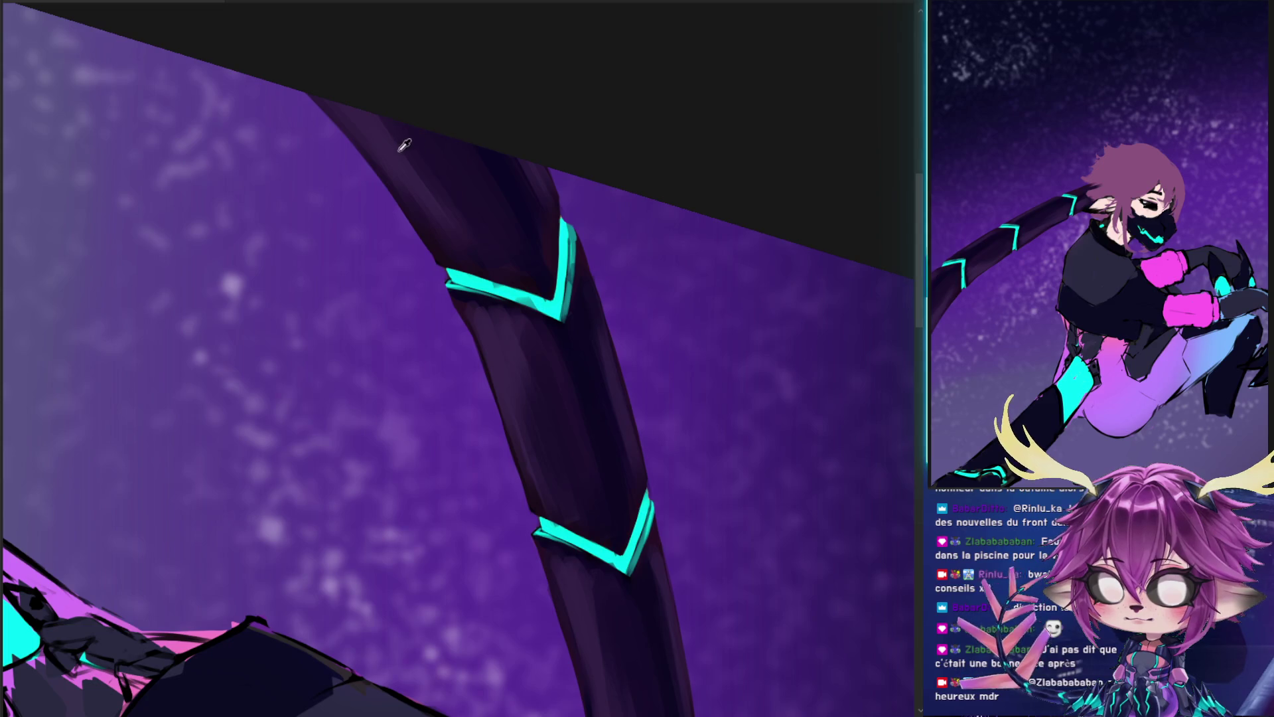
pyautogui.moveTo(612, 262)
pyautogui.mouseDown()
pyautogui.moveTo(235, 201)
pyautogui.moveTo(265, 384)
pyautogui.mouseUp()
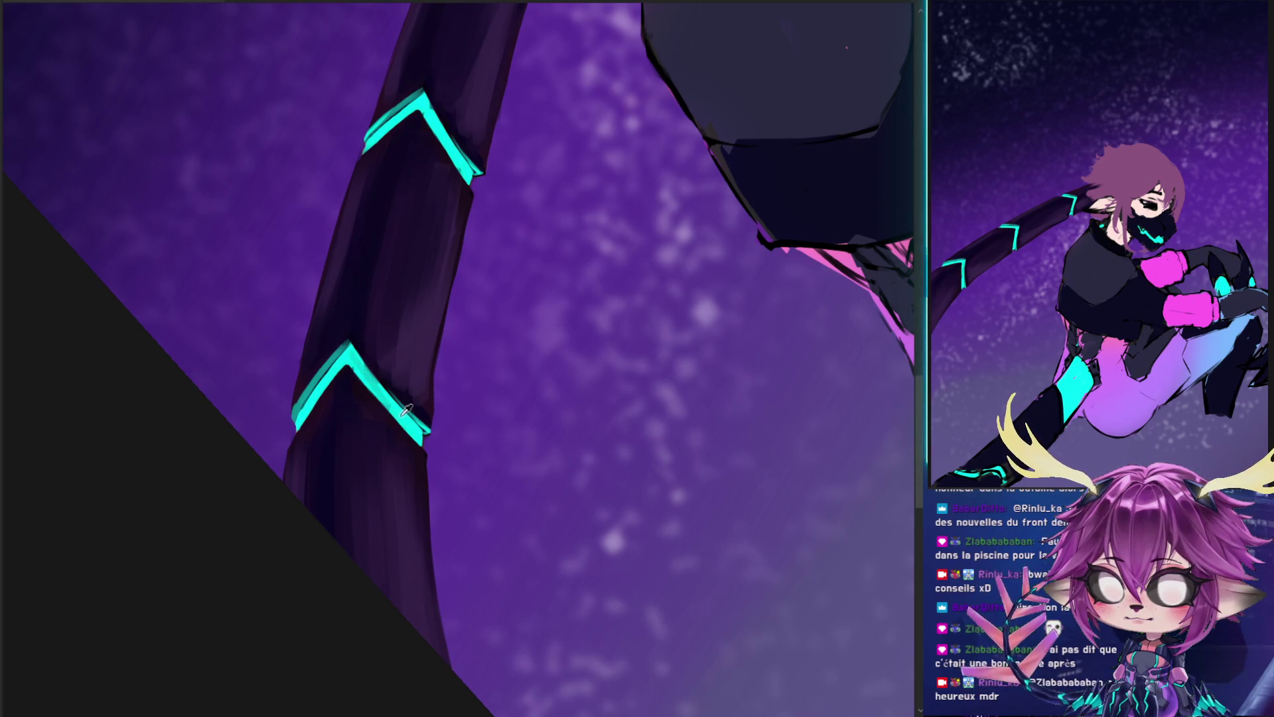
pyautogui.moveTo(392, 208); pyautogui.dragTo(384, 276)
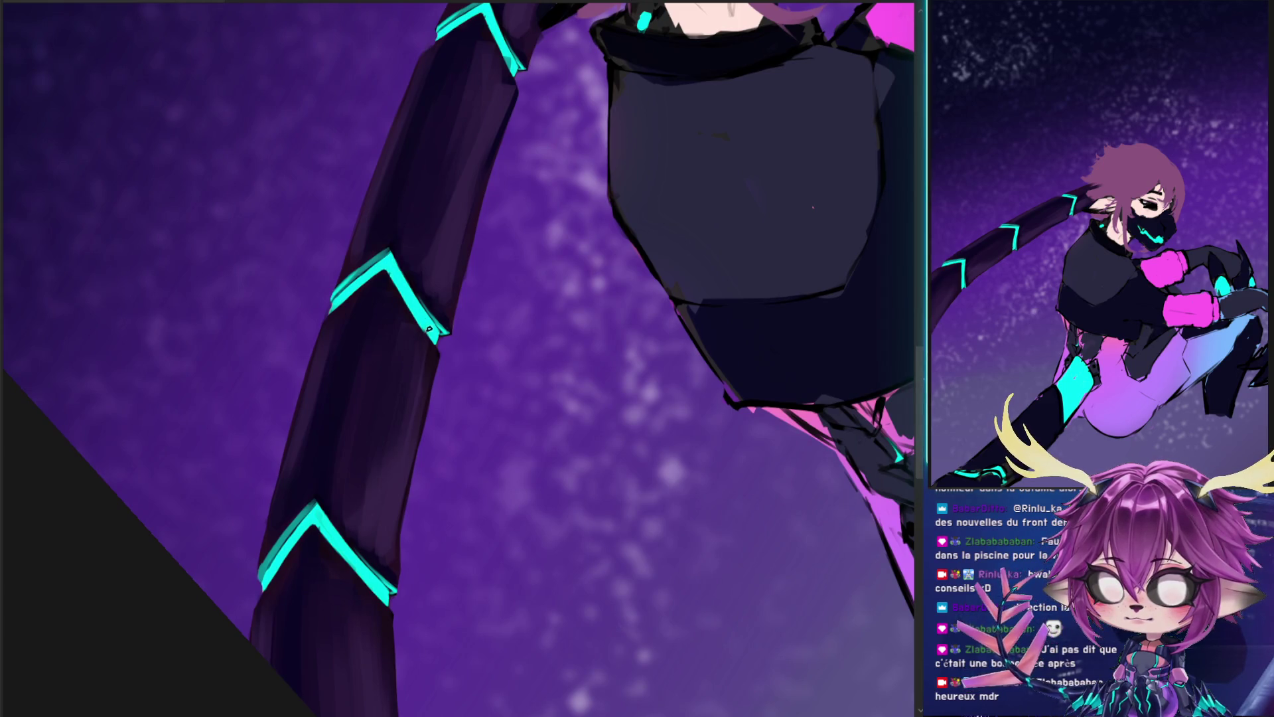
# - Darken the arm's top edge near the shoulder and compare versions with and without glossy shading
pyautogui.moveTo(399, 290); pyautogui.dragTo(345, 503)
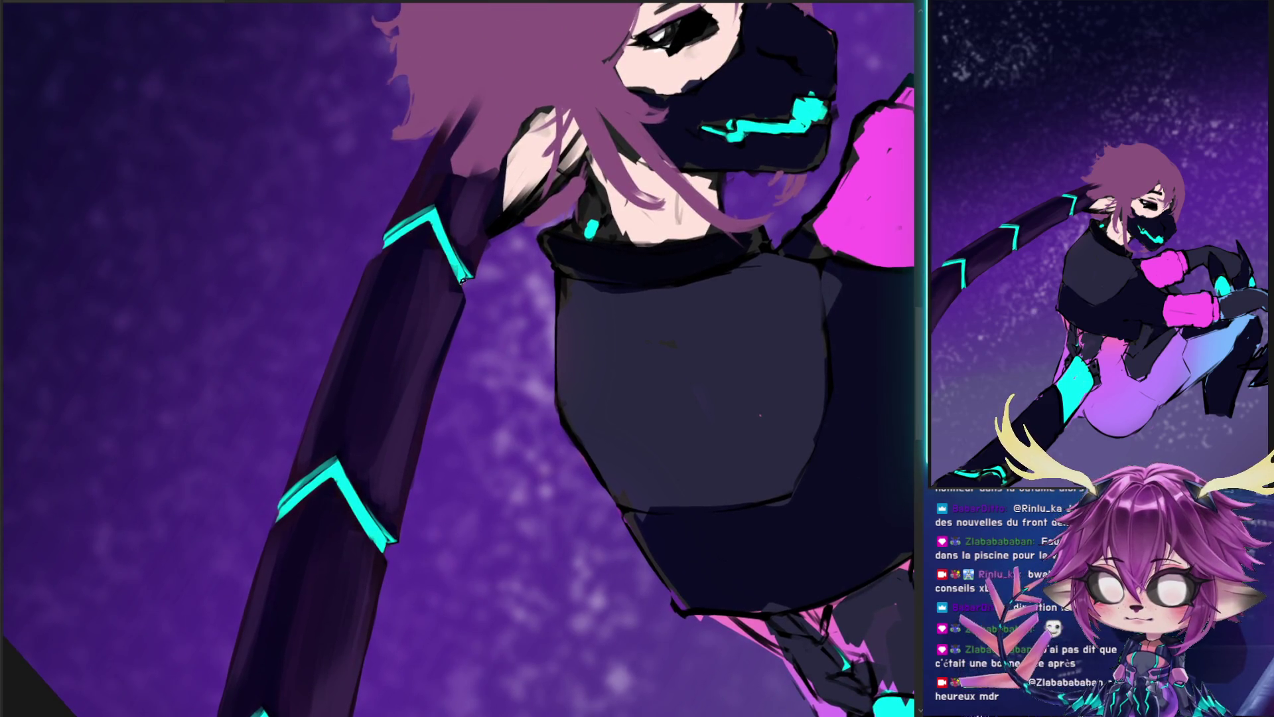
pyautogui.moveTo(503, 227); pyautogui.dragTo(505, 178)
pyautogui.hotkey('ctrl', 'z')
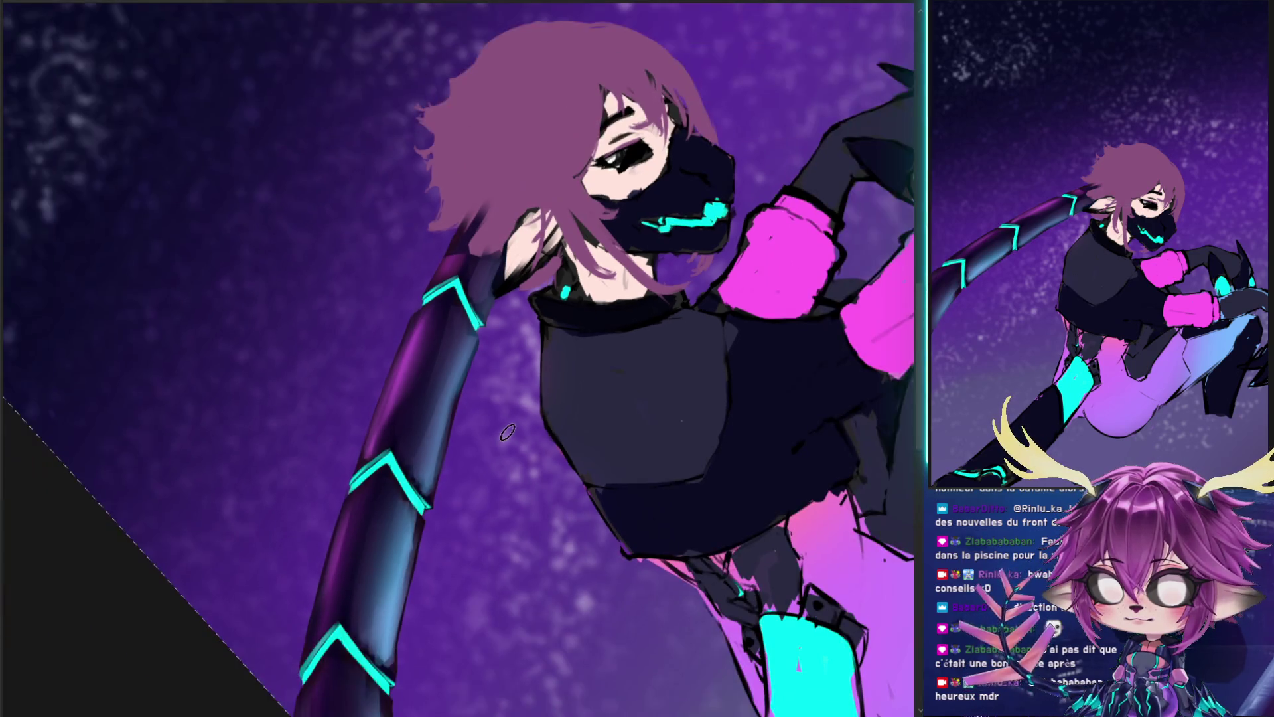
pyautogui.moveTo(540, 461); pyautogui.dragTo(896, 344)
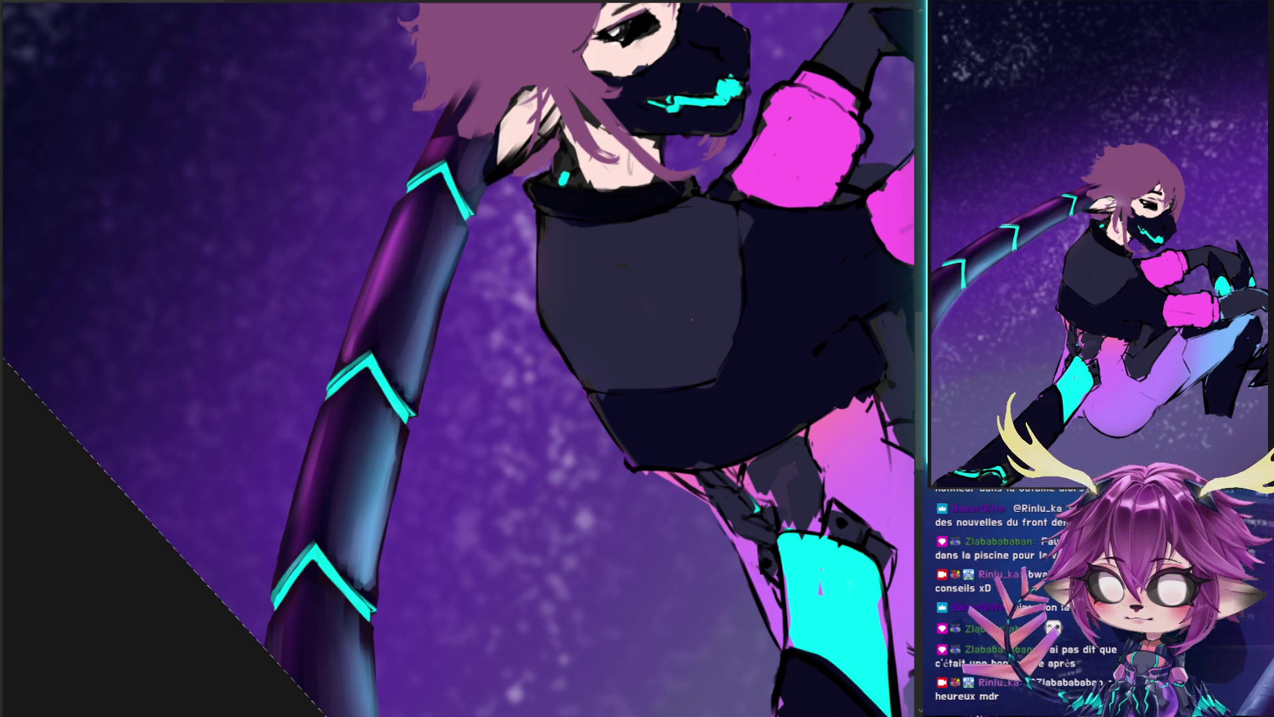
pyautogui.hotkey('ctrl', 'z')
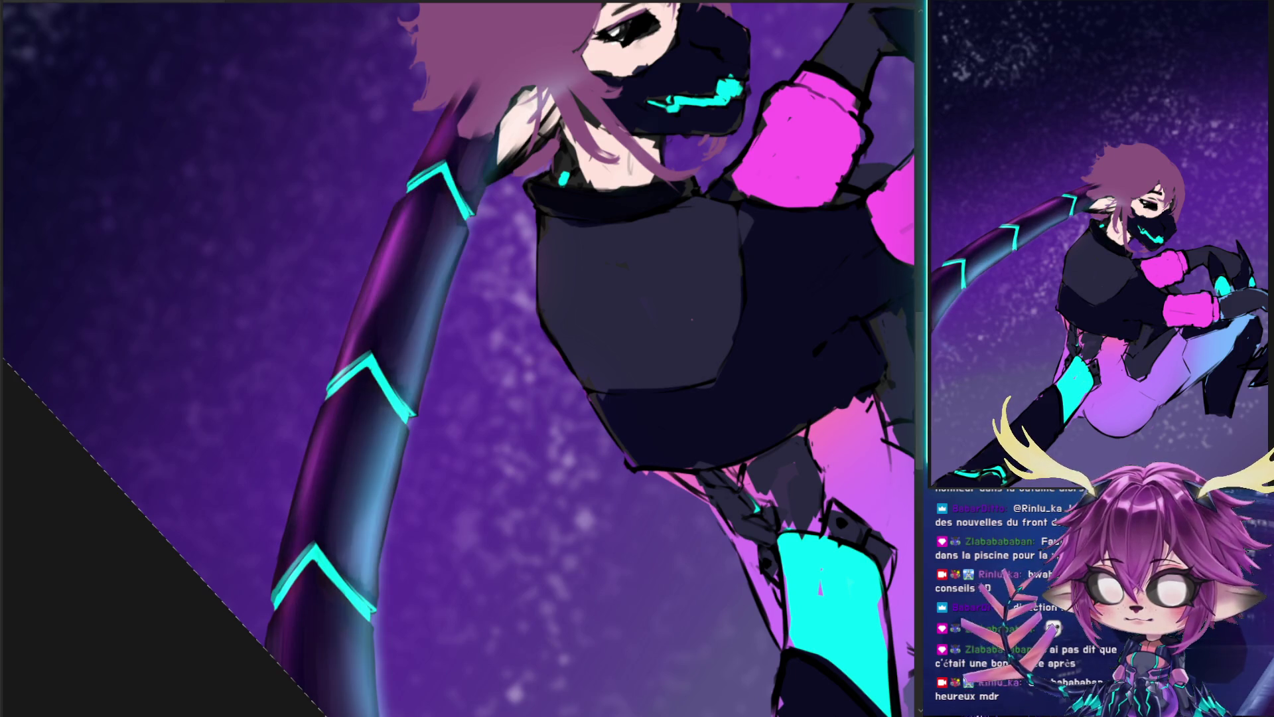
pyautogui.hotkey('ctrl', 'z')
pyautogui.hotkey('ctrl', 'z')
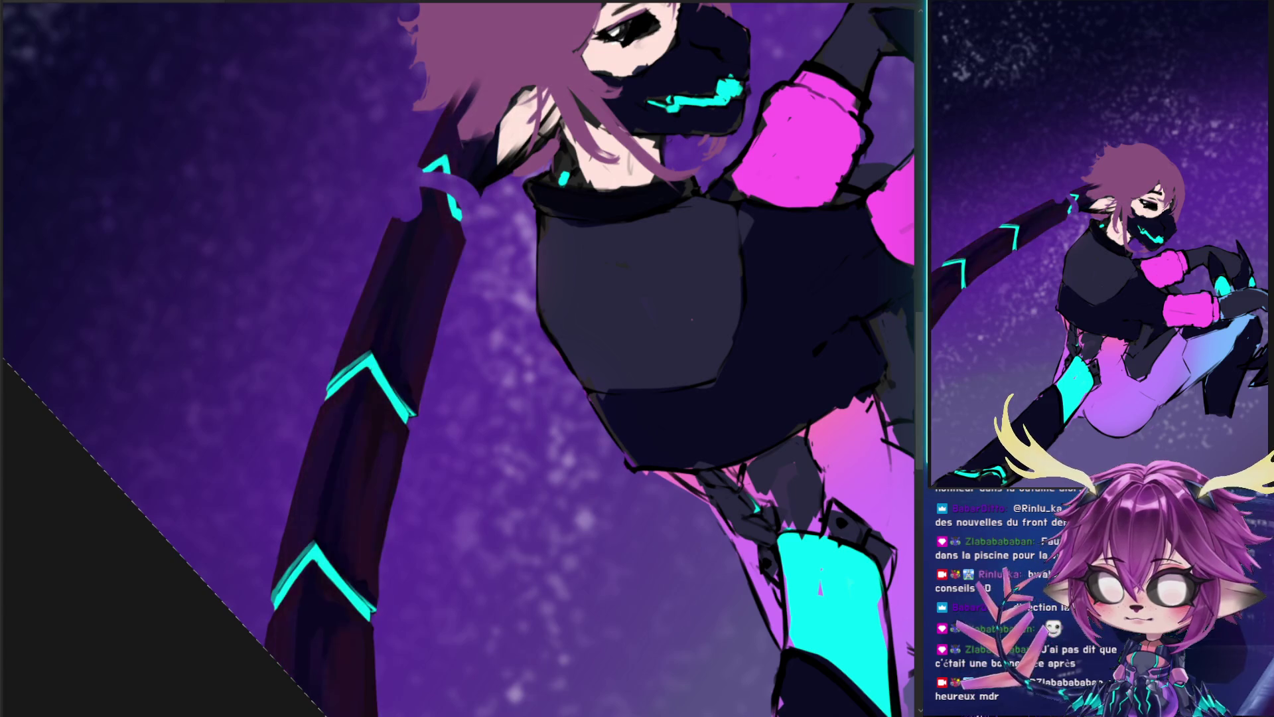
pyautogui.hotkey('ctrl', 'z')
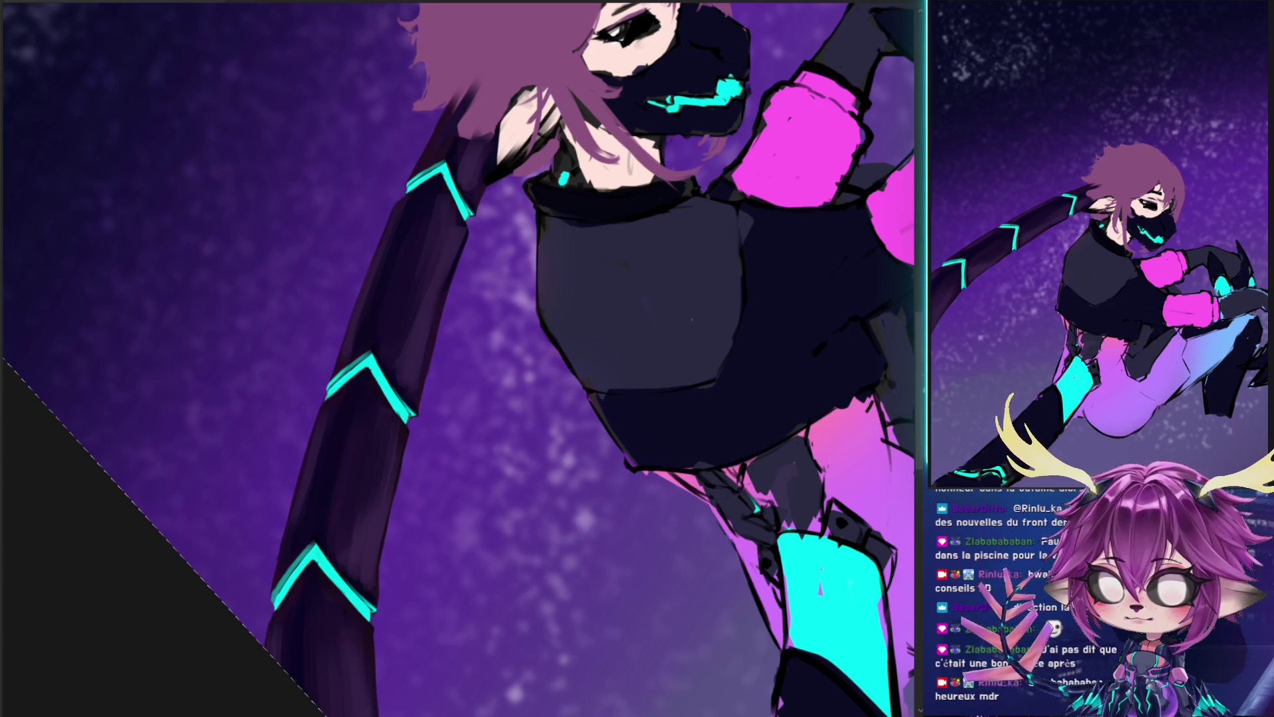
pyautogui.hotkey('ctrl', 'shift', 'z')
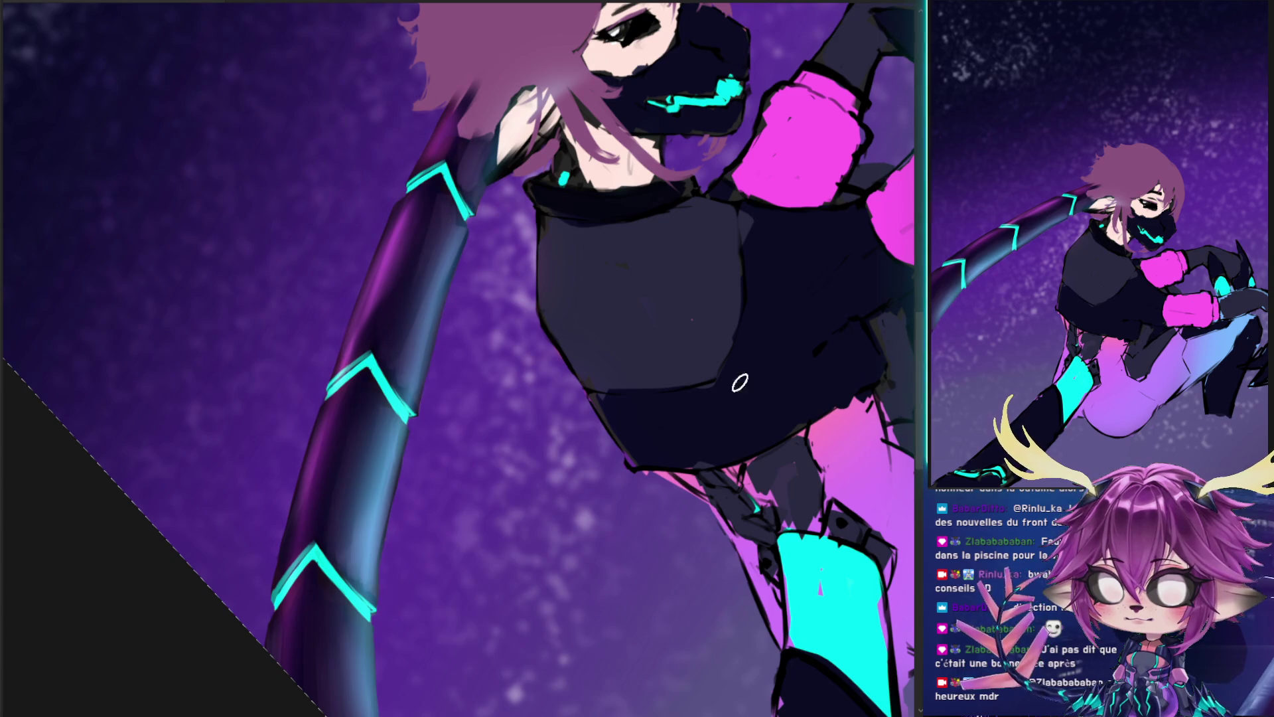
# - Paint a bright magenta highlight down the arm's left edge, comparing dimmer and brighter versions
pyautogui.keyDown('alt'); pyautogui.rightClick(463, 375); pyautogui.keyUp('alt')
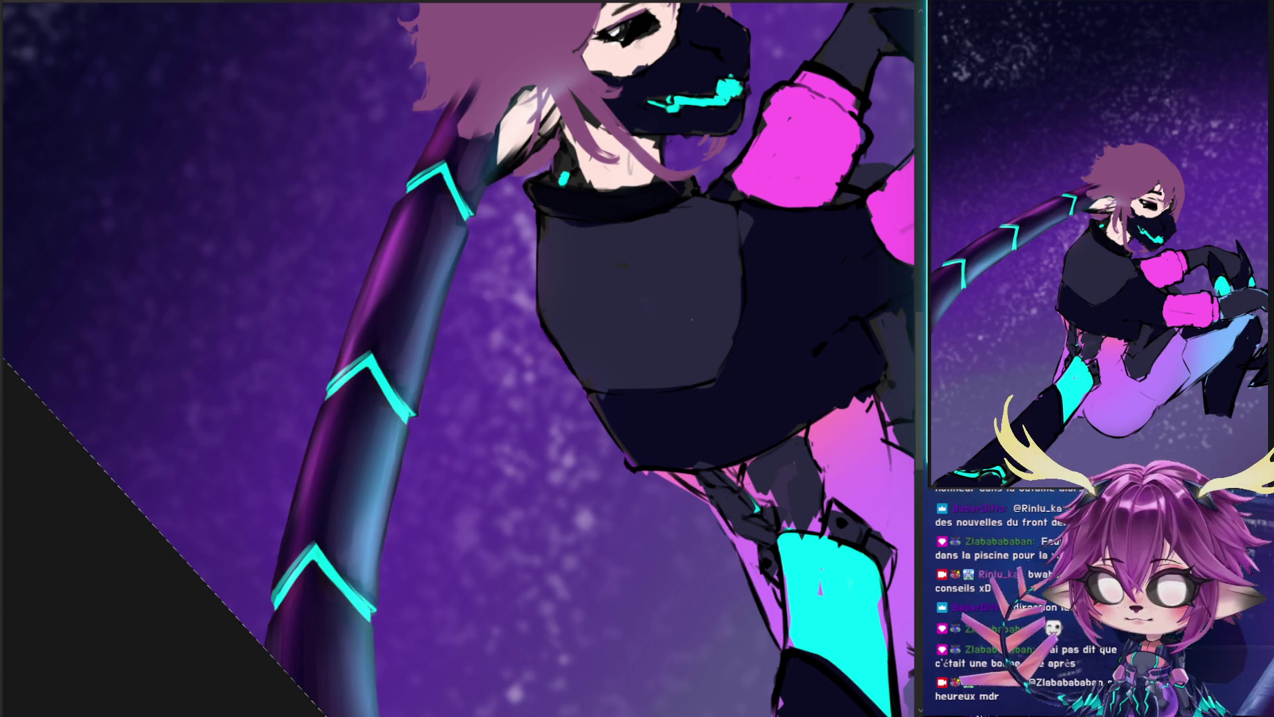
pyautogui.moveTo(435, 225); pyautogui.dragTo(352, 714)
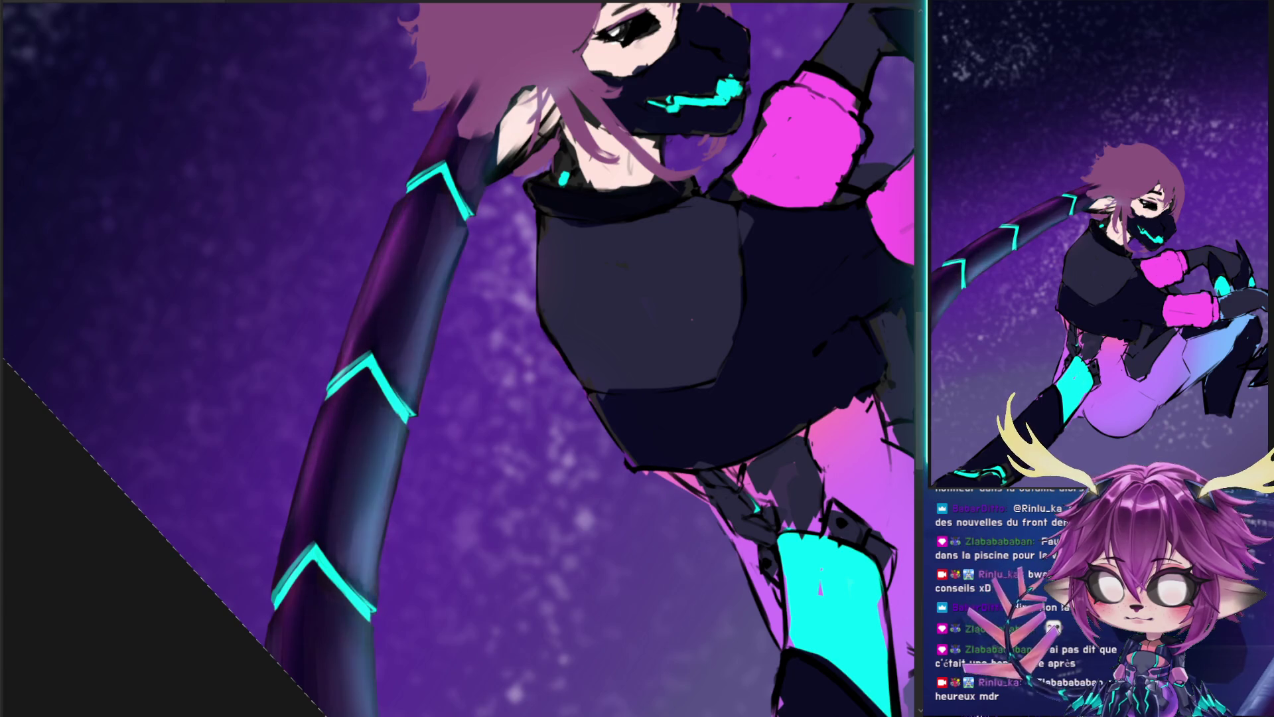
pyautogui.moveTo(425, 143); pyautogui.dragTo(292, 667)
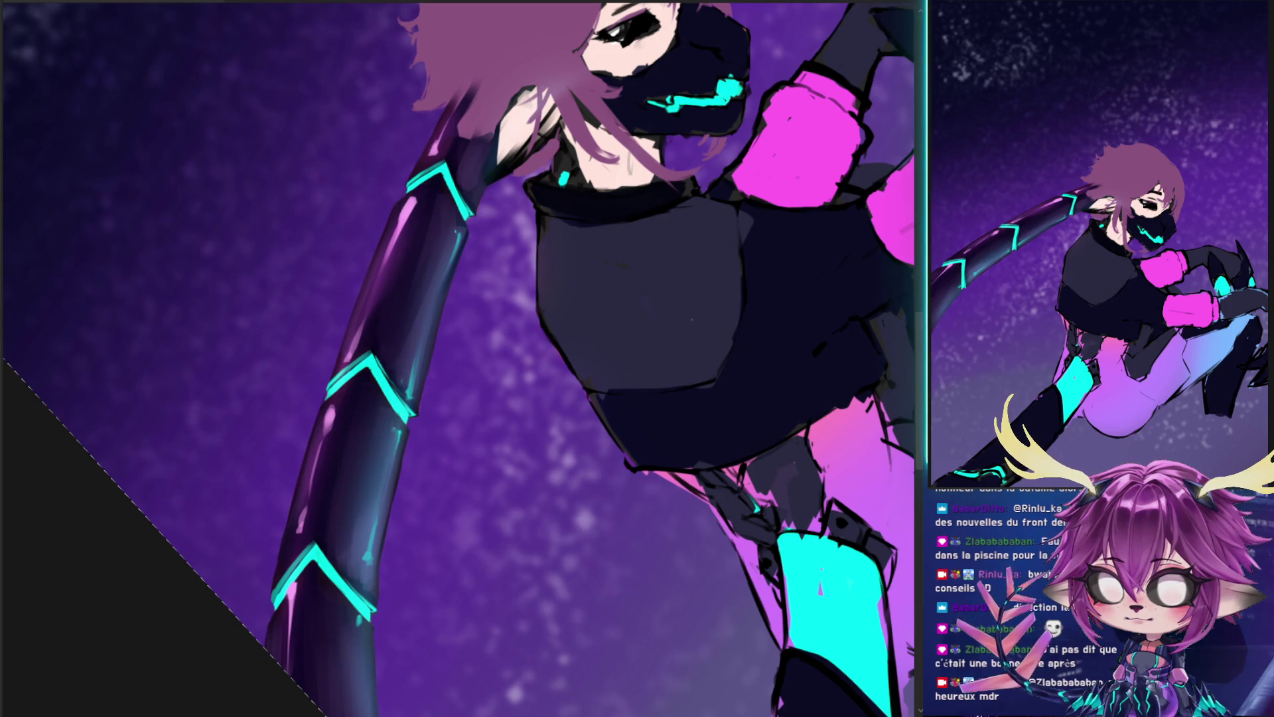
pyautogui.moveTo(398, 209); pyautogui.dragTo(369, 561)
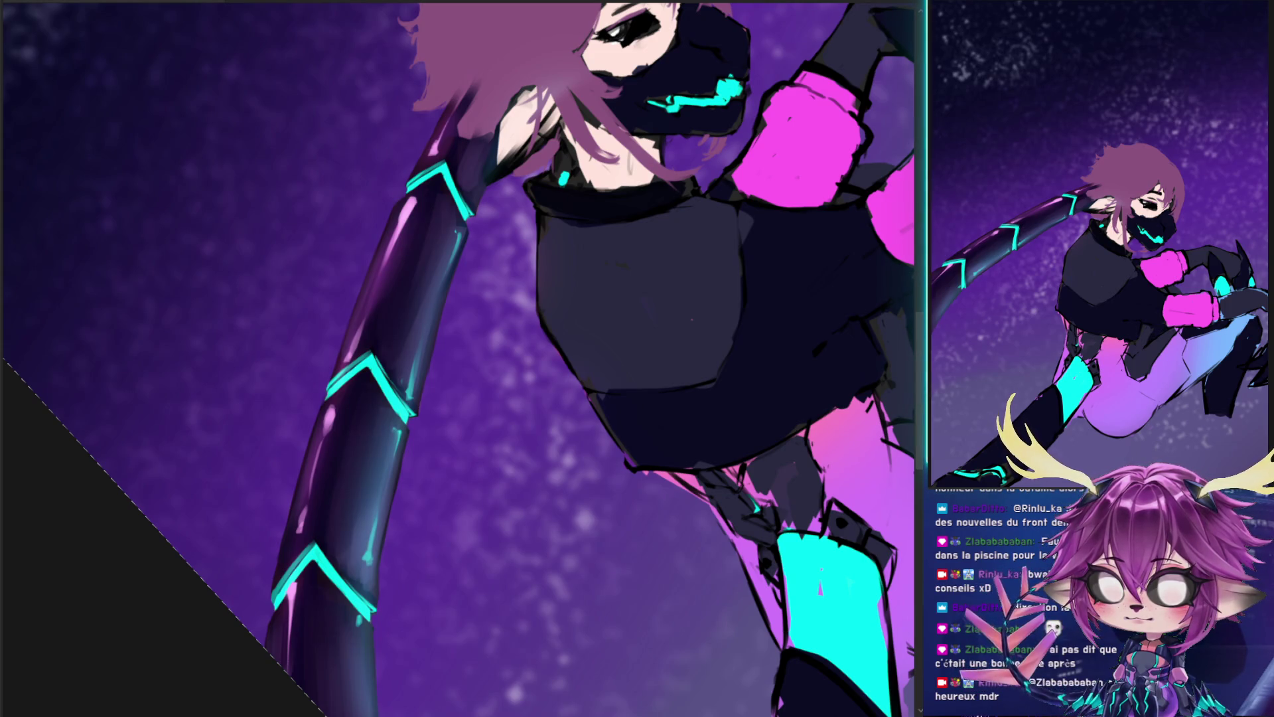
pyautogui.hotkey('ctrl', 'z')
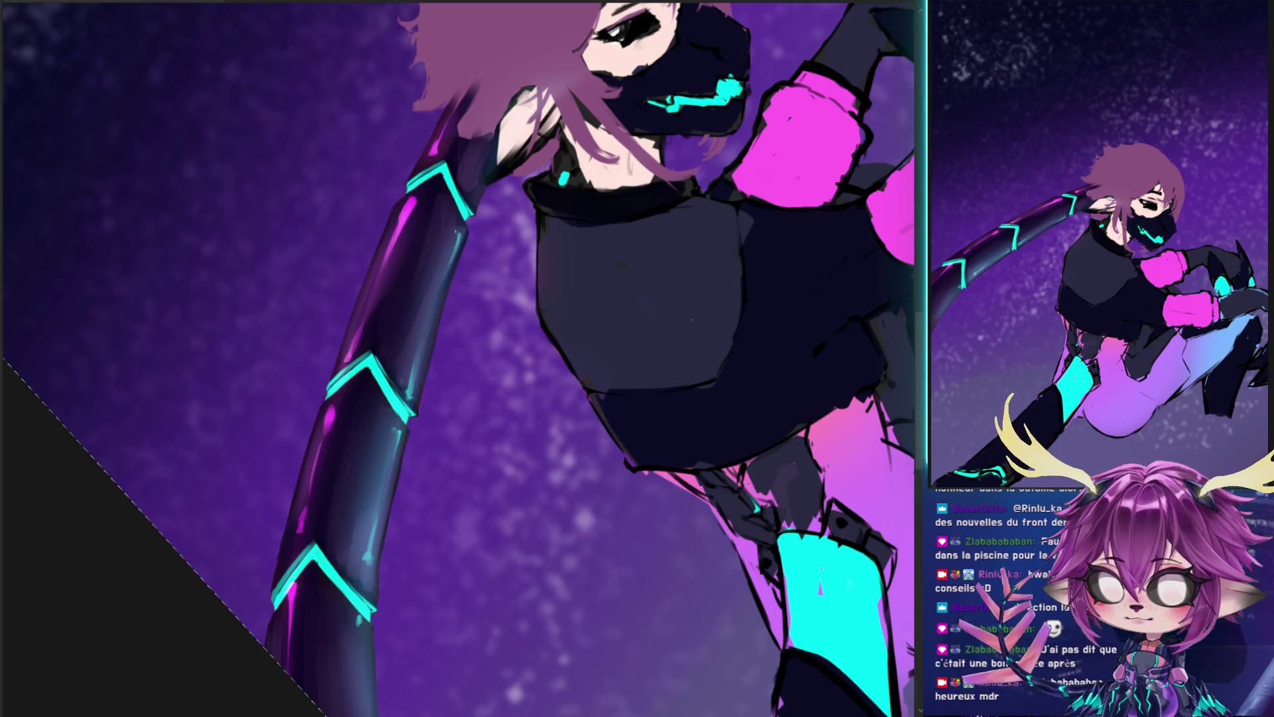
pyautogui.hotkey('ctrl', 'shift', 'z')
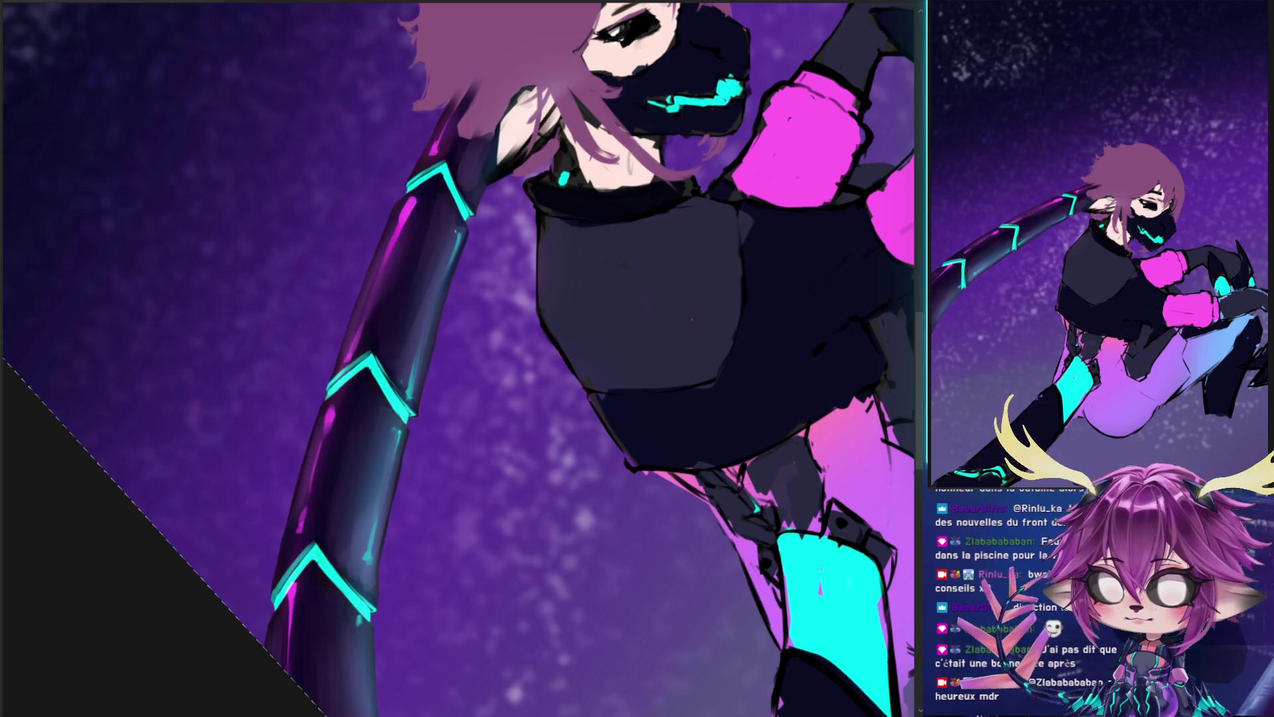
pyautogui.hotkey('ctrl', 'z')
pyautogui.hotkey('ctrl', 'z')
pyautogui.hotkey('ctrl', 'shift', 'z')
pyautogui.hotkey('ctrl', 'shift', 'z')
pyautogui.hotkey('ctrl', 'shift', 'z')
pyautogui.hotkey('ctrl', 'z')
pyautogui.hotkey('ctrl', 'z')
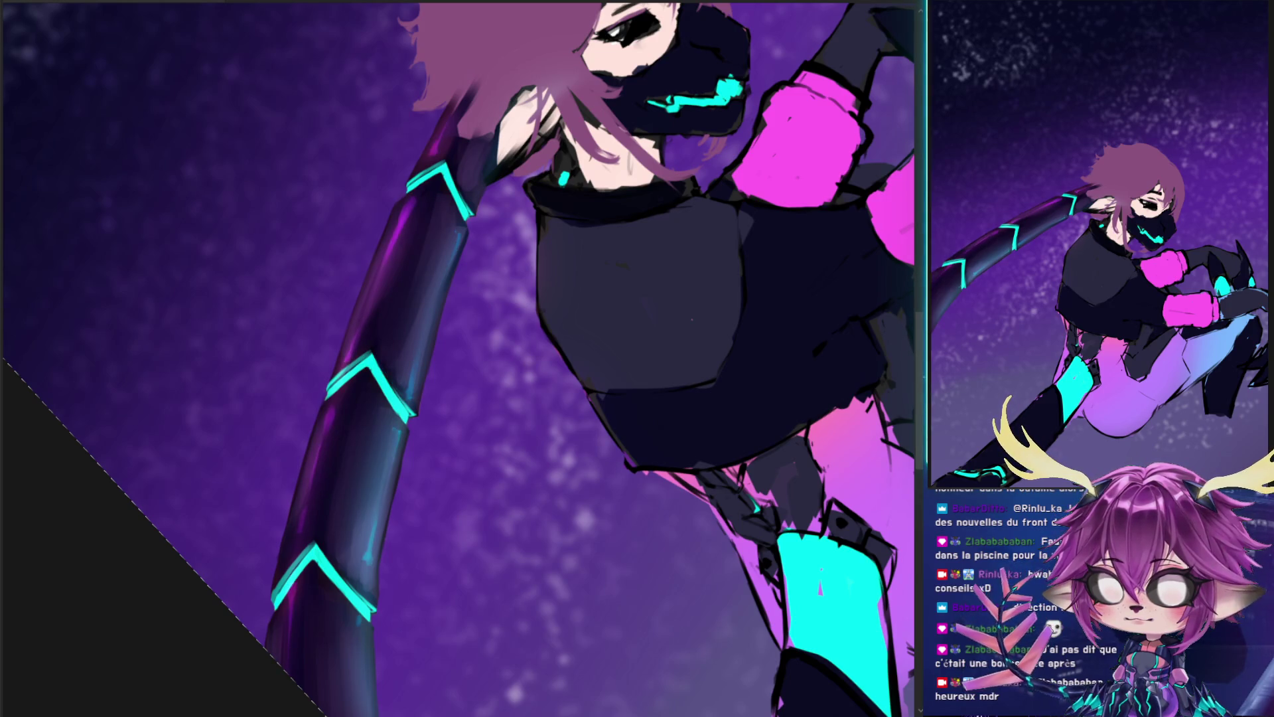
pyautogui.scroll(-3, 444, 306)
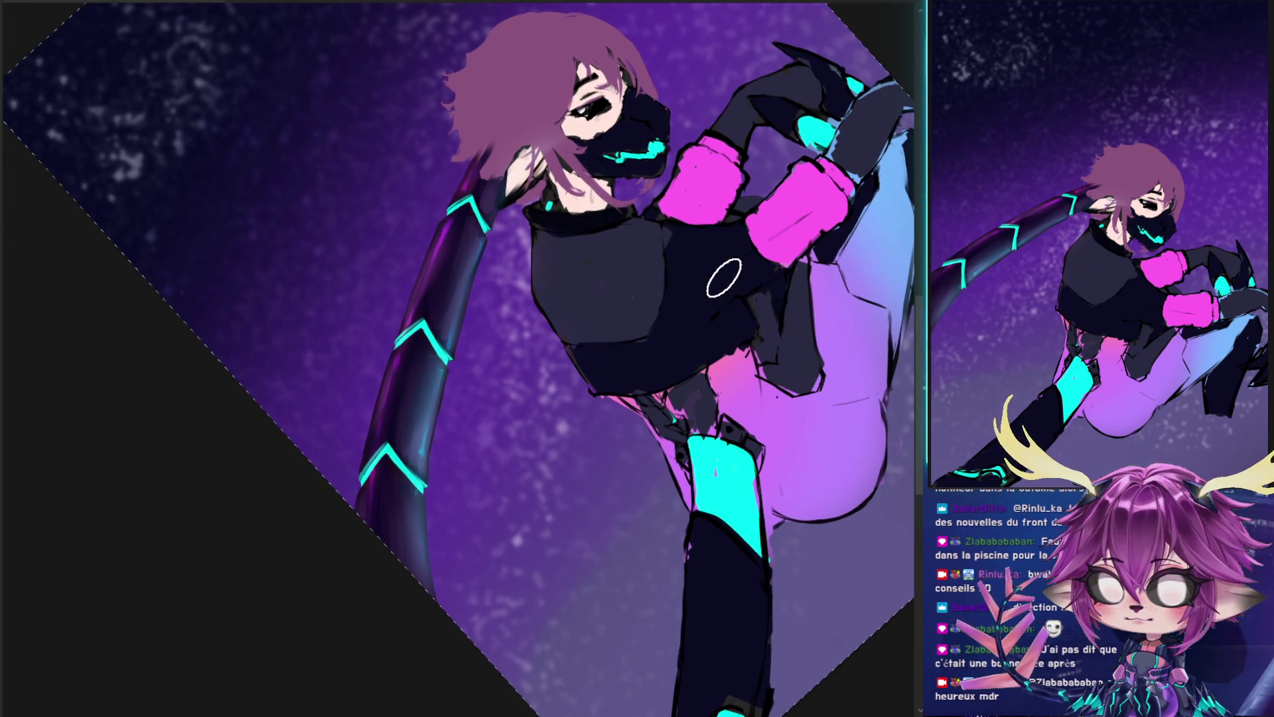
# - Lasso the arm and tail, trimming the head and torso out of the selection
pyautogui.moveTo(725, 276); pyautogui.dragTo(610, 198)
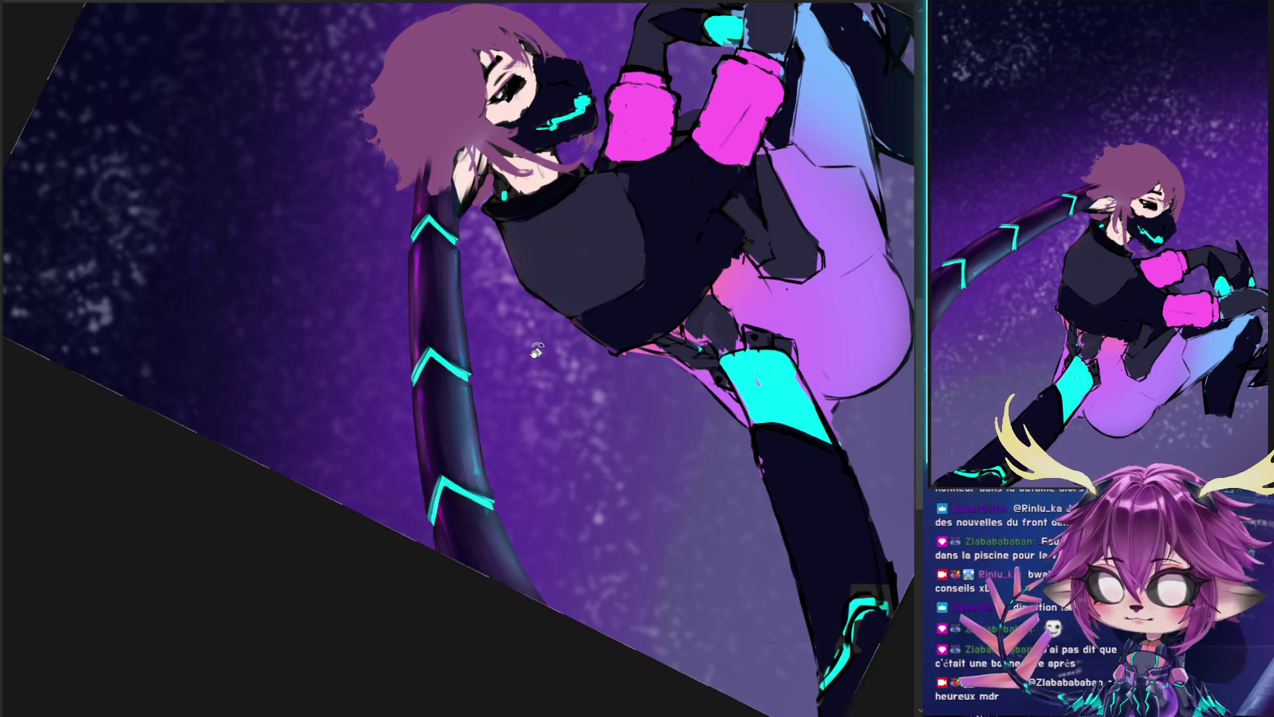
pyautogui.moveTo(463, 83); pyautogui.dragTo(464, 56)
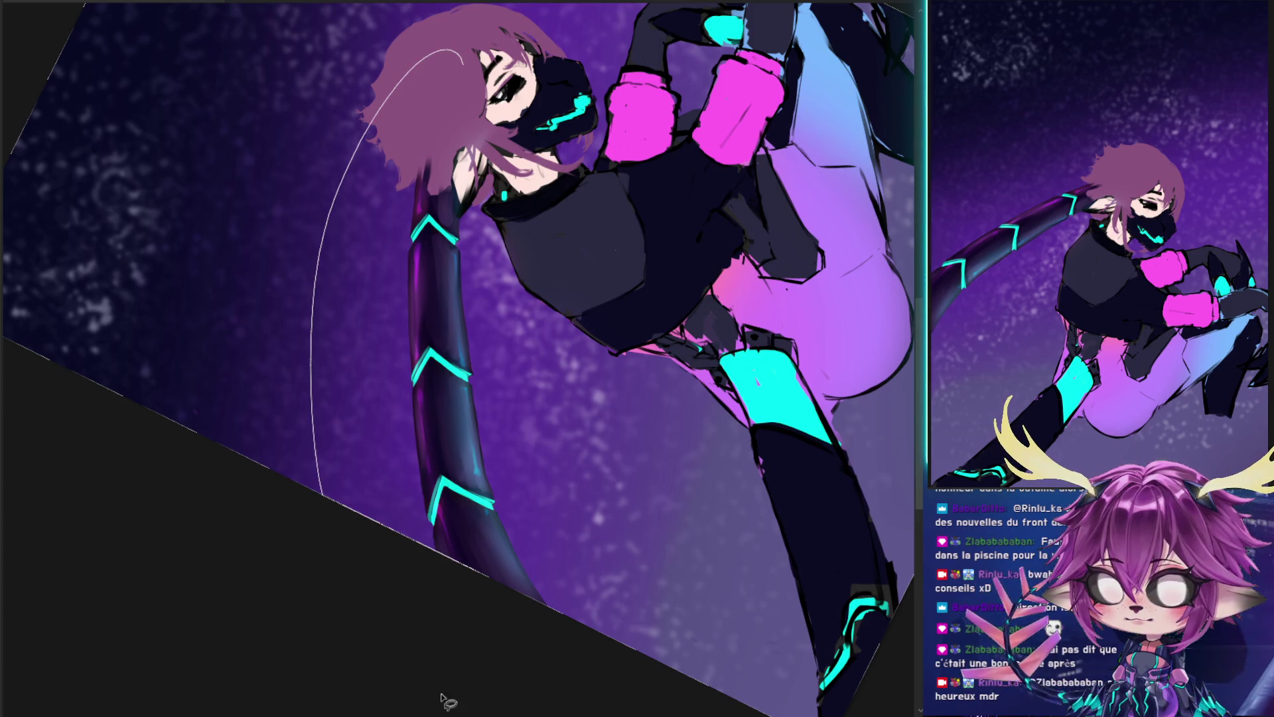
pyautogui.hotkey('ctrl', 't')
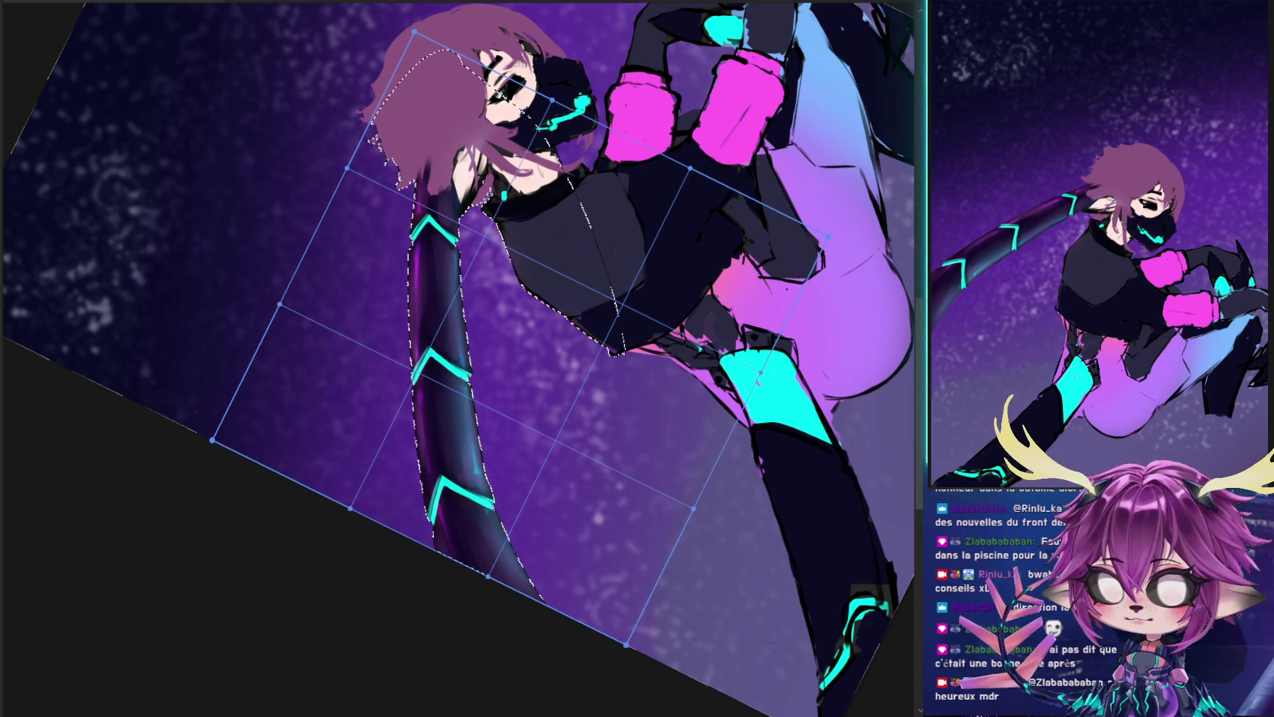
pyautogui.press('Return')
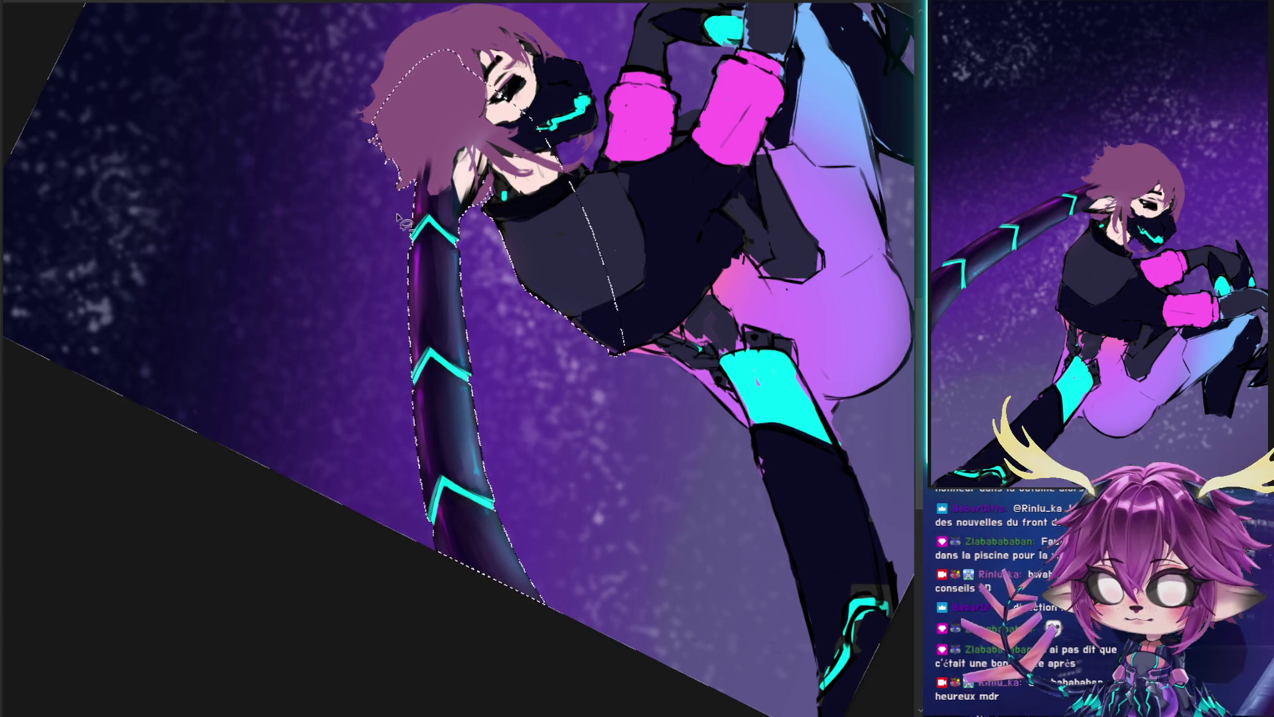
pyautogui.moveTo(418, 192); pyautogui.dragTo(362, 220)
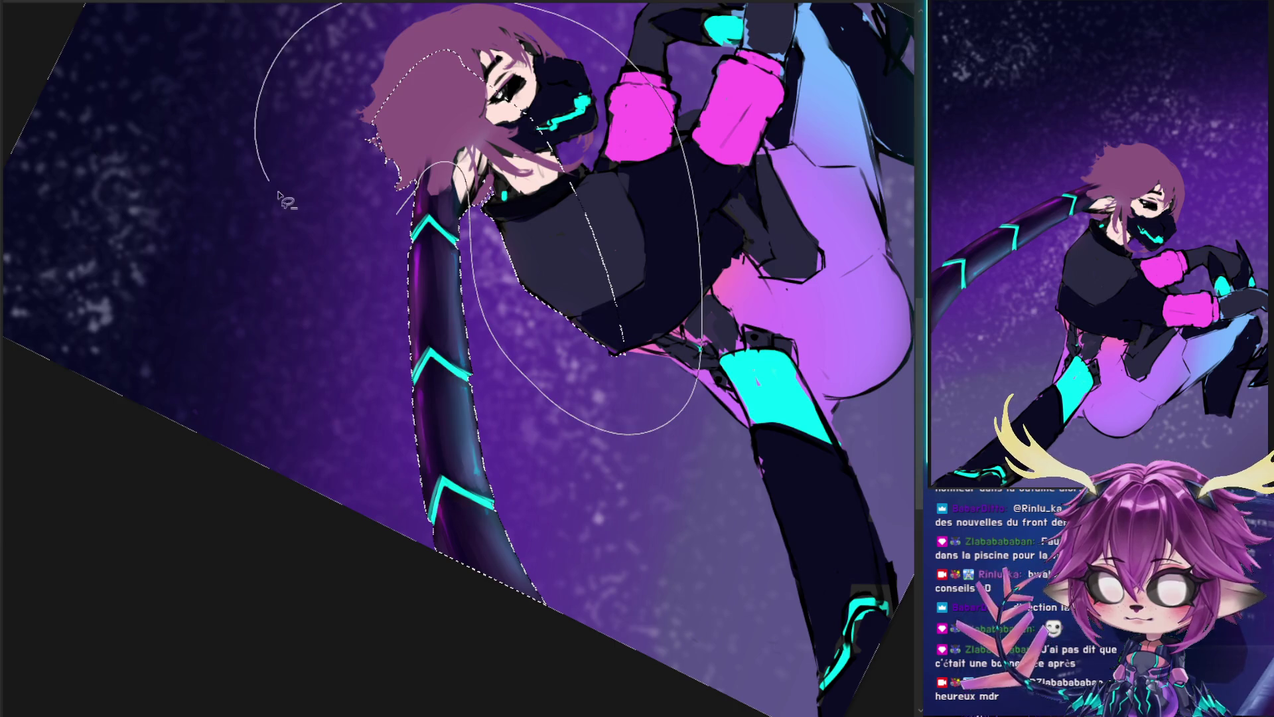
pyautogui.moveTo(361, 216); pyautogui.dragTo(354, 213)
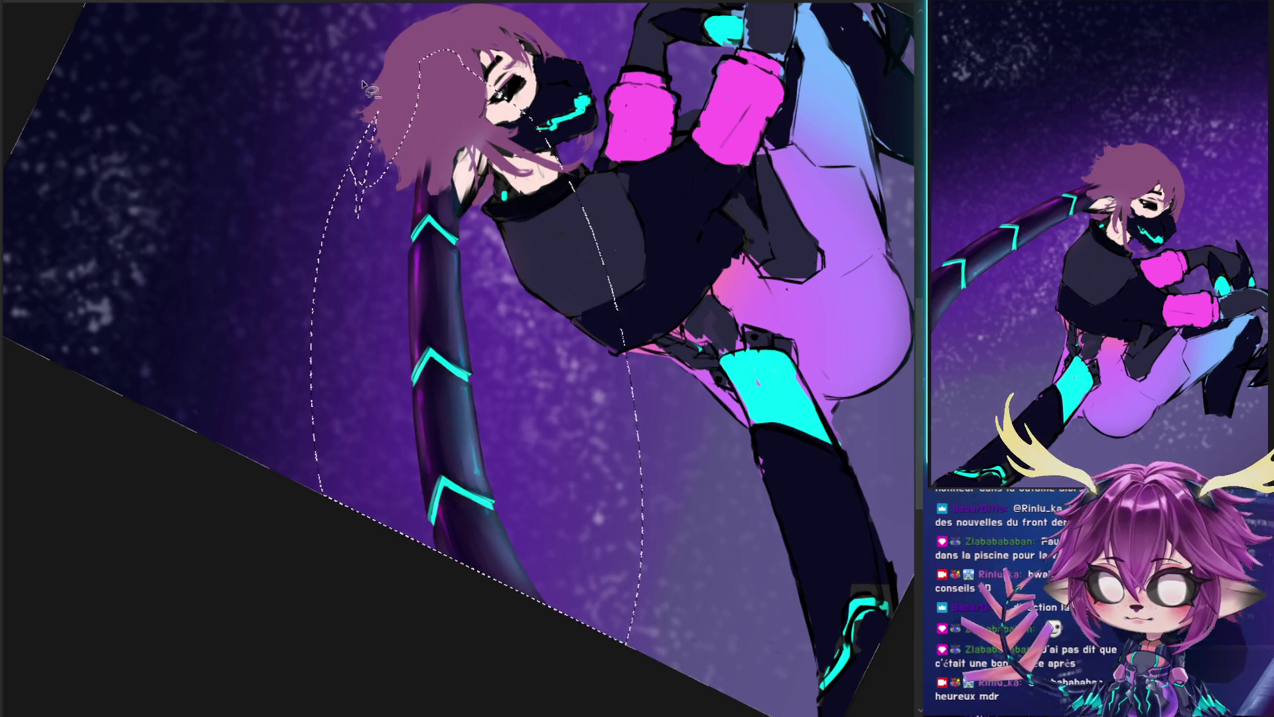
pyautogui.moveTo(389, 212); pyautogui.dragTo(418, 171)
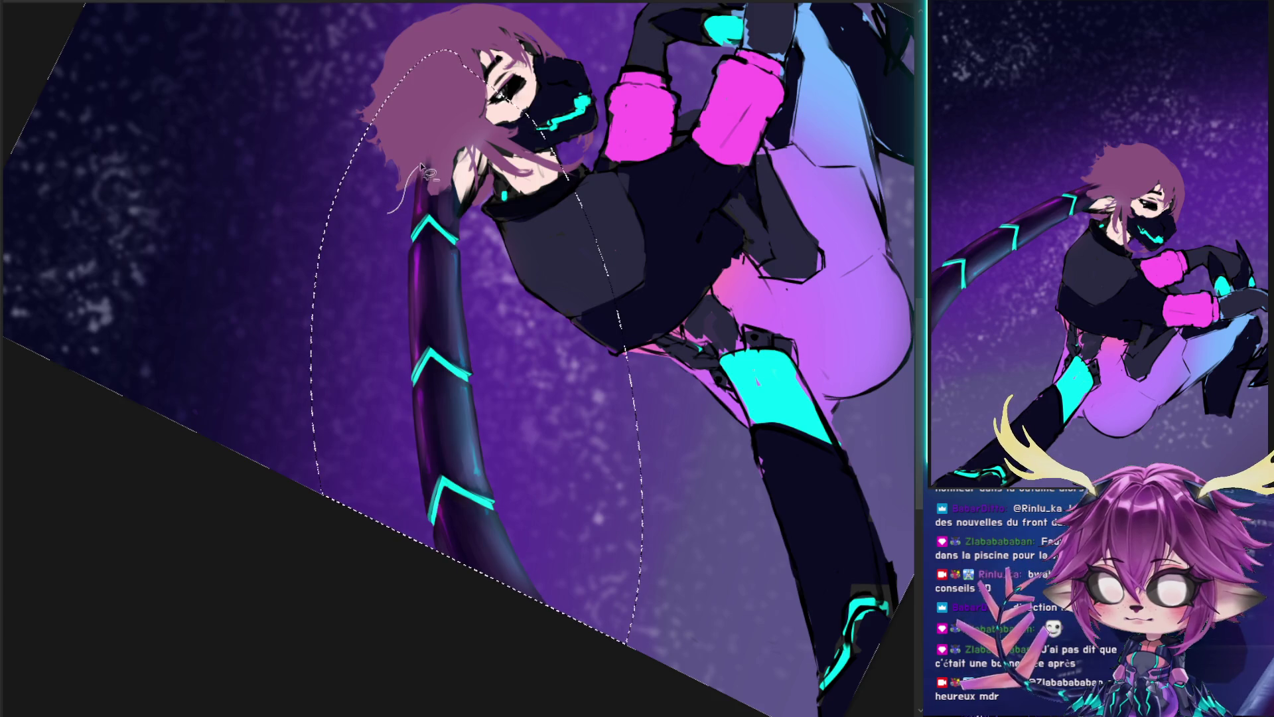
pyautogui.moveTo(581, 315); pyautogui.dragTo(601, 309)
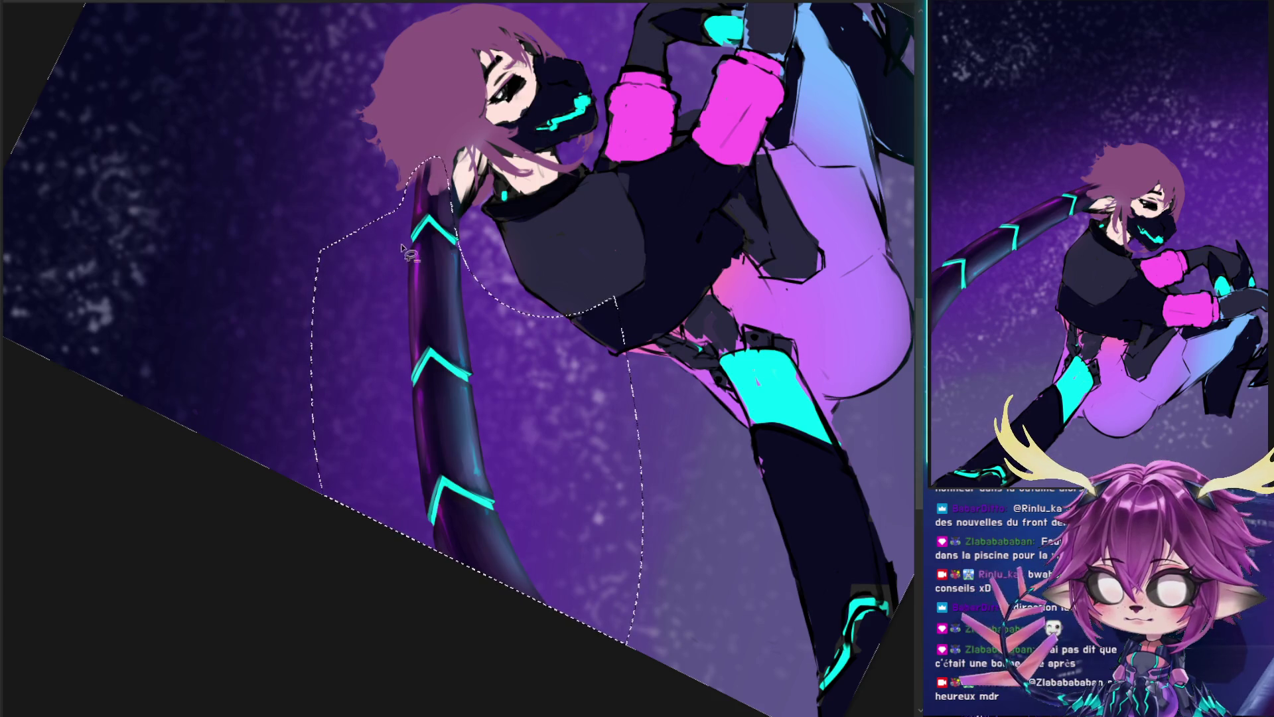
pyautogui.moveTo(465, 259); pyautogui.dragTo(513, 218)
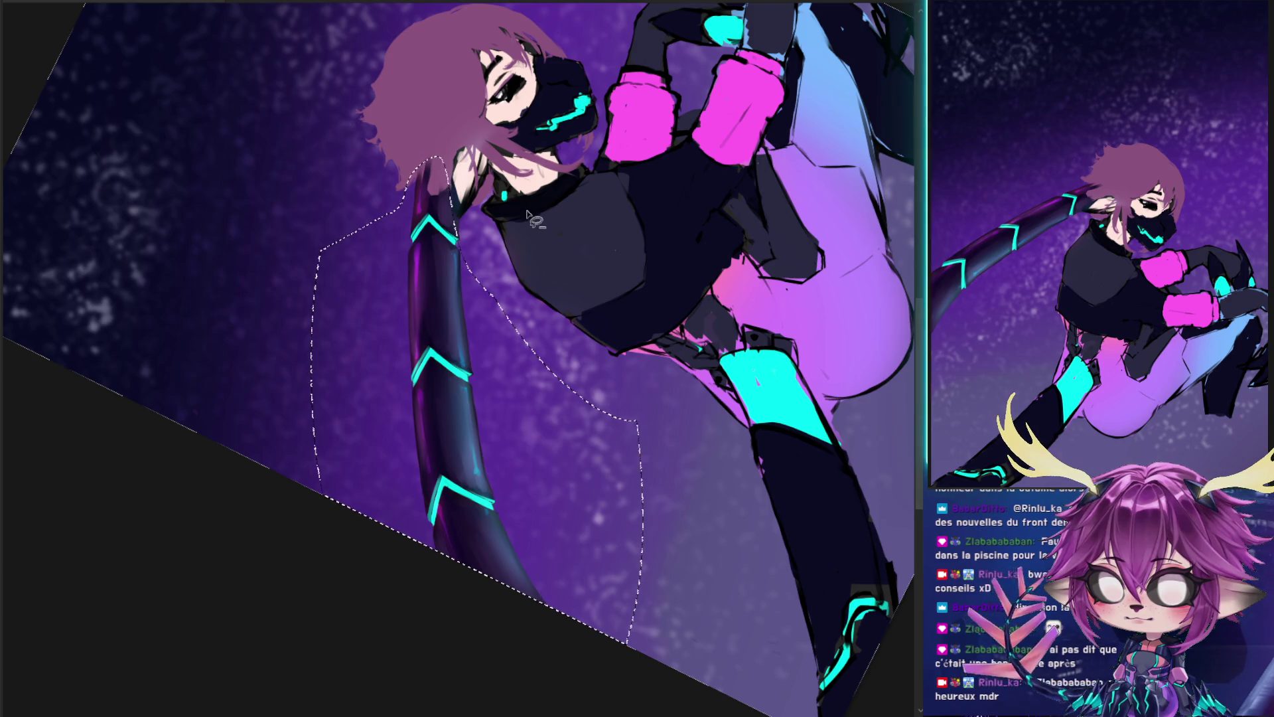
# - Warp the selected tail to bend further left, apply it and deselect
pyautogui.hotkey('ctrl', 't')
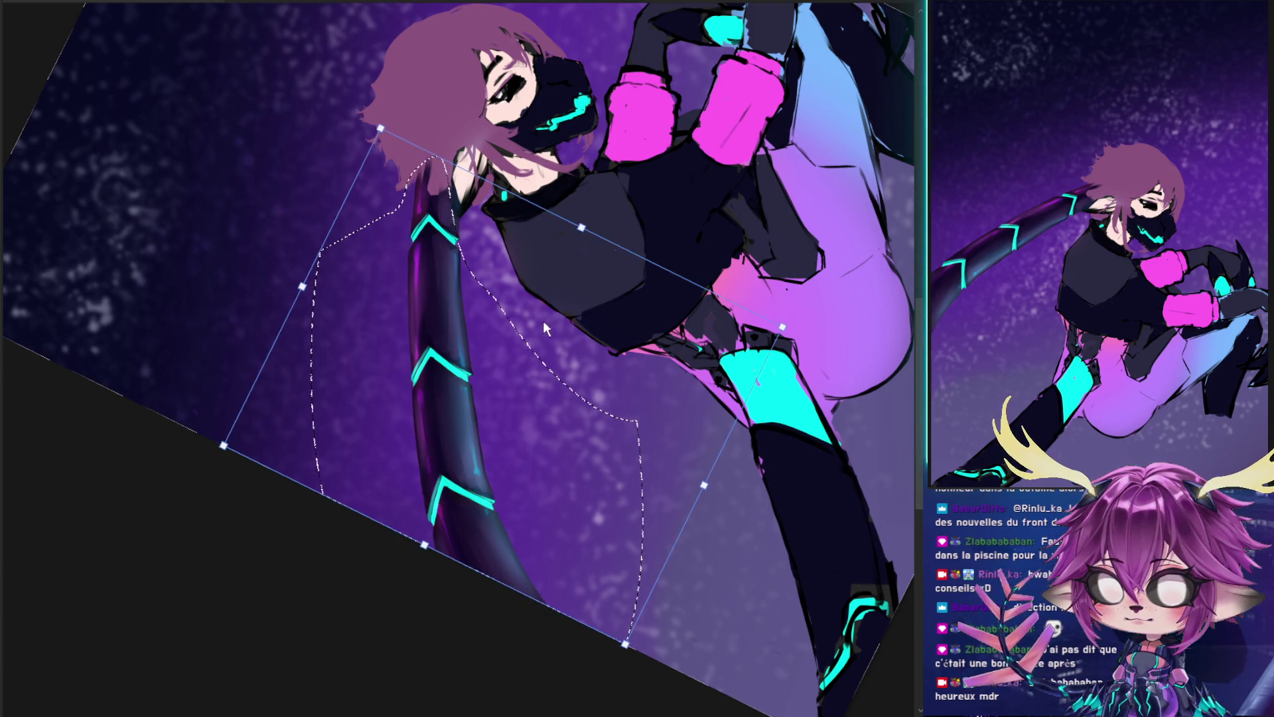
pyautogui.moveTo(531, 365); pyautogui.dragTo(513, 363)
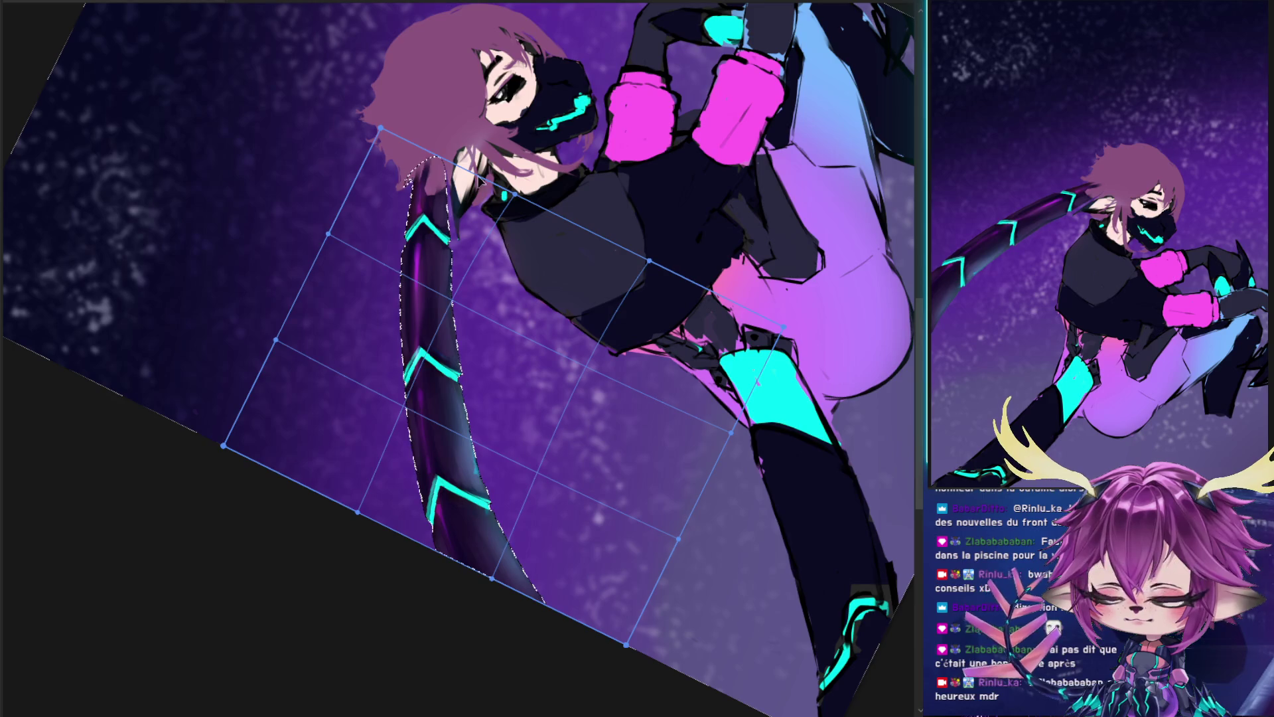
pyautogui.moveTo(494, 187); pyautogui.dragTo(456, 236)
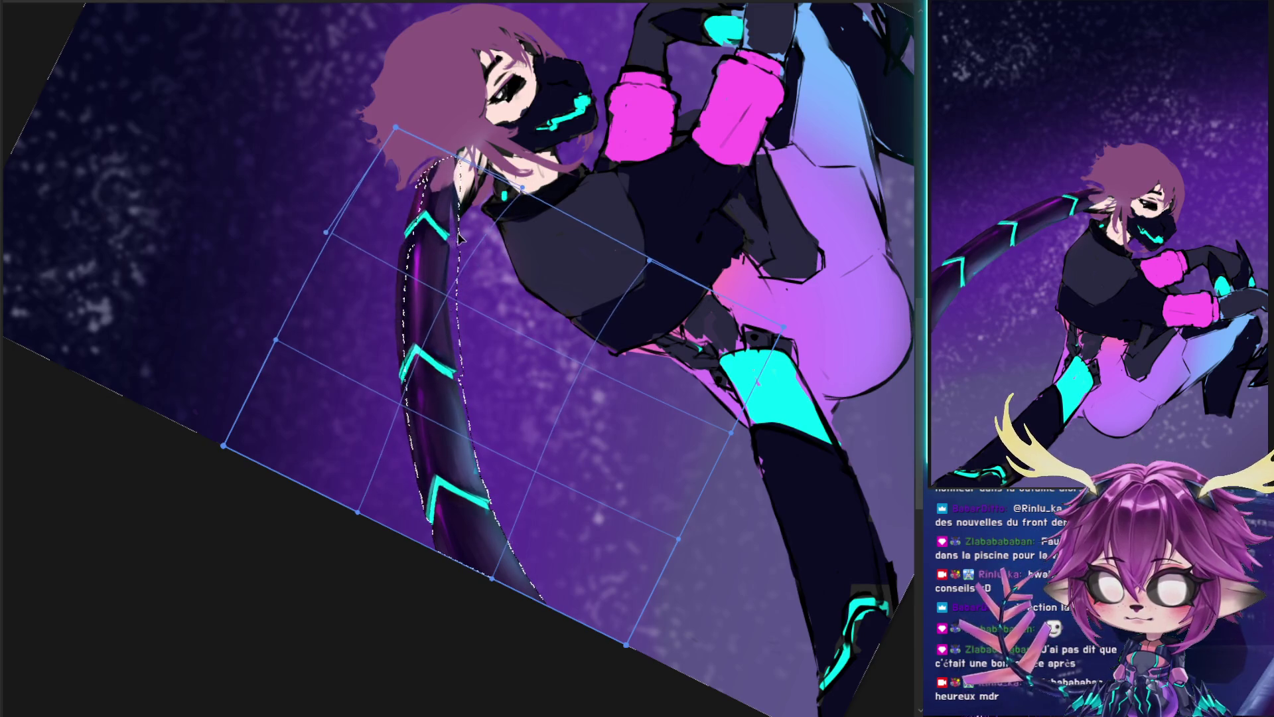
pyautogui.moveTo(457, 212); pyautogui.dragTo(447, 210)
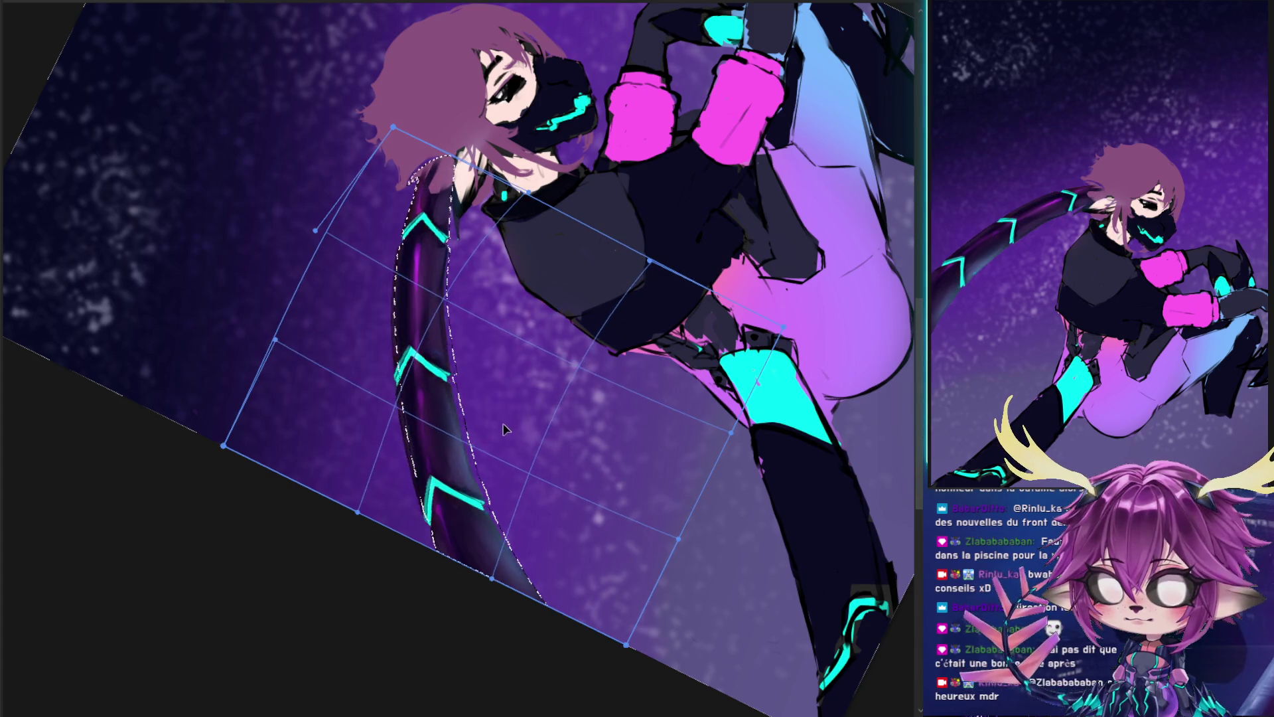
pyautogui.moveTo(497, 435)
pyautogui.mouseDown()
pyautogui.moveTo(363, 414)
pyautogui.moveTo(549, 405)
pyautogui.moveTo(365, 257)
pyautogui.moveTo(380, 255)
pyautogui.mouseUp()
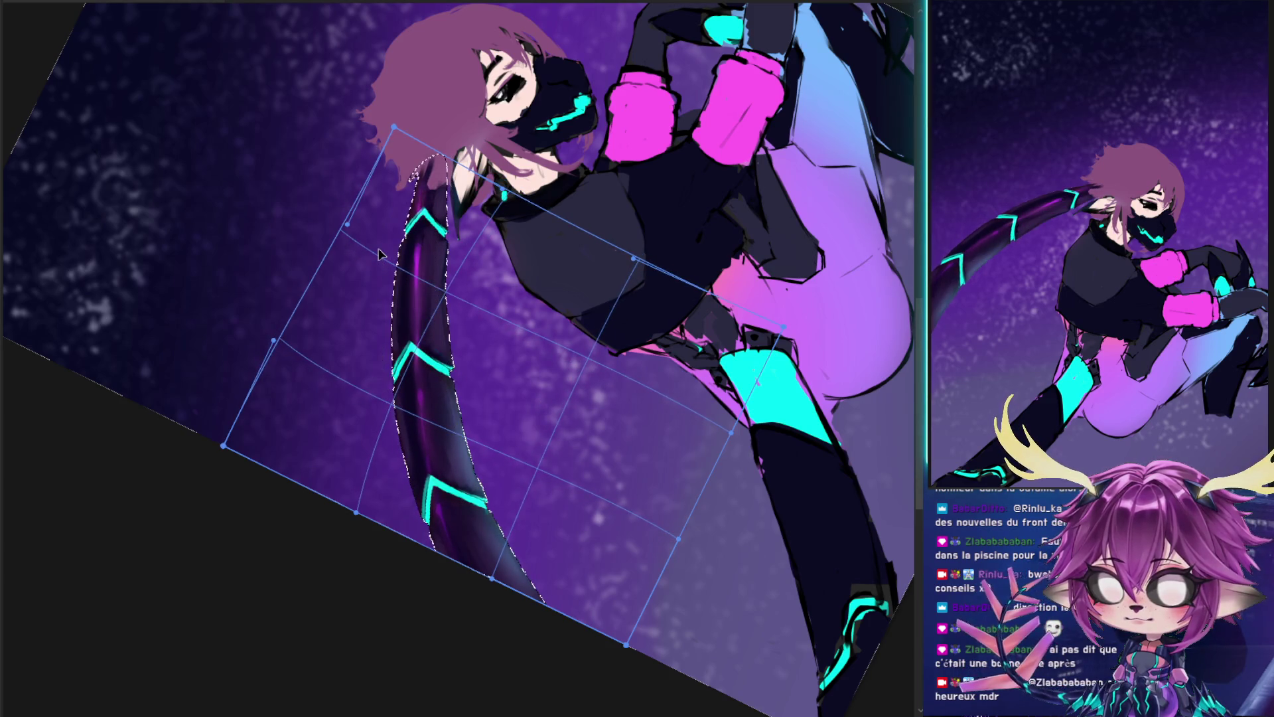
pyautogui.moveTo(406, 127); pyautogui.dragTo(434, 129)
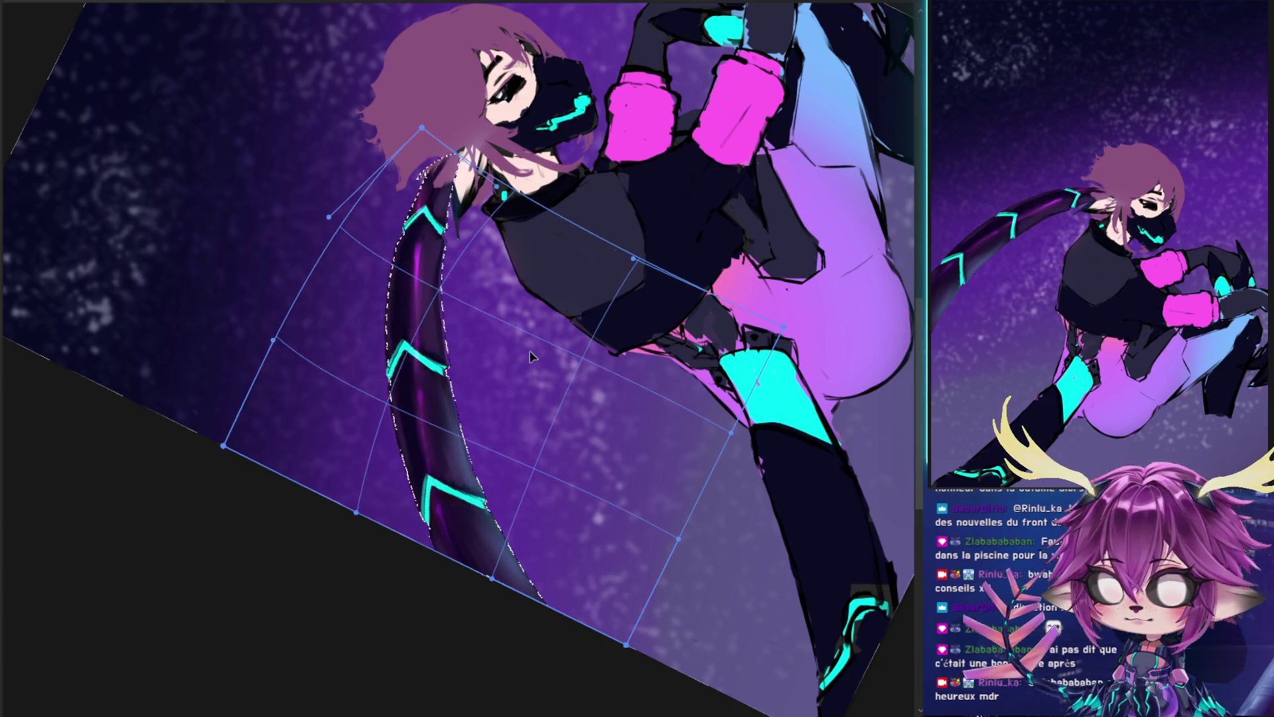
pyautogui.moveTo(356, 512); pyautogui.dragTo(340, 524)
pyautogui.press('Return')
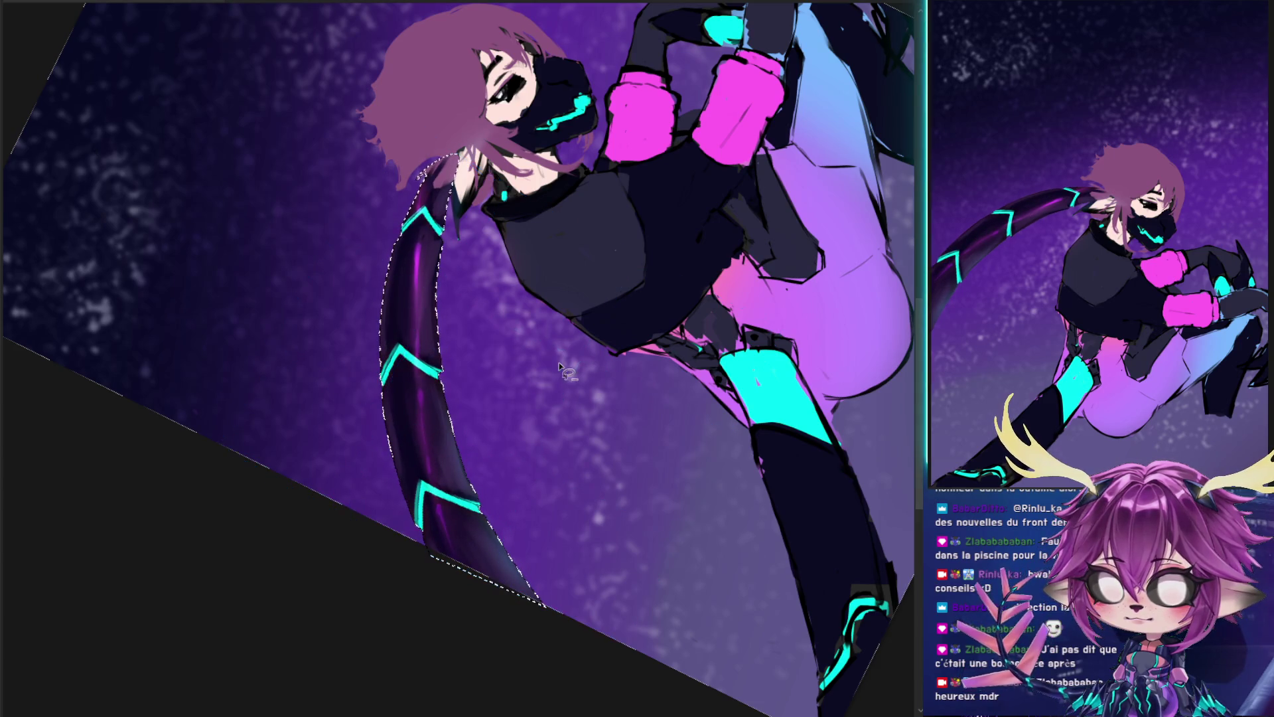
pyautogui.hotkey('ctrl', 'd')
# - Warp the whole tail layer again, sweeping its top up-left and lower part left
pyautogui.hotkey('ctrl', 't')
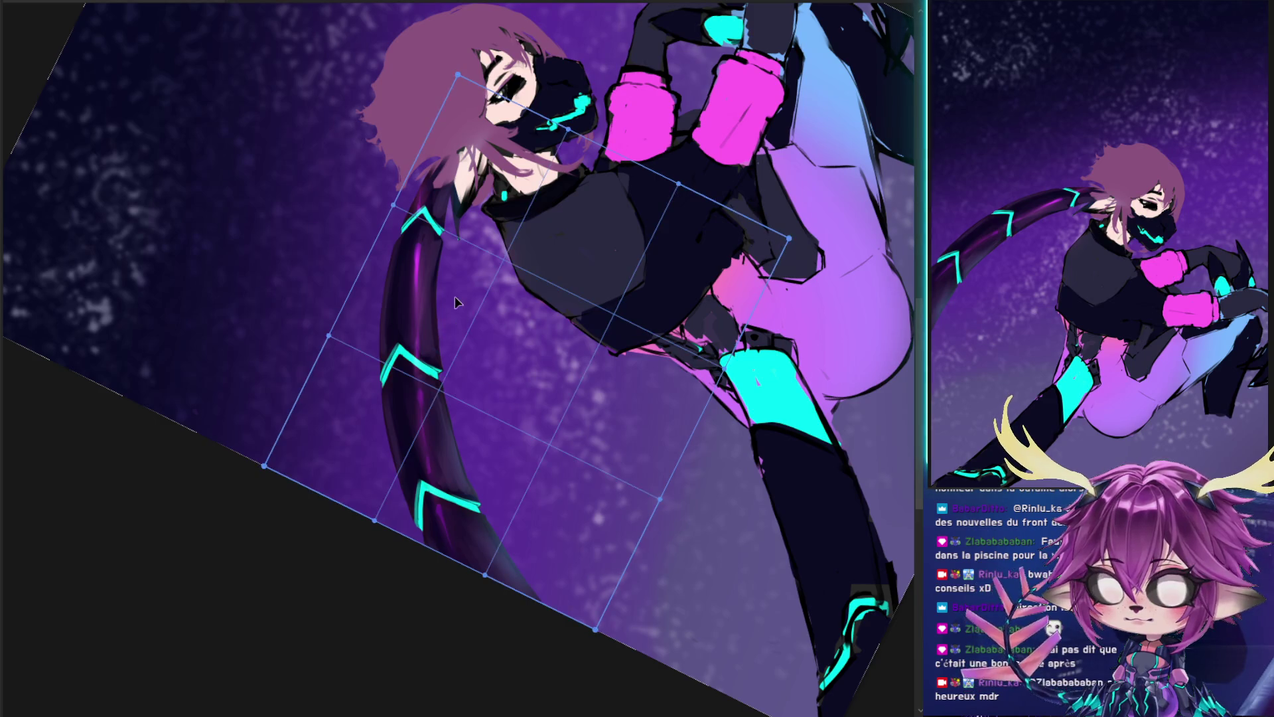
pyautogui.moveTo(503, 432); pyautogui.dragTo(424, 314)
pyautogui.moveTo(376, 521)
pyautogui.mouseDown()
pyautogui.moveTo(364, 525)
pyautogui.moveTo(373, 517)
pyautogui.mouseUp()
pyautogui.moveTo(428, 216); pyautogui.dragTo(433, 221)
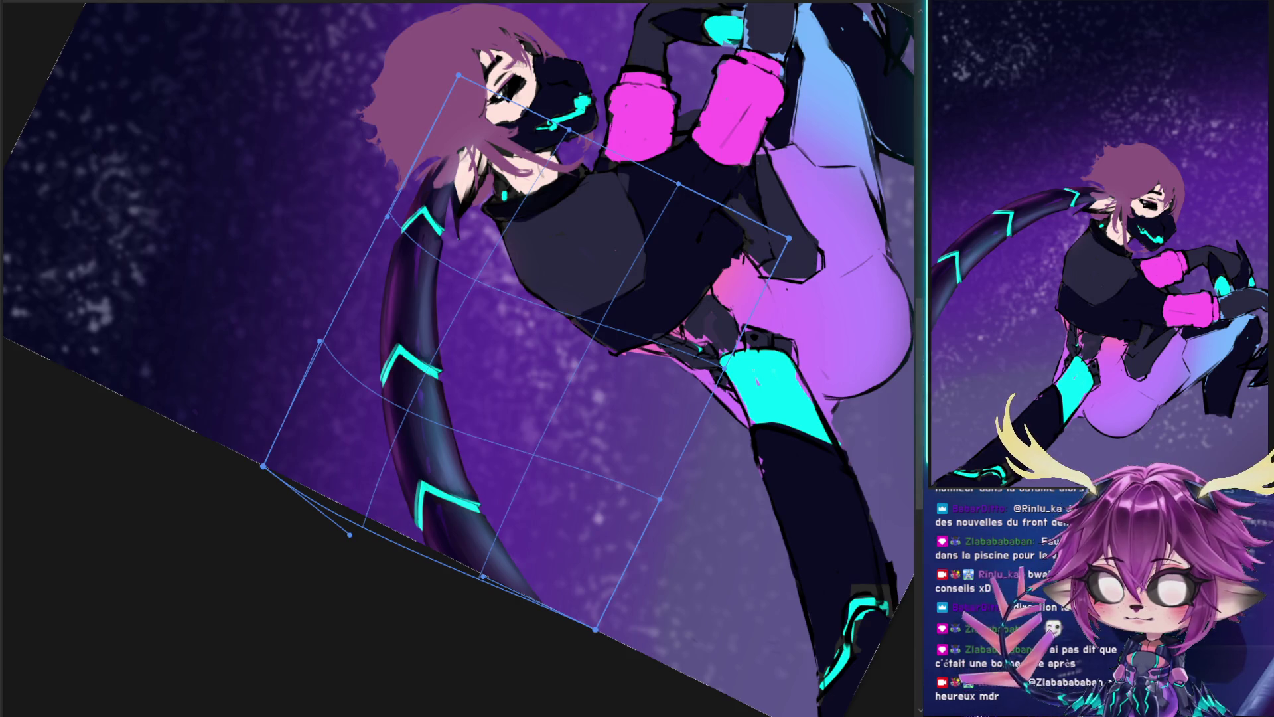
pyautogui.moveTo(460, 75); pyautogui.dragTo(503, 91)
pyautogui.moveTo(521, 215); pyautogui.dragTo(405, 330)
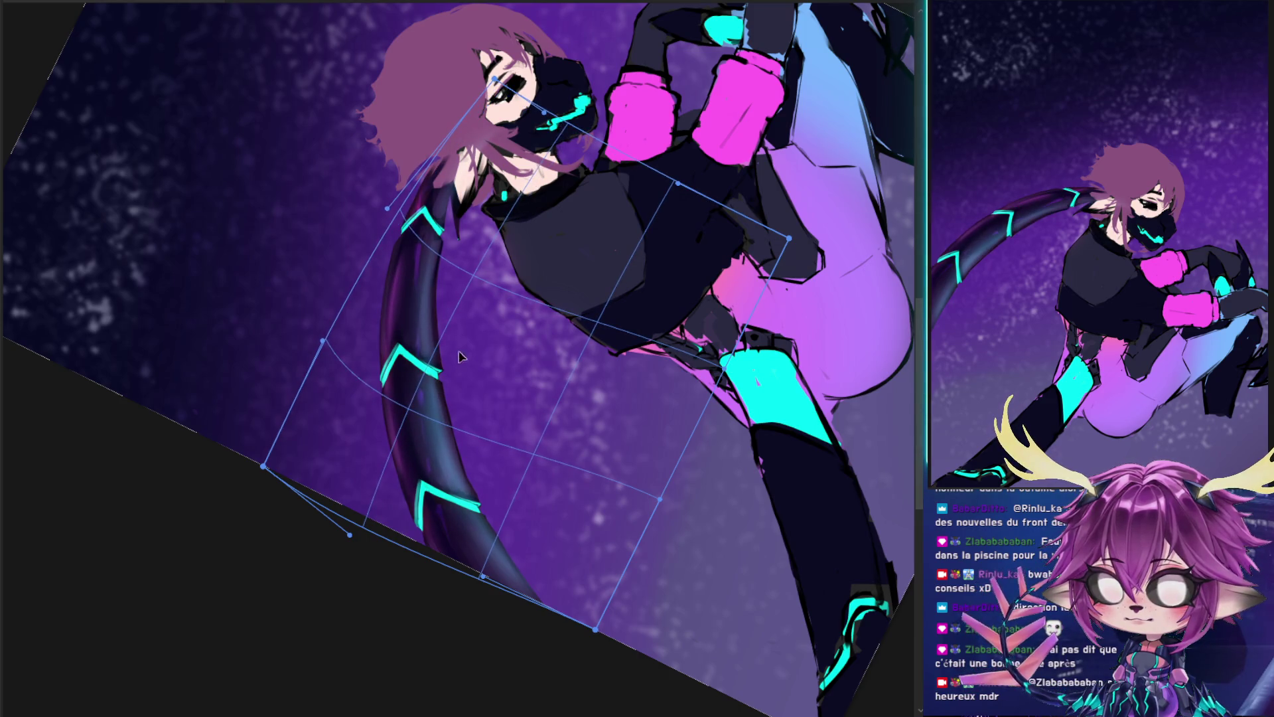
pyautogui.moveTo(413, 211); pyautogui.dragTo(405, 210)
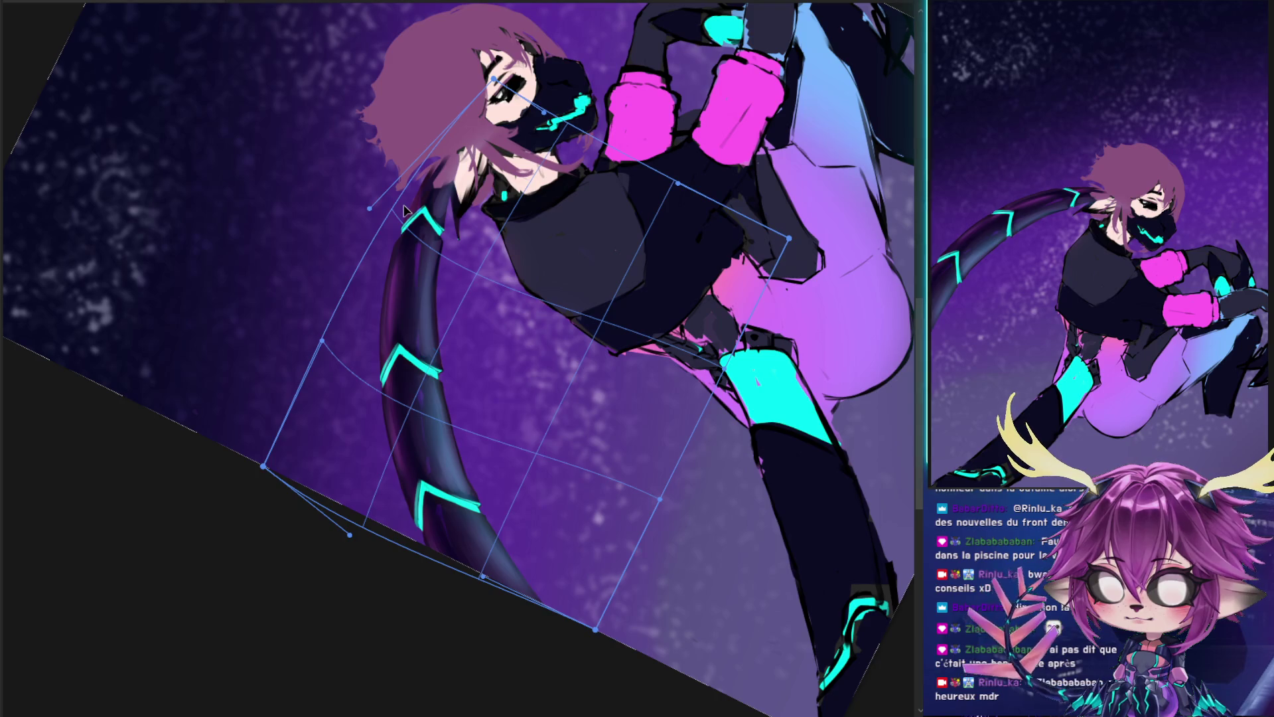
pyautogui.press('Return')
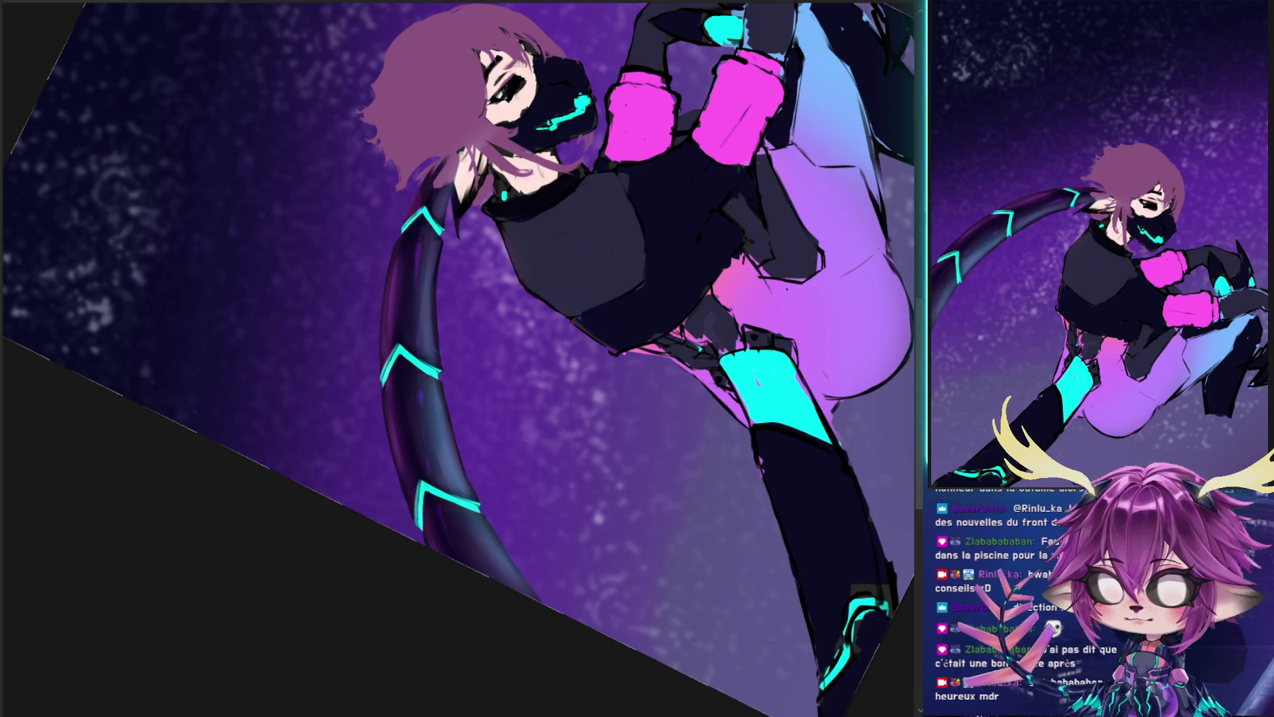
pyautogui.hotkey('ctrl', 't')
# - Try warping the tail into a curve, then cancel so it stays straighter
pyautogui.hotkey('ctrl', 'alt', 'w')
pyautogui.moveTo(465, 289); pyautogui.dragTo(458, 312)
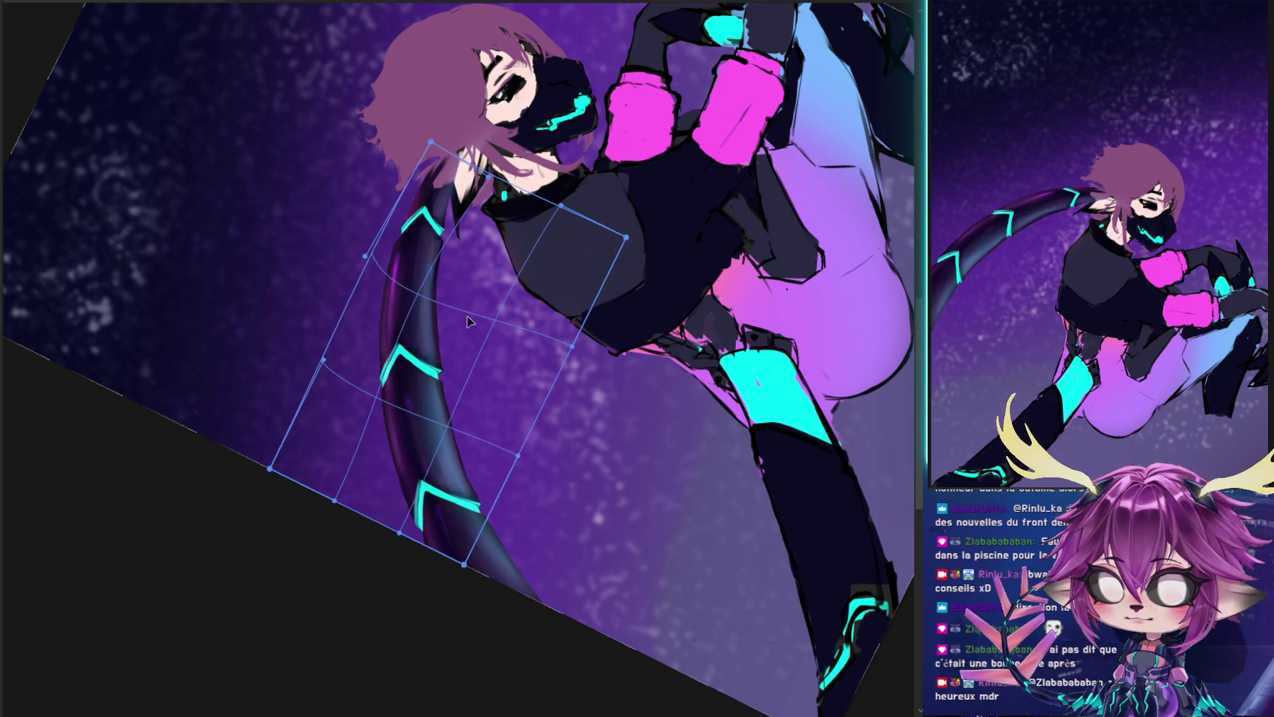
pyautogui.moveTo(440, 406); pyautogui.dragTo(422, 410)
pyautogui.moveTo(464, 520); pyautogui.dragTo(449, 523)
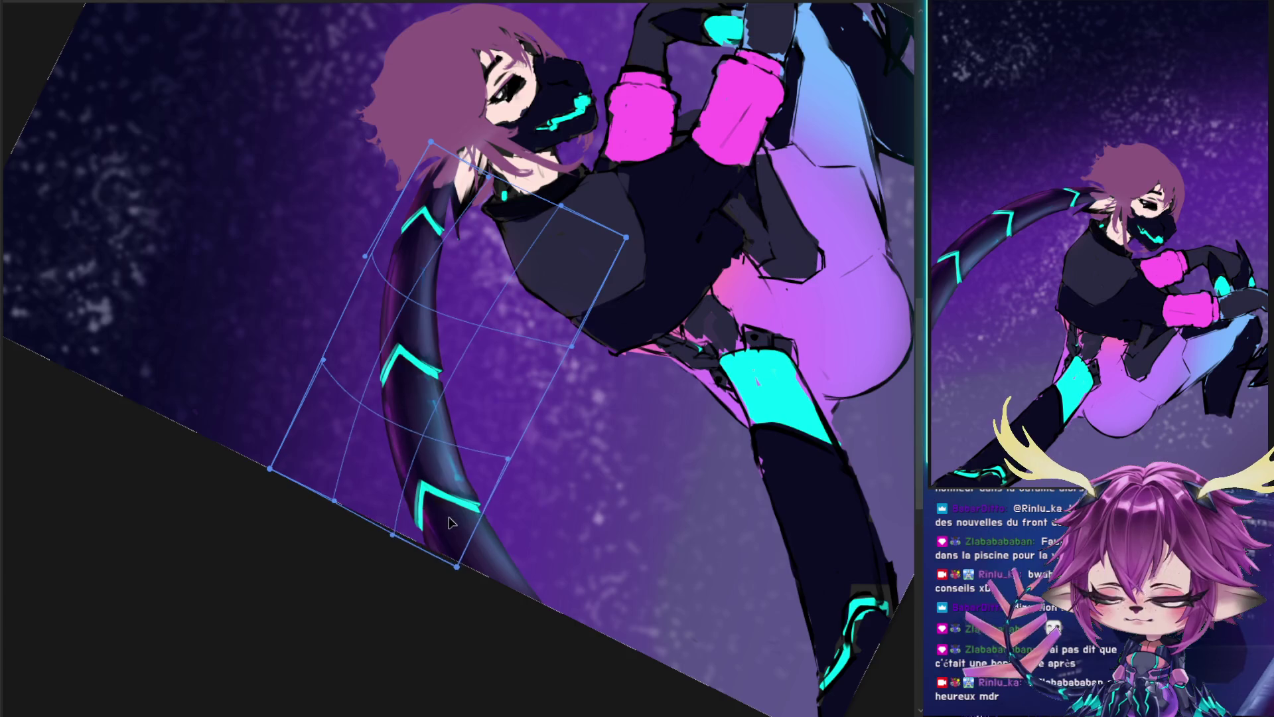
pyautogui.moveTo(460, 369); pyautogui.dragTo(465, 343)
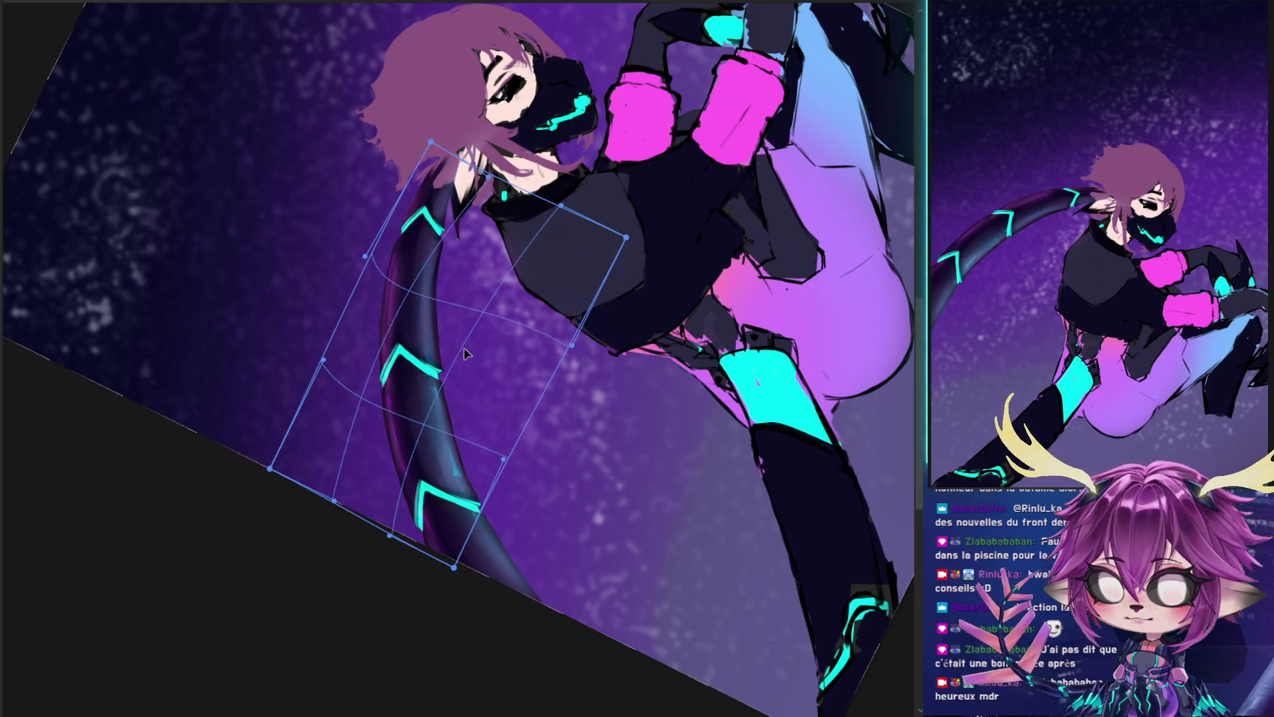
pyautogui.press('Escape')
# - Extend the selection around the body, test a transform without changes, and deselect
pyautogui.moveTo(465, 339); pyautogui.dragTo(473, 332)
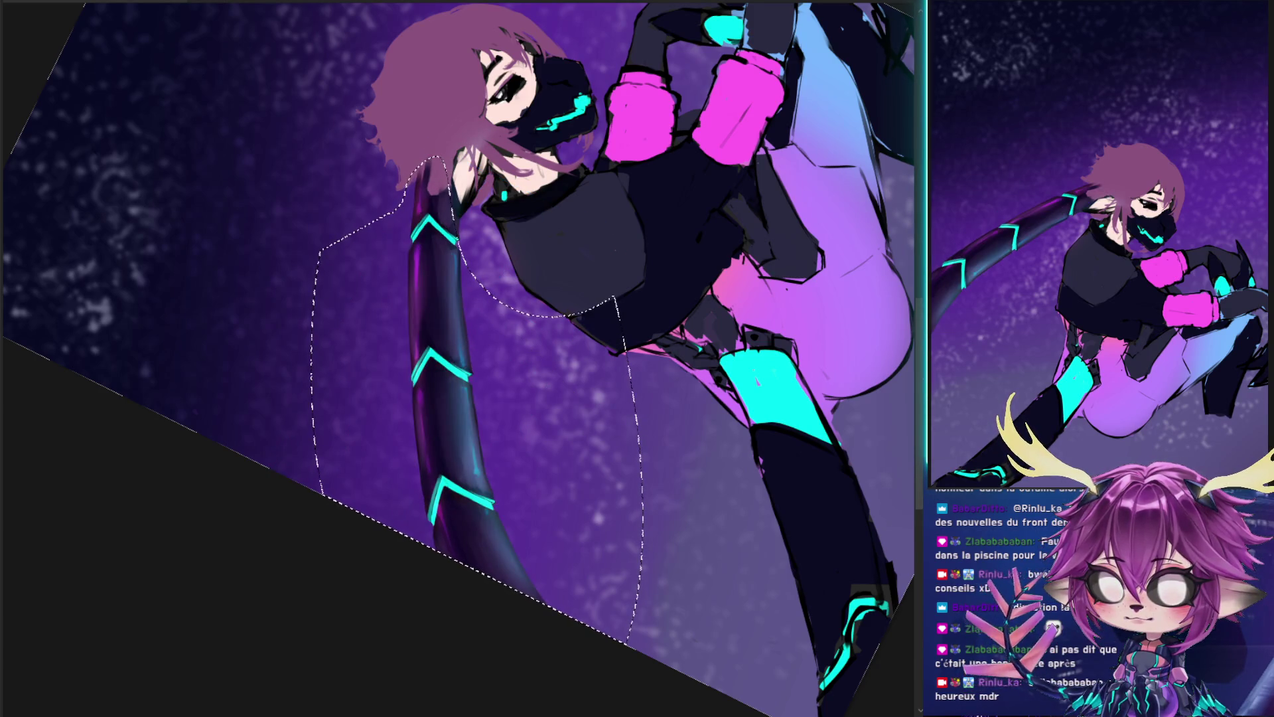
pyautogui.hotkey('ctrl', 't')
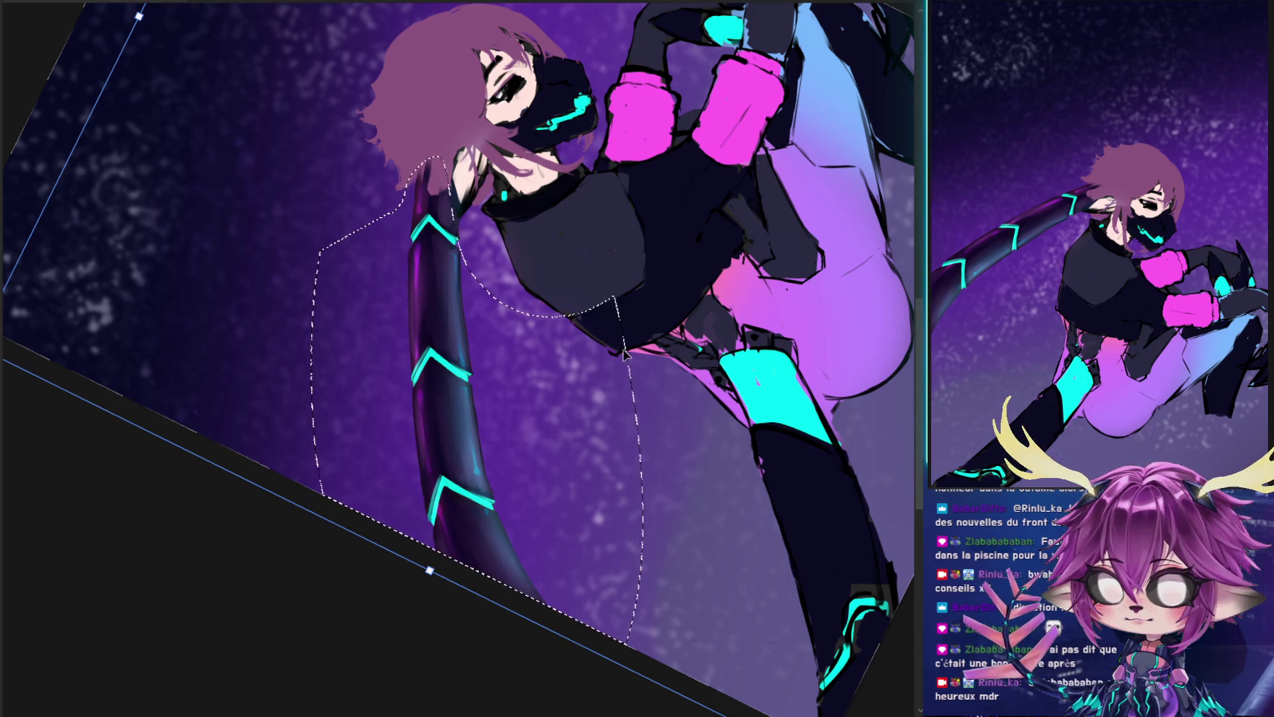
pyautogui.press('Return')
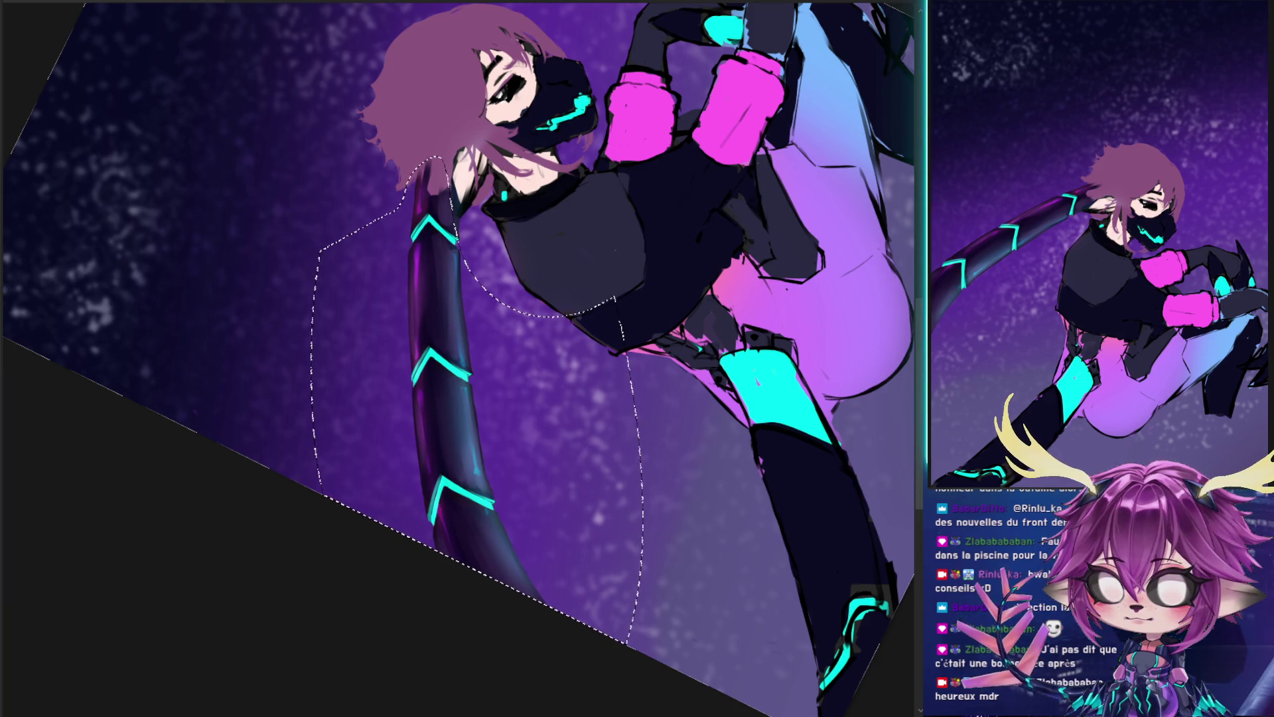
pyautogui.hotkey('ctrl', 'shift', 'a')
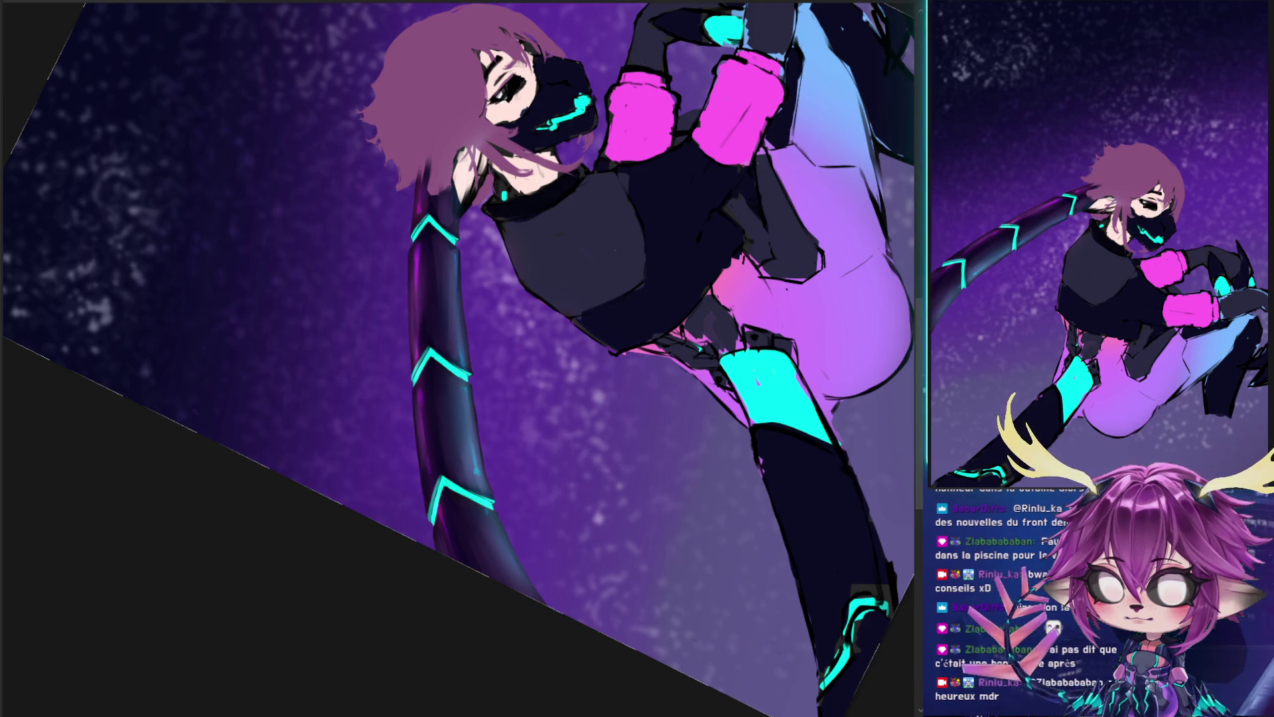
# - Warp the tail's bottom end slightly downward and apply it
pyautogui.hotkey('ctrl', 't')
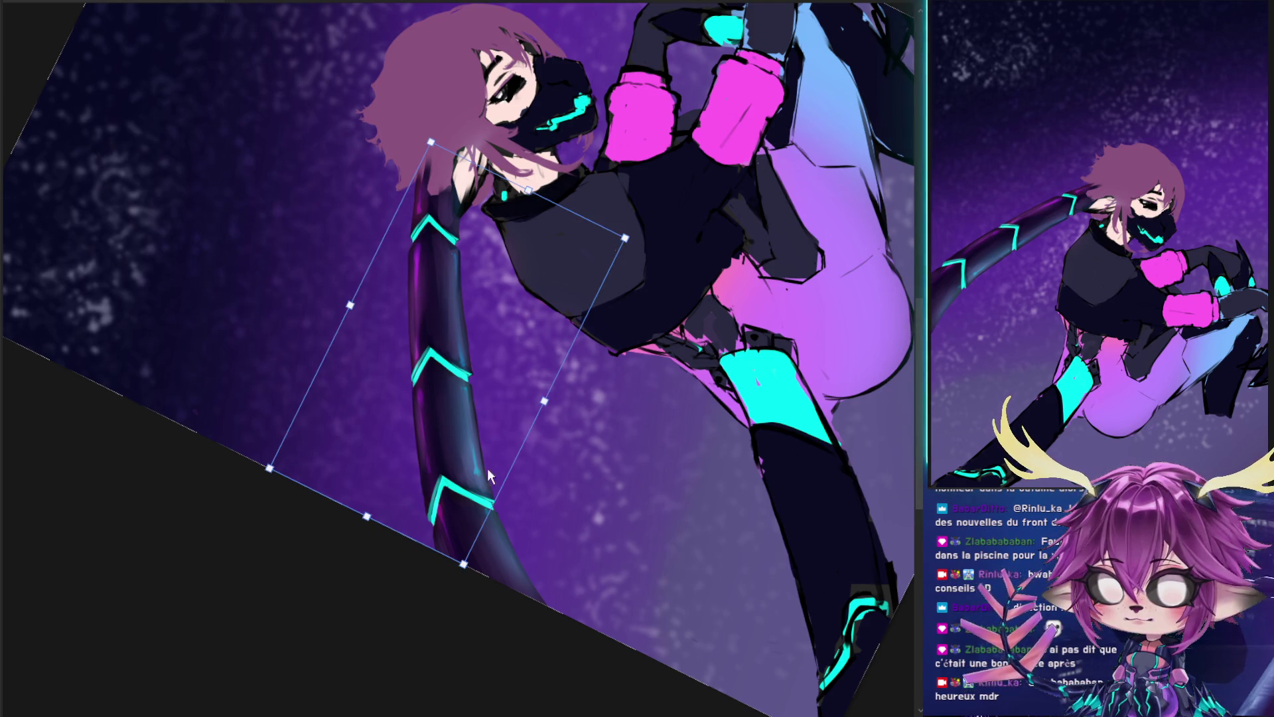
pyautogui.moveTo(462, 526); pyautogui.dragTo(465, 529)
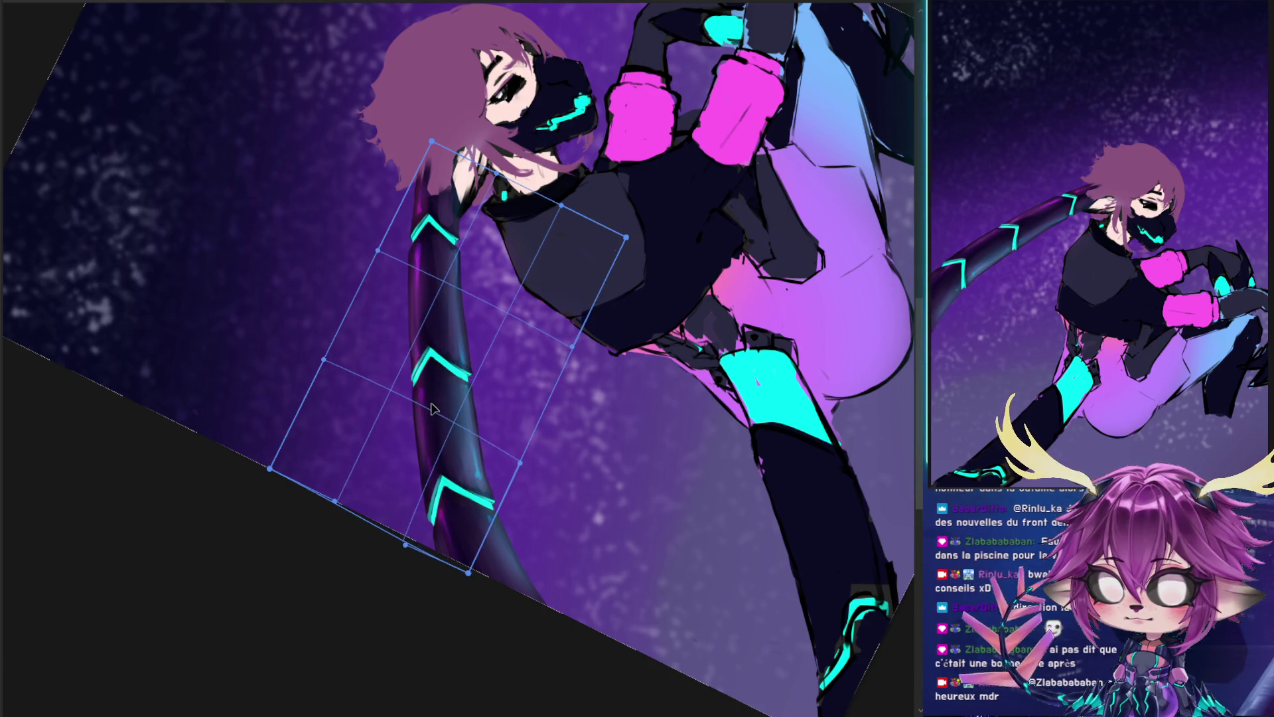
pyautogui.press('Return')
# - Select the tail tip and rotate it to line up with the dark edge
pyautogui.moveTo(471, 500); pyautogui.dragTo(495, 492)
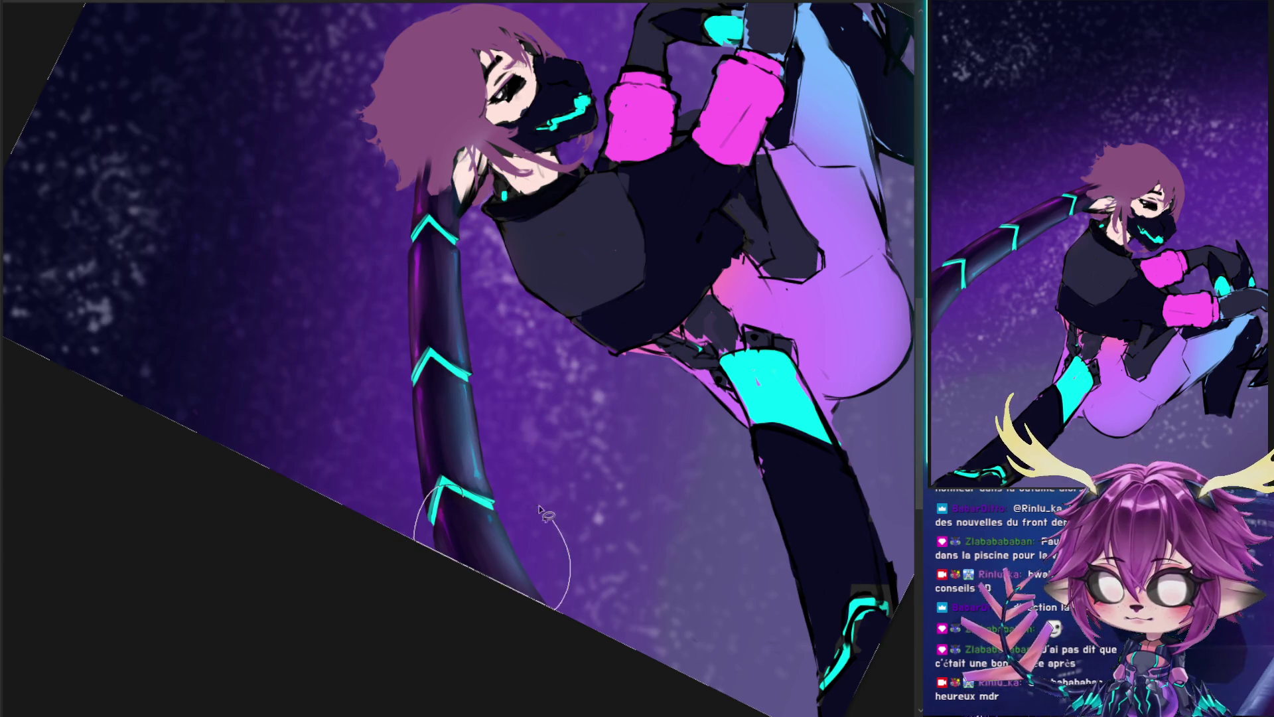
pyautogui.hotkey('ctrl', 't')
pyautogui.moveTo(584, 524); pyautogui.dragTo(557, 546)
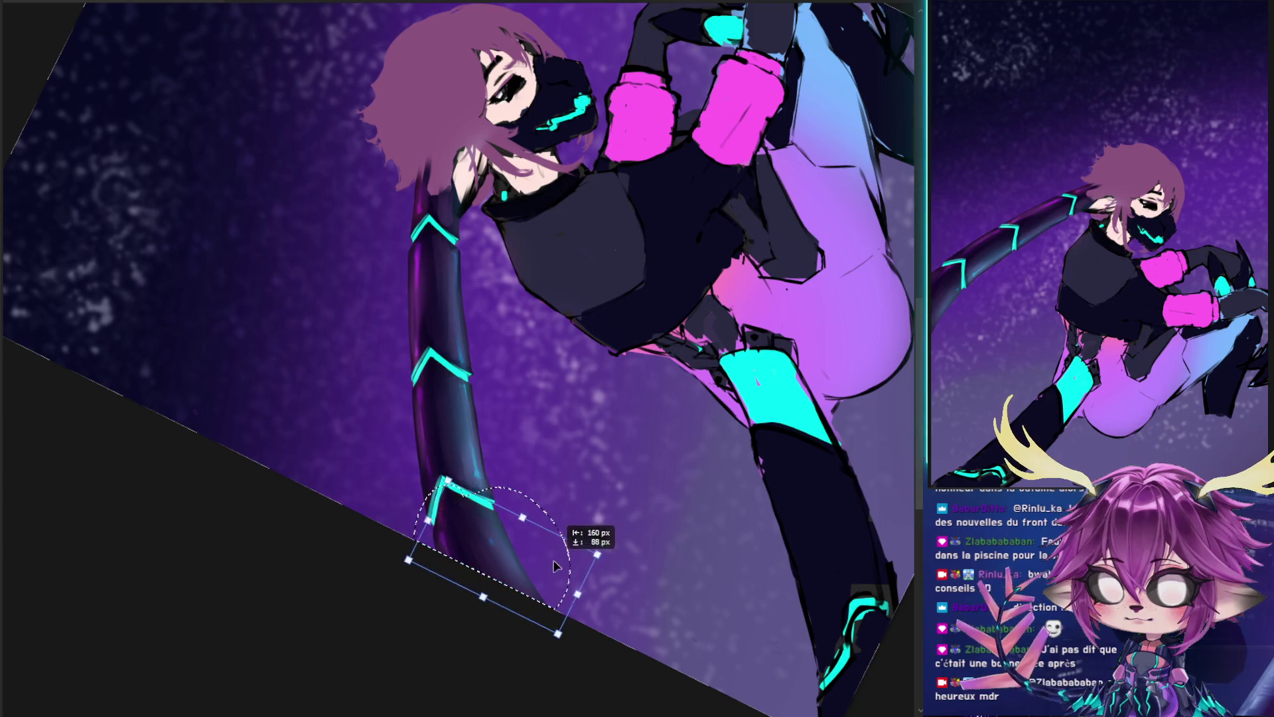
pyautogui.press('Return')
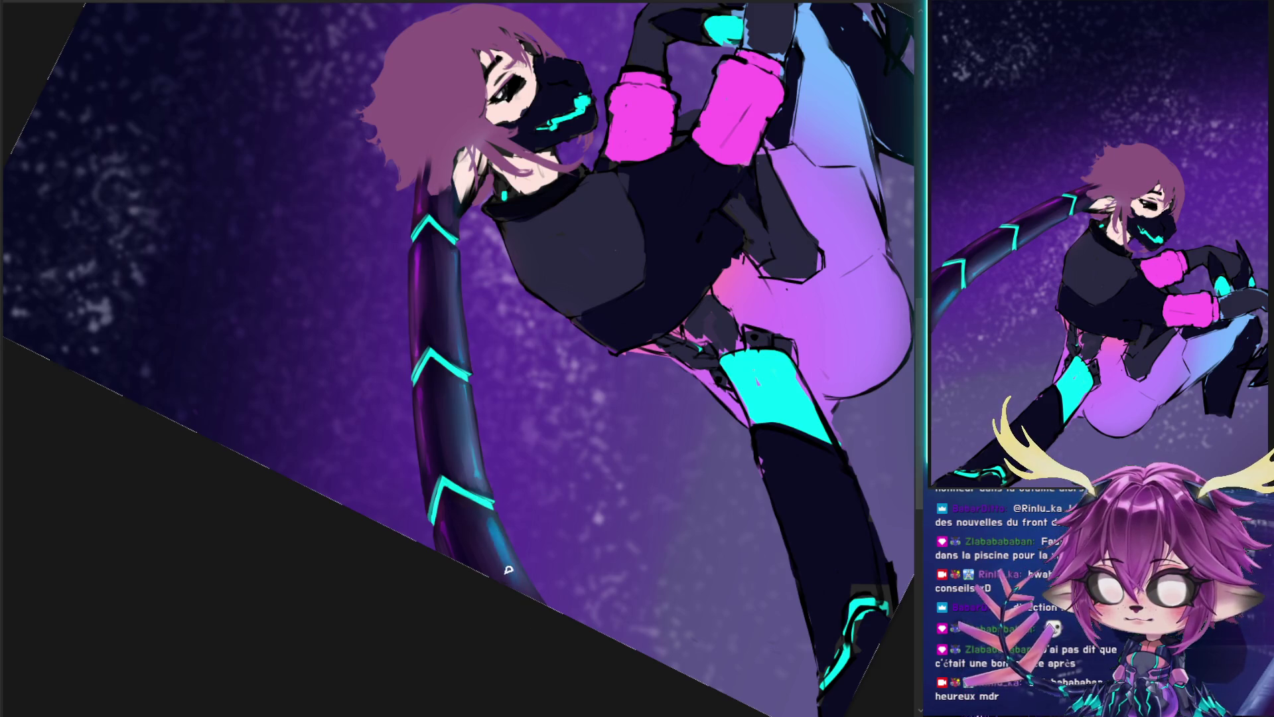
pyautogui.moveTo(480, 541); pyautogui.dragTo(495, 569)
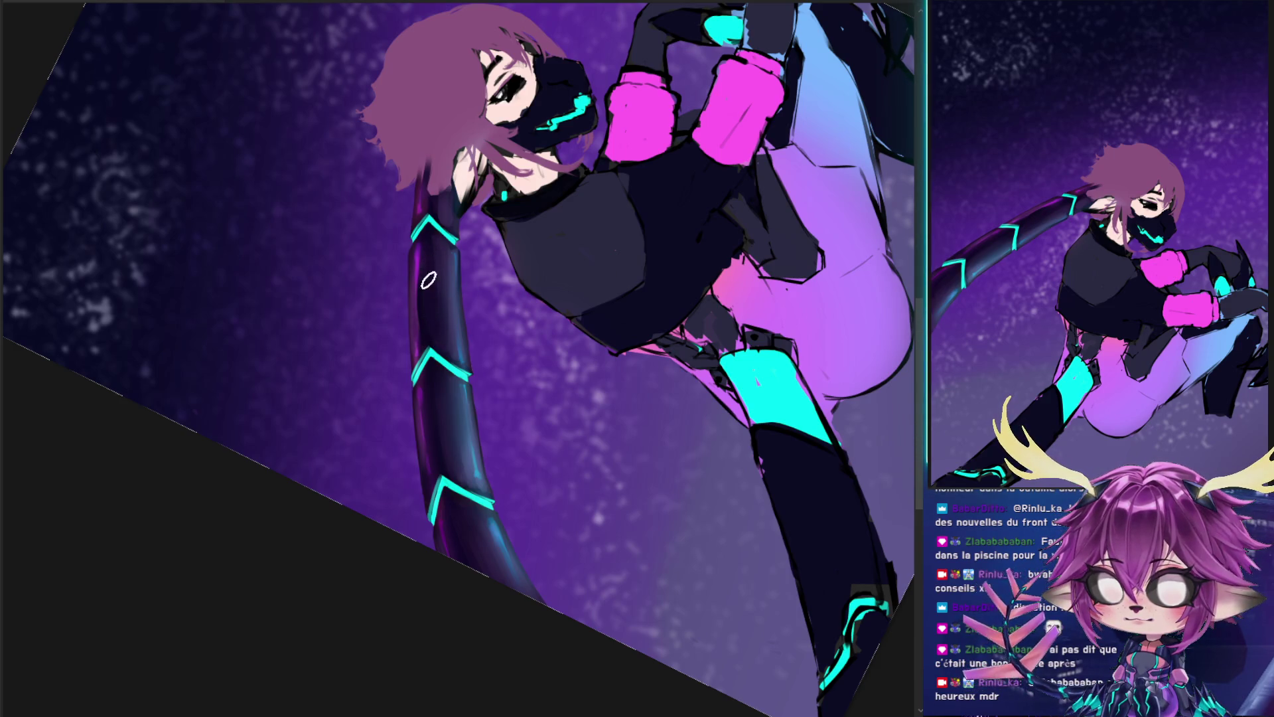
pyautogui.moveTo(407, 337); pyautogui.dragTo(406, 261)
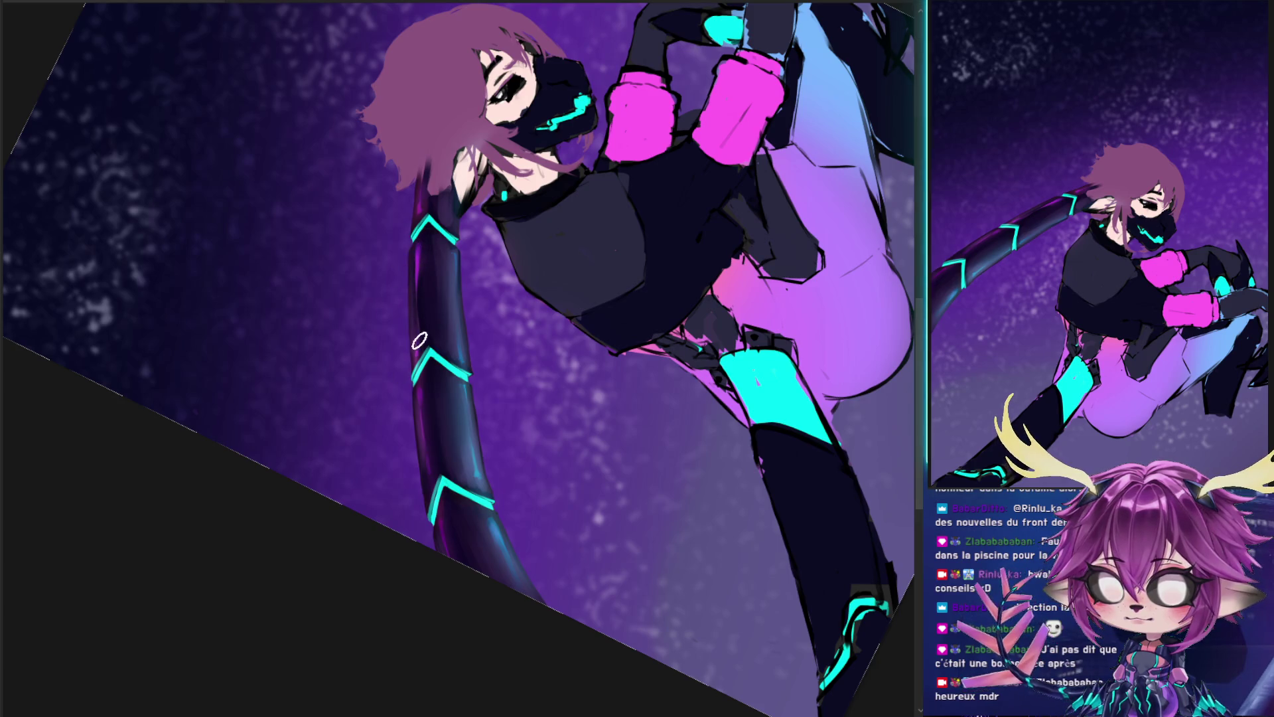
pyautogui.hotkey('ctrl', 'z')
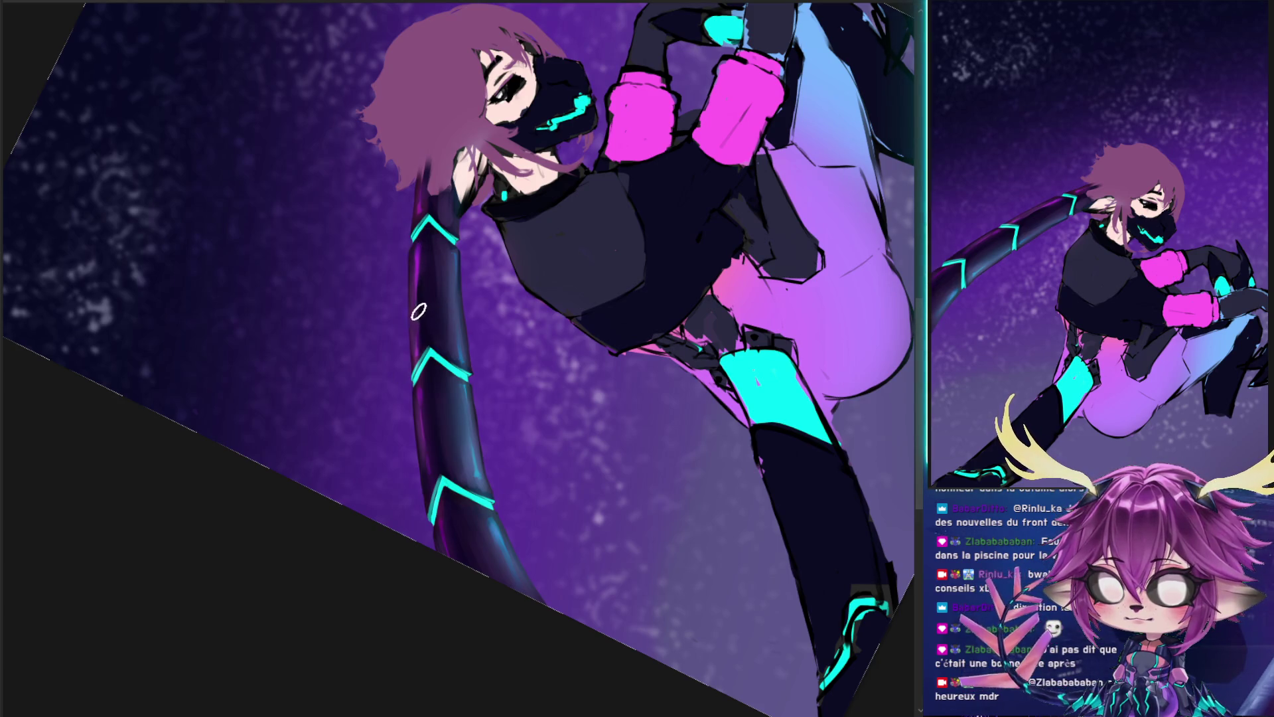
pyautogui.moveTo(418, 312)
pyautogui.mouseDown()
pyautogui.moveTo(443, 319)
pyautogui.moveTo(423, 305)
pyautogui.mouseUp()
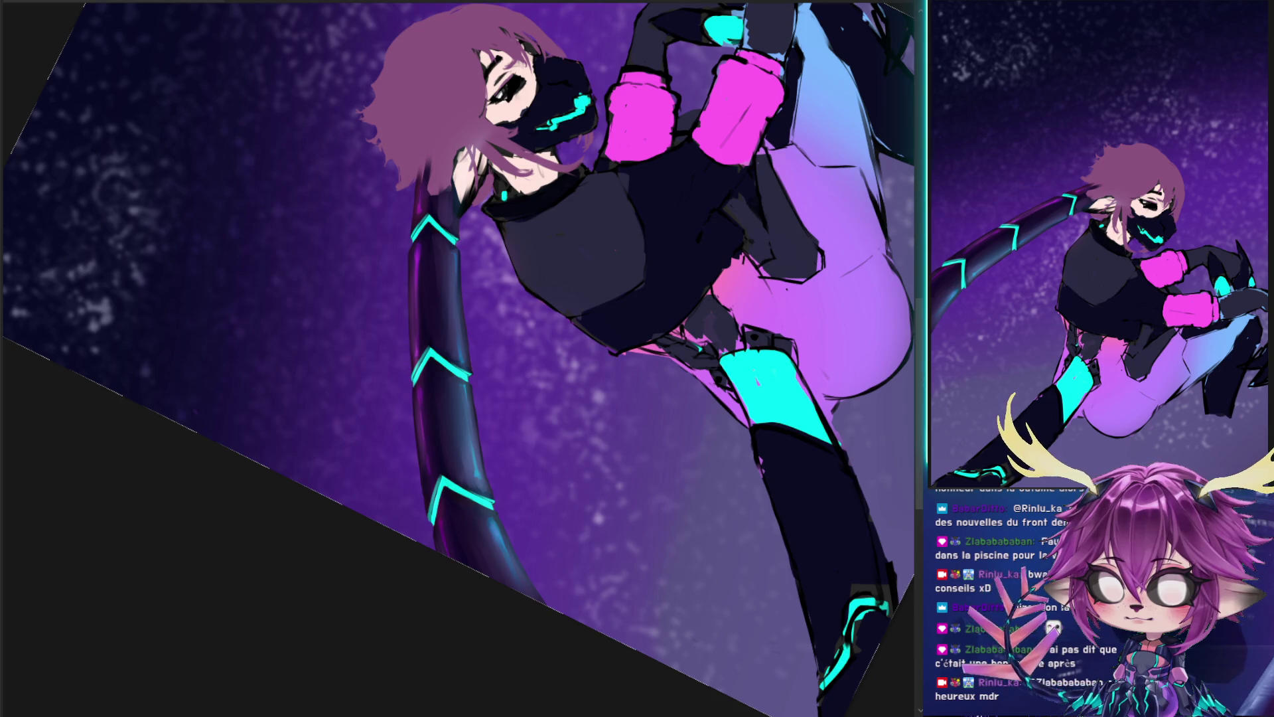
pyautogui.press('4')
# - Rotate the view and lasso the tentacle area up to the head, cancelling a test transform
pyautogui.press('6')
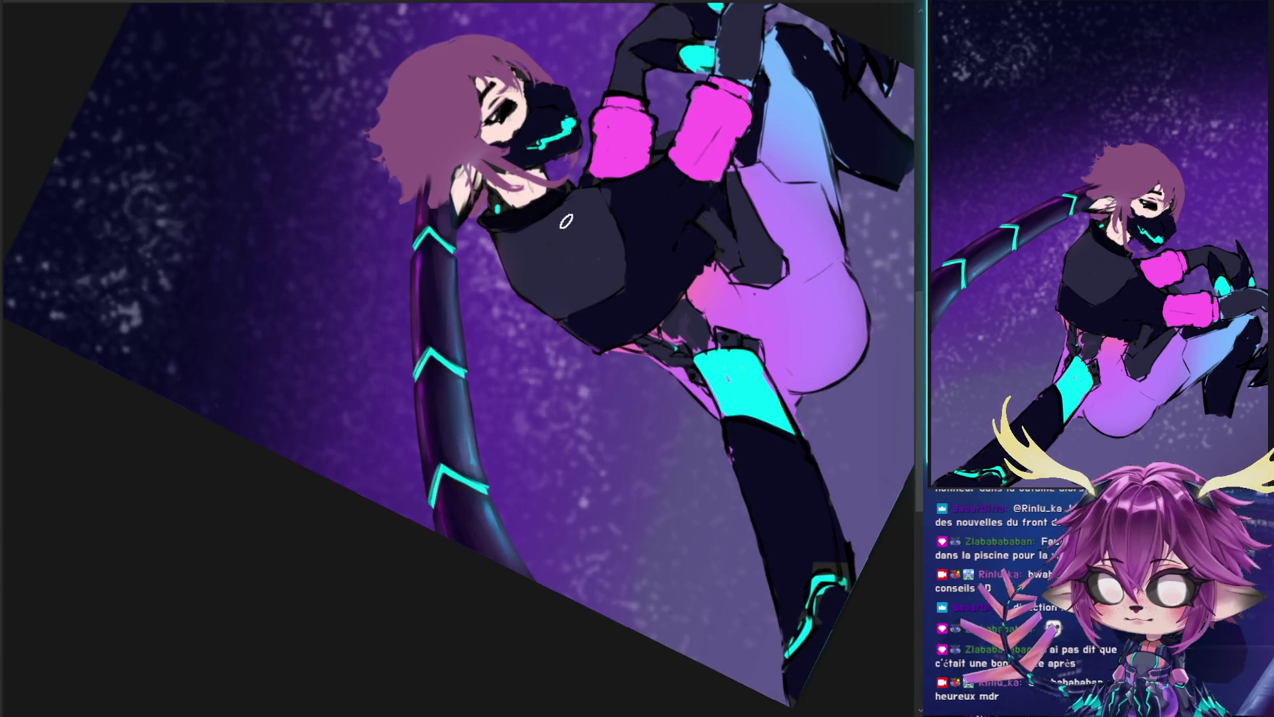
pyautogui.moveTo(573, 231); pyautogui.dragTo(427, 356)
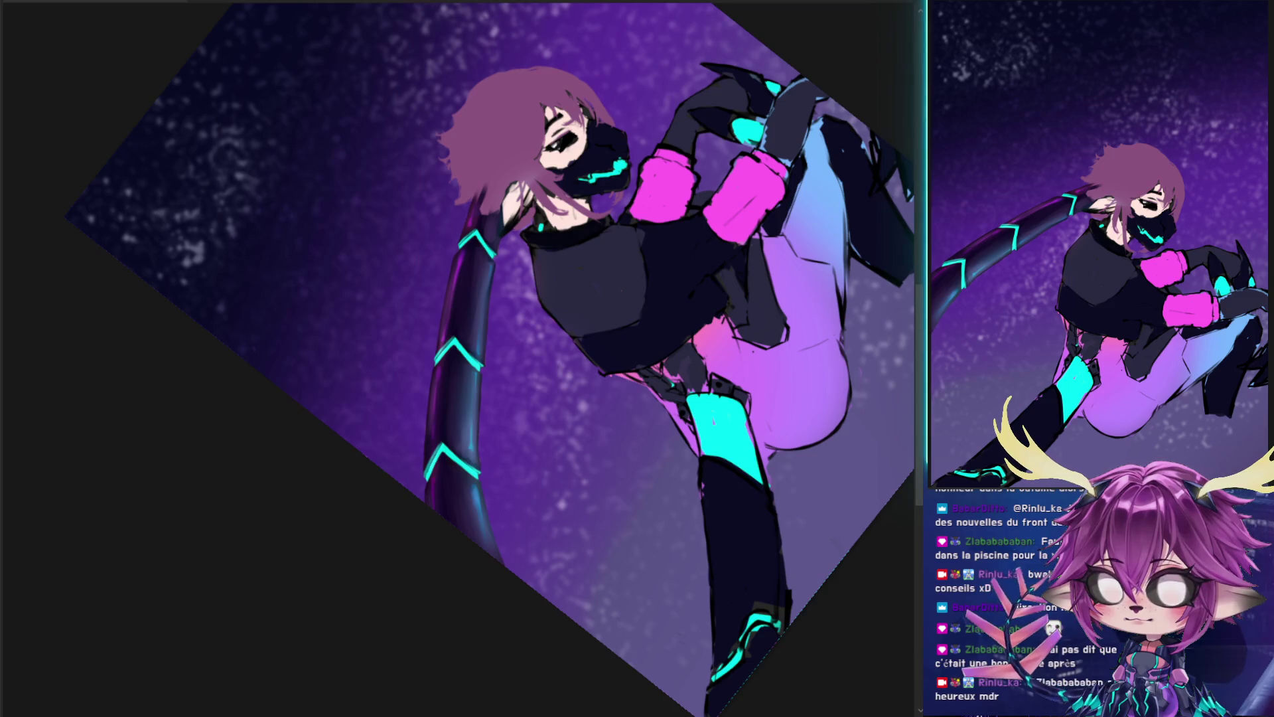
pyautogui.moveTo(441, 202); pyautogui.dragTo(495, 239)
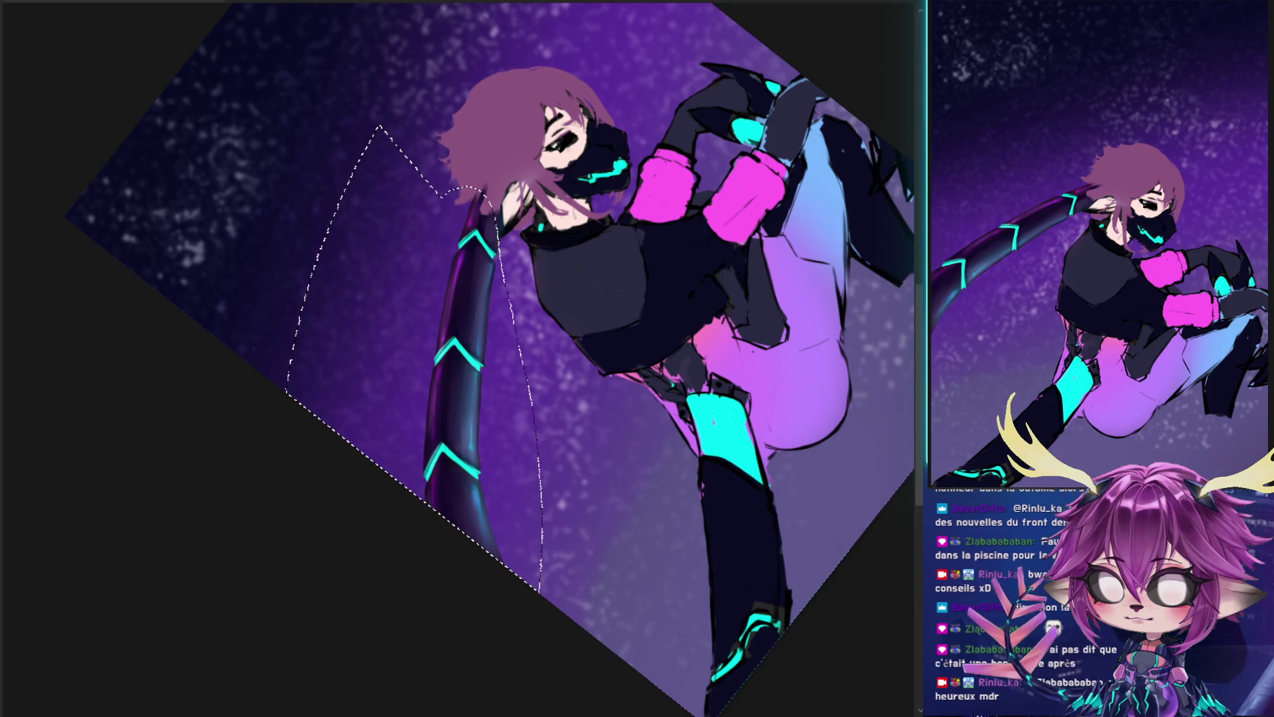
pyautogui.moveTo(465, 193); pyautogui.dragTo(494, 276)
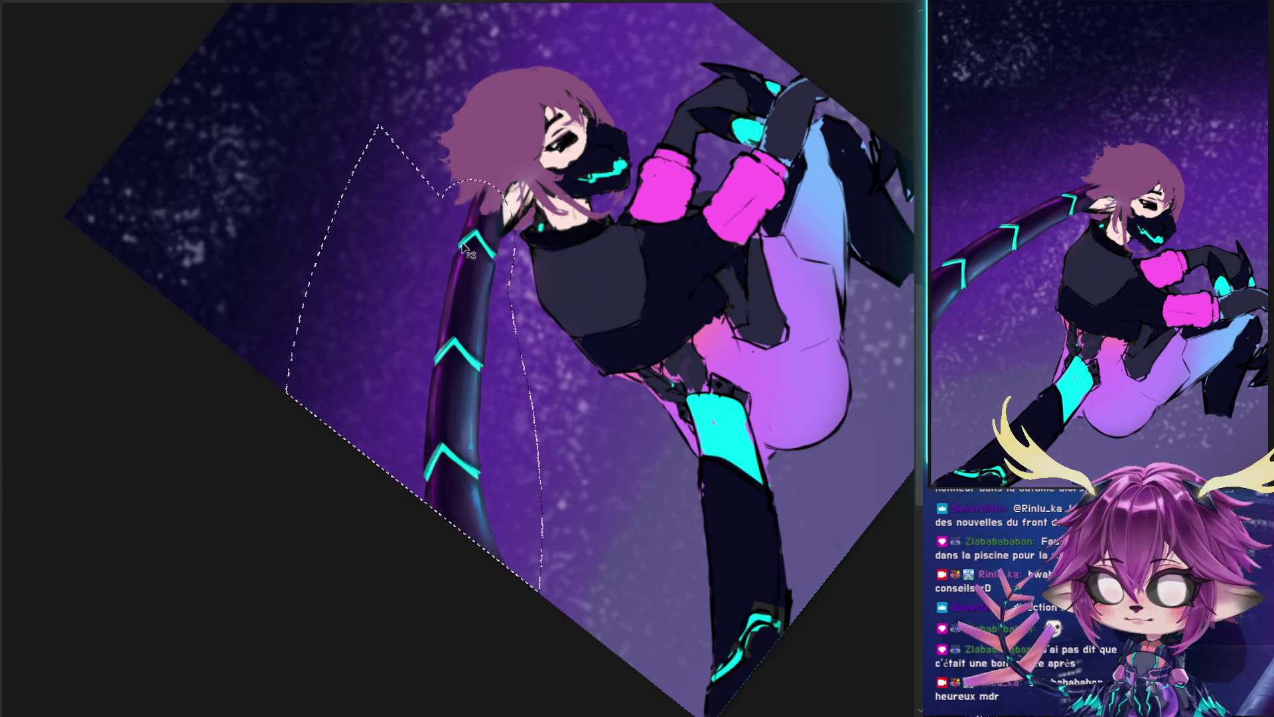
pyautogui.hotkey('ctrl', 't')
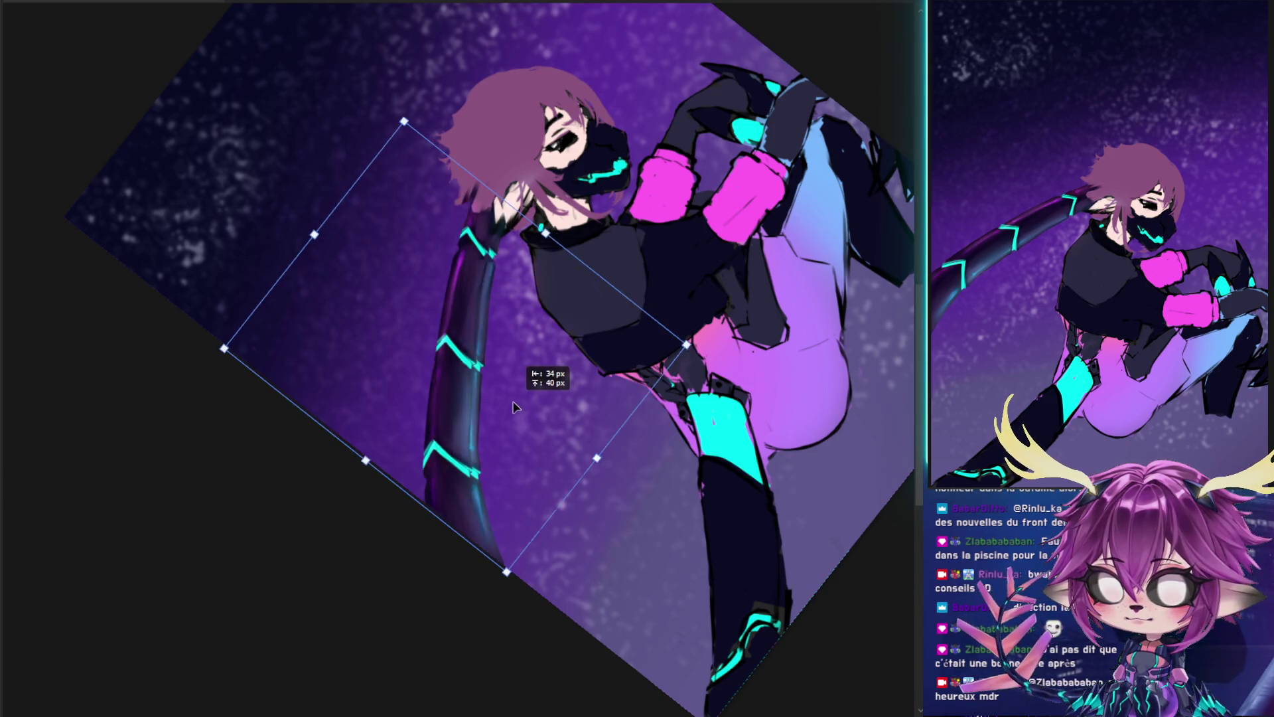
pyautogui.press('Return')
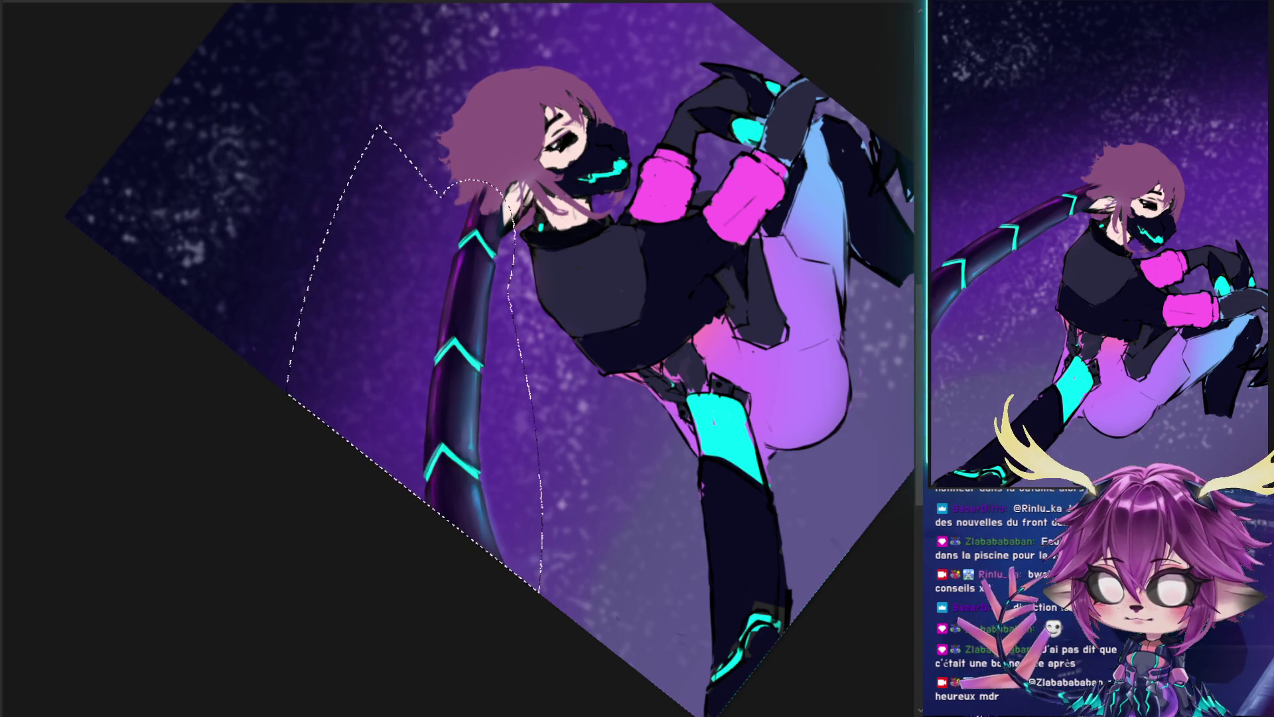
# - Invert and clear the selection, undoing the neck darkening and flat purple tail fill
pyautogui.hotkey('ctrl', 'shift', 'i')
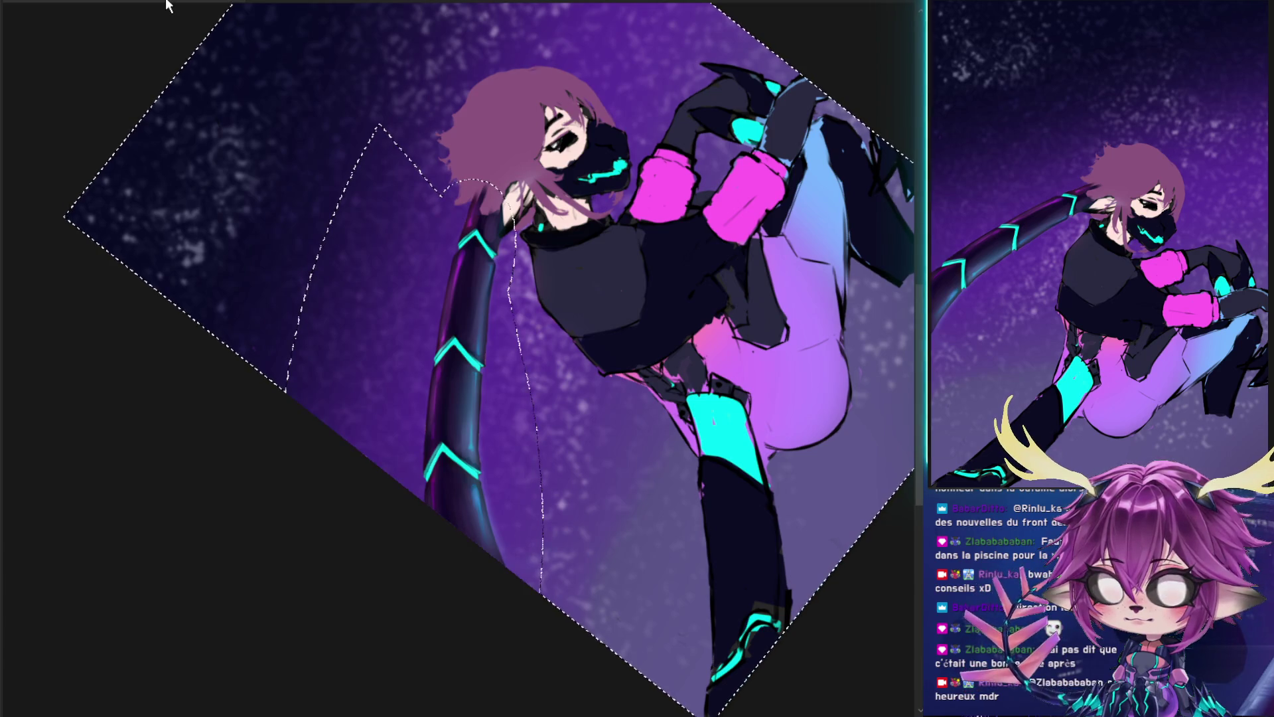
pyautogui.hotkey('ctrl', 'd')
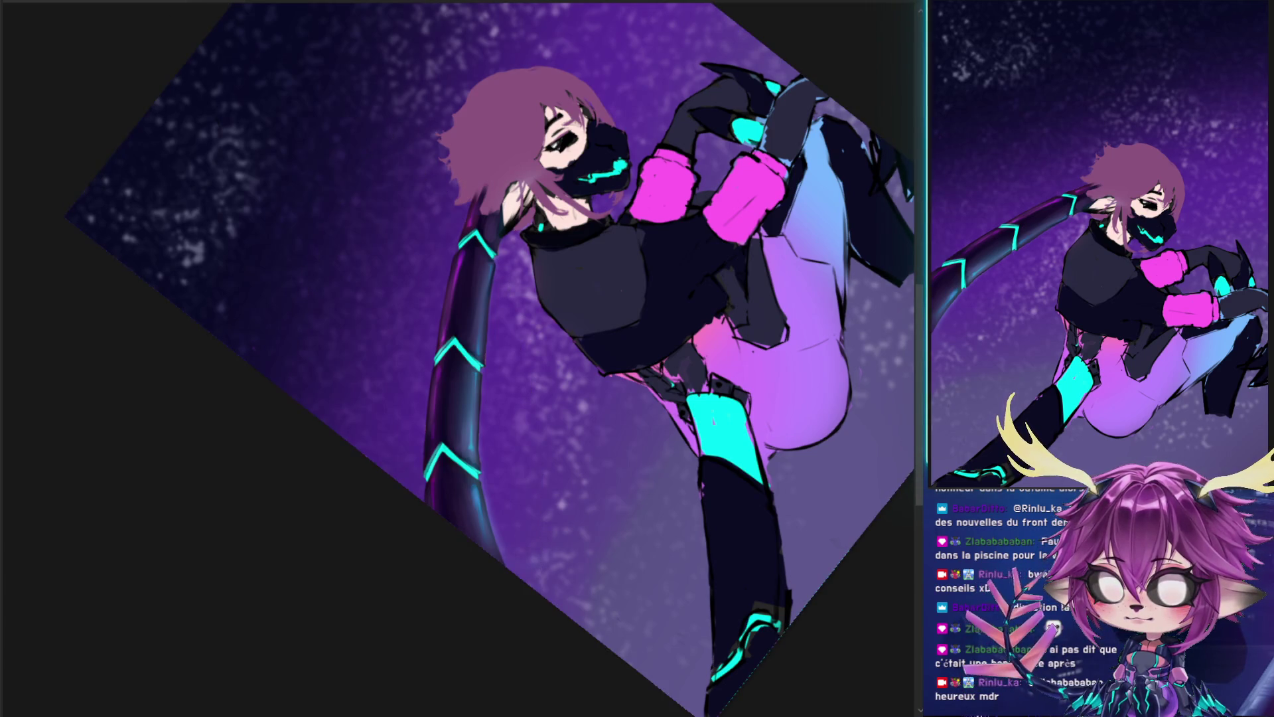
pyautogui.hotkey('ctrl', 'z')
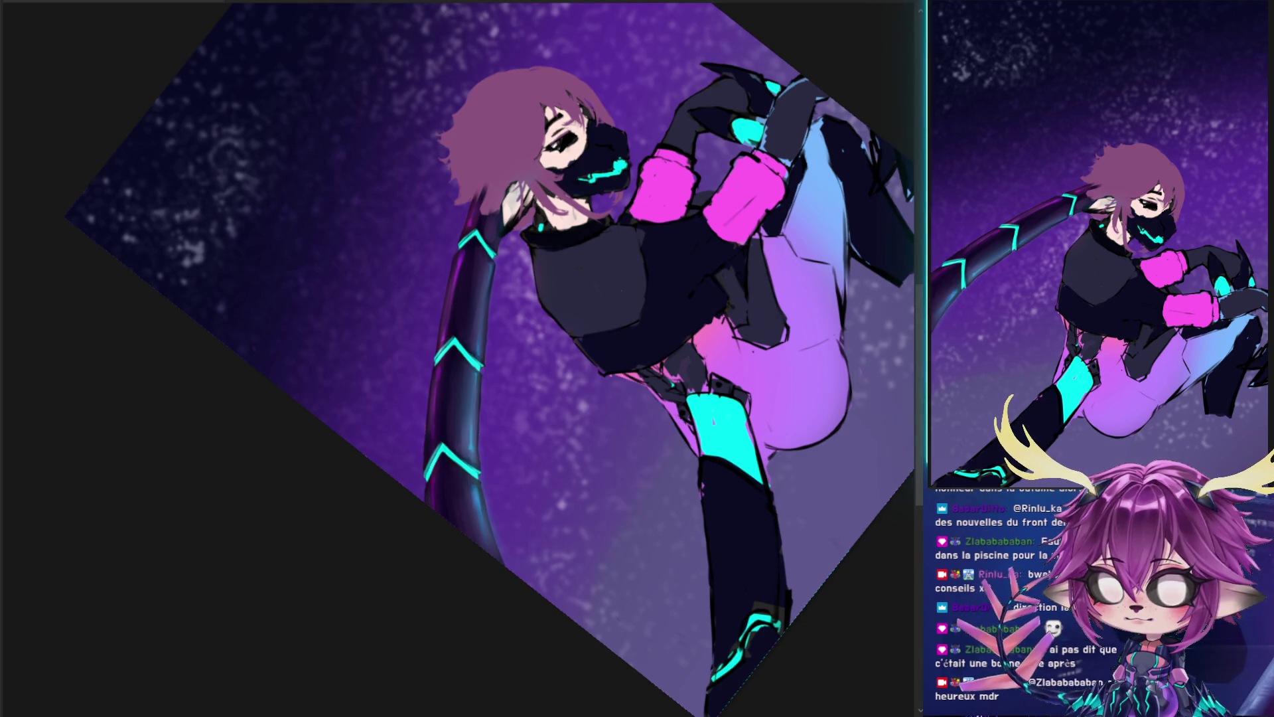
pyautogui.hotkey('ctrl', 'z')
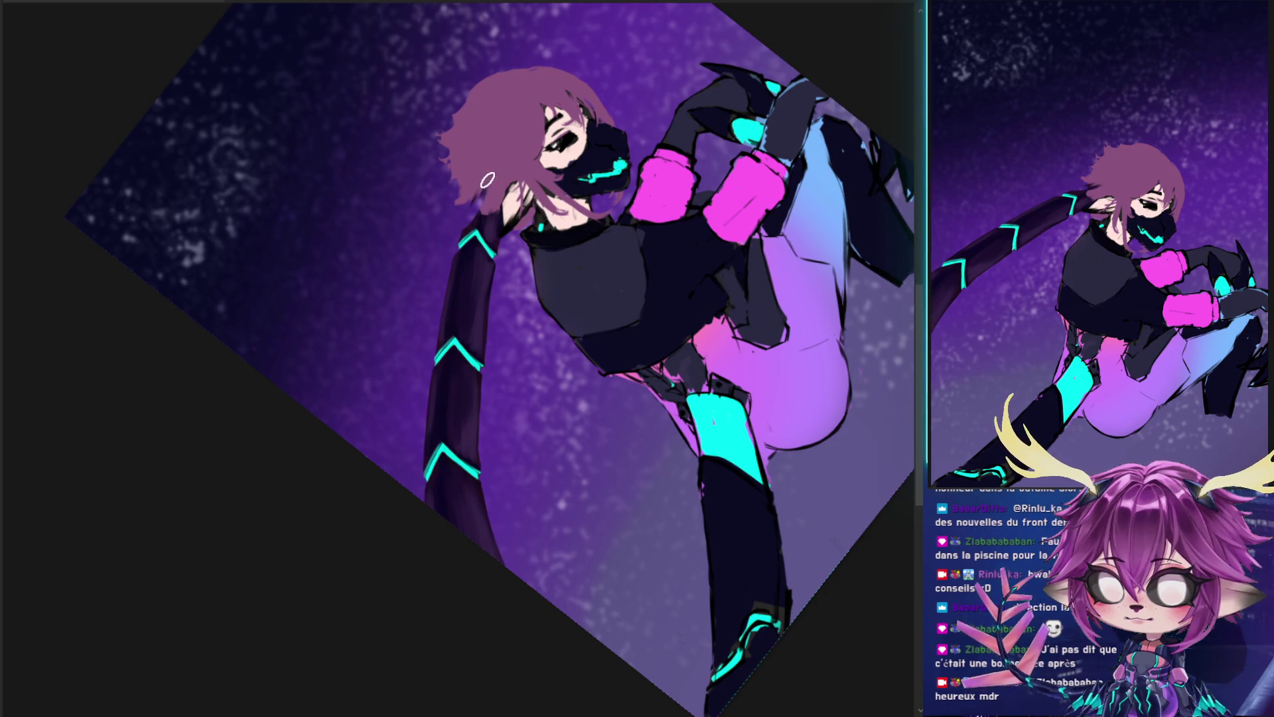
# - Trial-paint the tail out with background purple, then undo the removal strokes
pyautogui.moveTo(465, 223)
pyautogui.mouseDown()
pyautogui.moveTo(508, 262)
pyautogui.moveTo(460, 244)
pyautogui.moveTo(468, 312)
pyautogui.mouseUp()
pyautogui.moveTo(478, 358)
pyautogui.mouseDown()
pyautogui.moveTo(438, 299)
pyautogui.moveTo(464, 348)
pyautogui.moveTo(484, 560)
pyautogui.mouseUp()
pyautogui.press(']')
pyautogui.press(']')
pyautogui.press(']')
pyautogui.moveTo(455, 478); pyautogui.dragTo(470, 611)
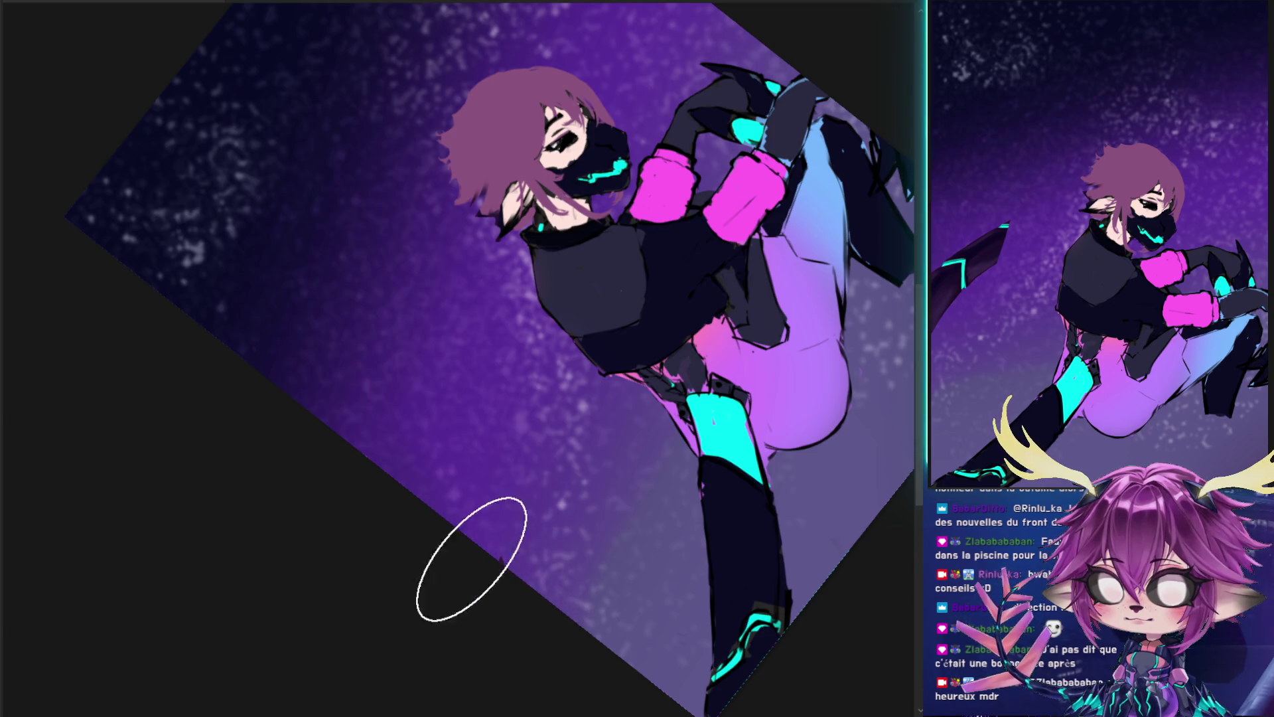
pyautogui.moveTo(438, 347); pyautogui.dragTo(407, 357)
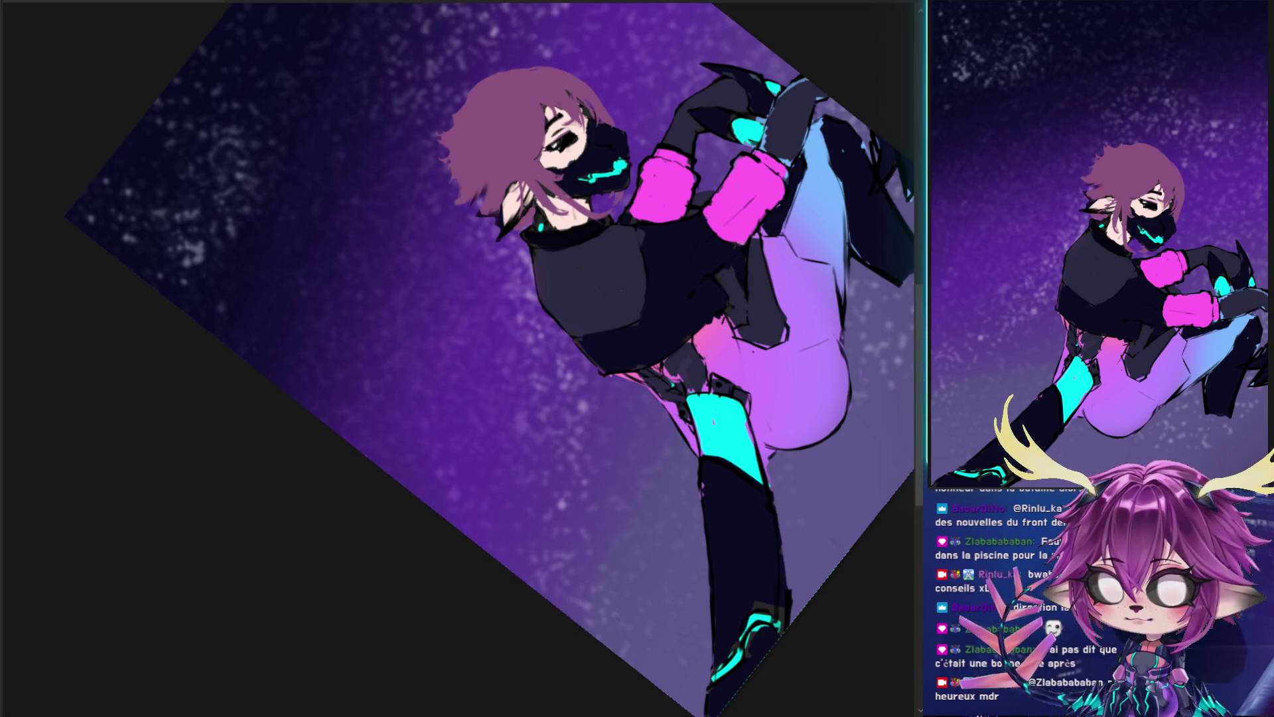
pyautogui.hotkey('ctrl', 'z')
pyautogui.hotkey('ctrl', 'z')
pyautogui.hotkey('ctrl', 'z')
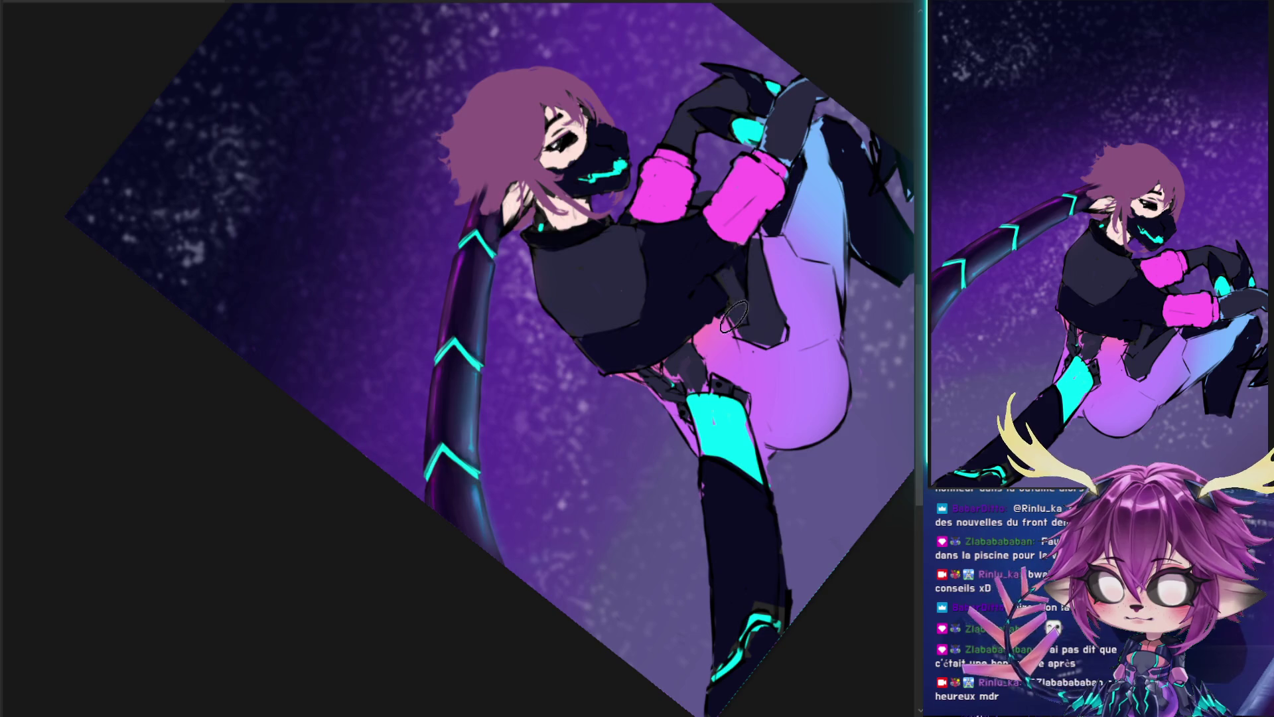
pyautogui.scroll(3, 642, 153)
# - Paint dark edge strokes, then light skin tone over the neck and shoulder
pyautogui.scroll(1, 642, 152)
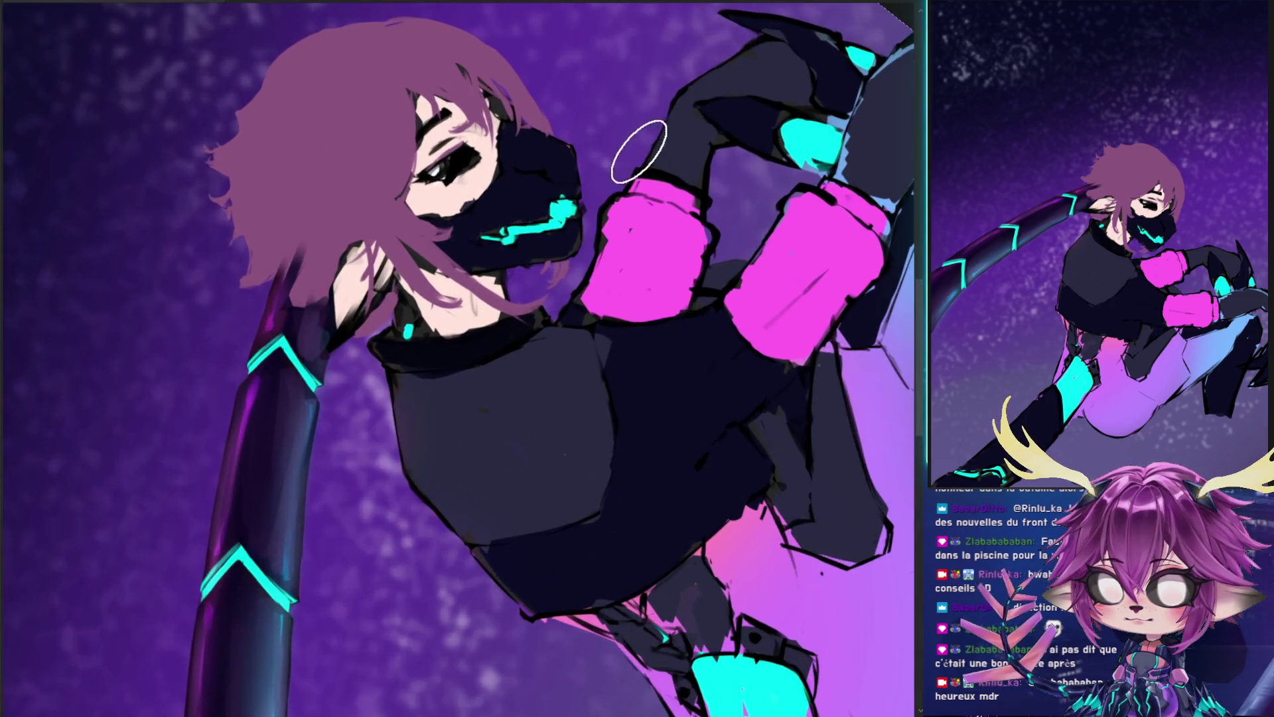
pyautogui.moveTo(337, 308)
pyautogui.mouseDown()
pyautogui.moveTo(340, 344)
pyautogui.moveTo(302, 375)
pyautogui.mouseUp()
pyautogui.moveTo(329, 271); pyautogui.dragTo(300, 365)
pyautogui.moveTo(338, 311)
pyautogui.mouseDown()
pyautogui.moveTo(296, 375)
pyautogui.moveTo(319, 350)
pyautogui.mouseUp()
pyautogui.moveTo(341, 255); pyautogui.dragTo(319, 339)
pyautogui.moveTo(332, 285); pyautogui.dragTo(310, 355)
pyautogui.moveTo(345, 247); pyautogui.dragTo(325, 346)
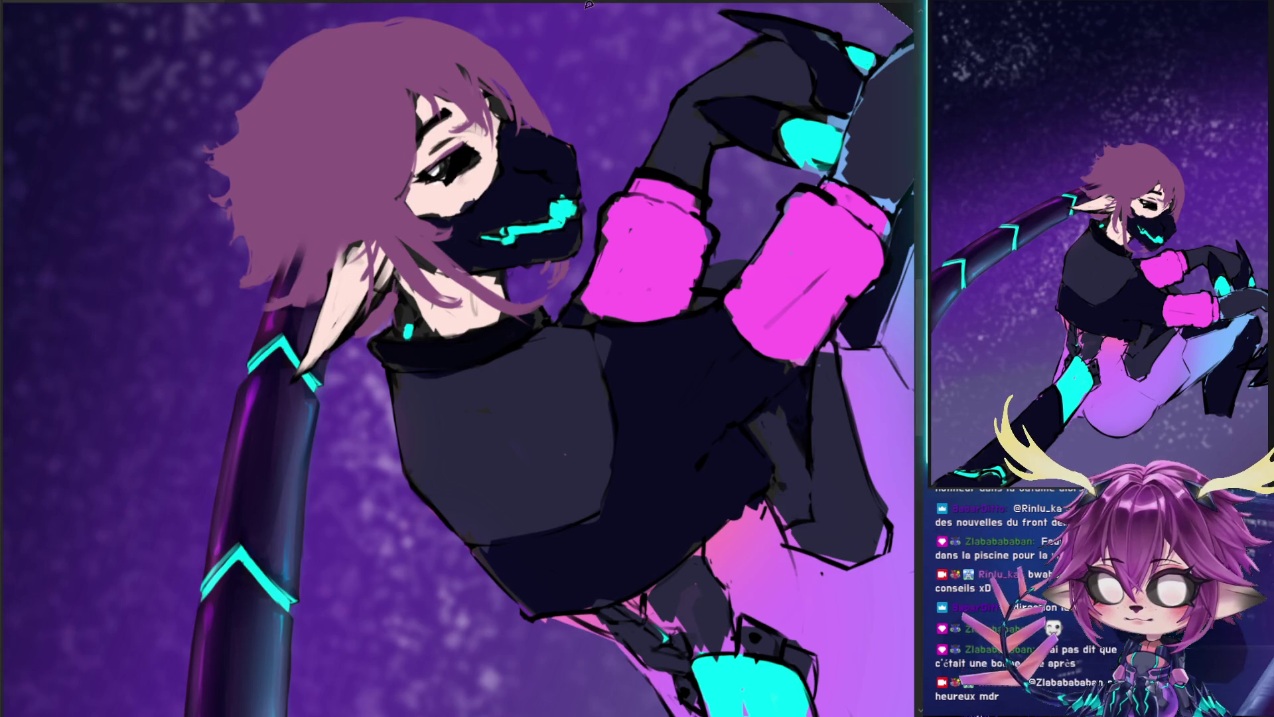
# - Paint pink hair down over the tail's top and view the whole figure
pyautogui.moveTo(282, 305)
pyautogui.mouseDown()
pyautogui.moveTo(287, 274)
pyautogui.moveTo(320, 318)
pyautogui.moveTo(343, 229)
pyautogui.moveTo(351, 275)
pyautogui.mouseUp()
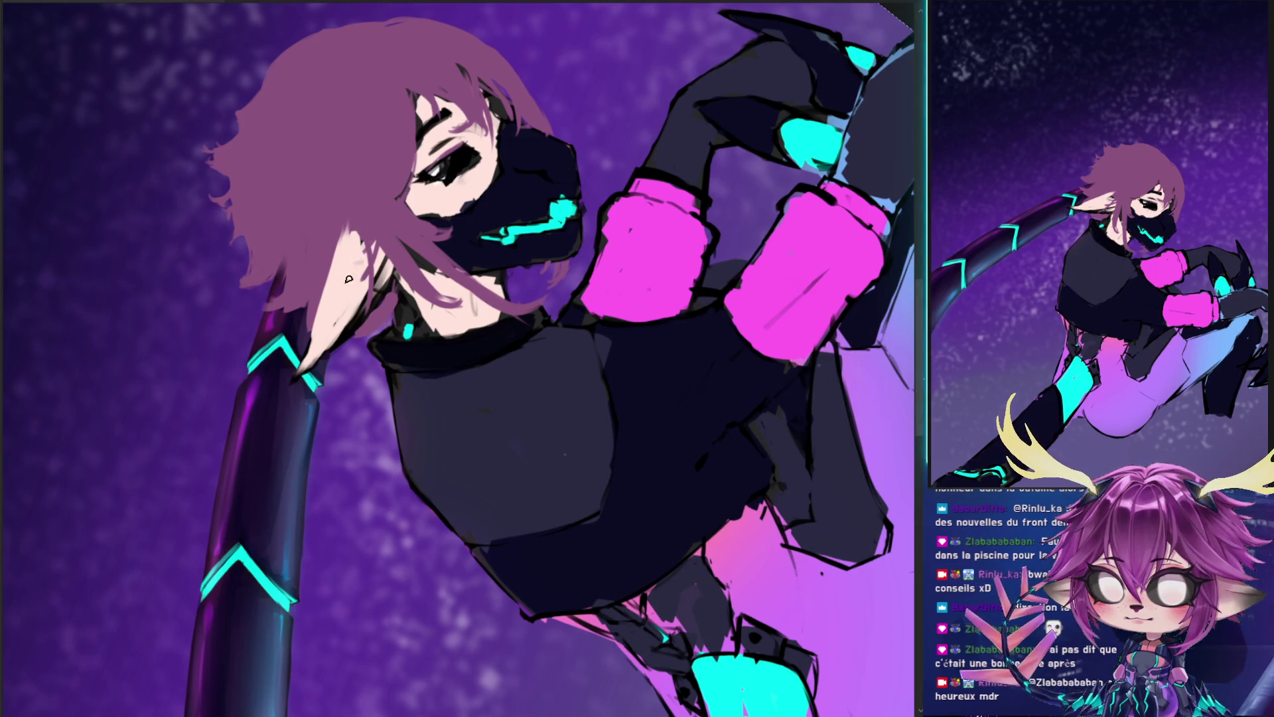
pyautogui.moveTo(318, 346); pyautogui.dragTo(742, 213)
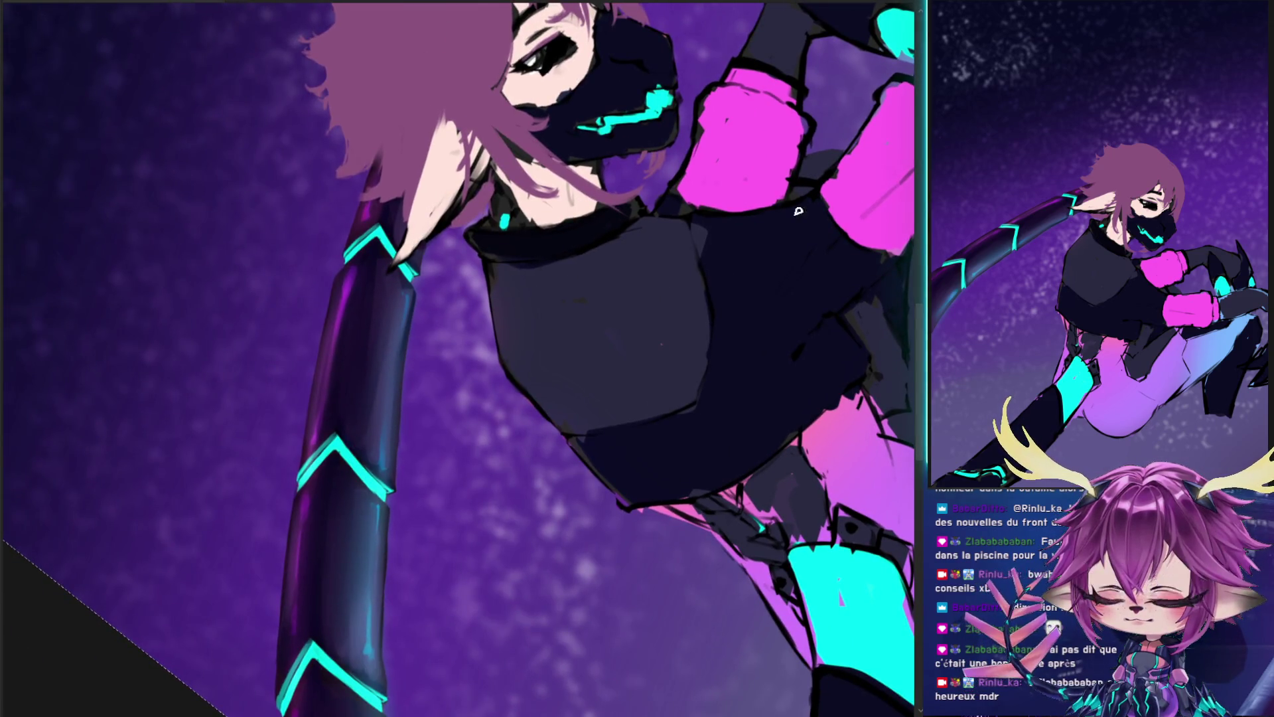
pyautogui.moveTo(591, 456); pyautogui.dragTo(465, 332)
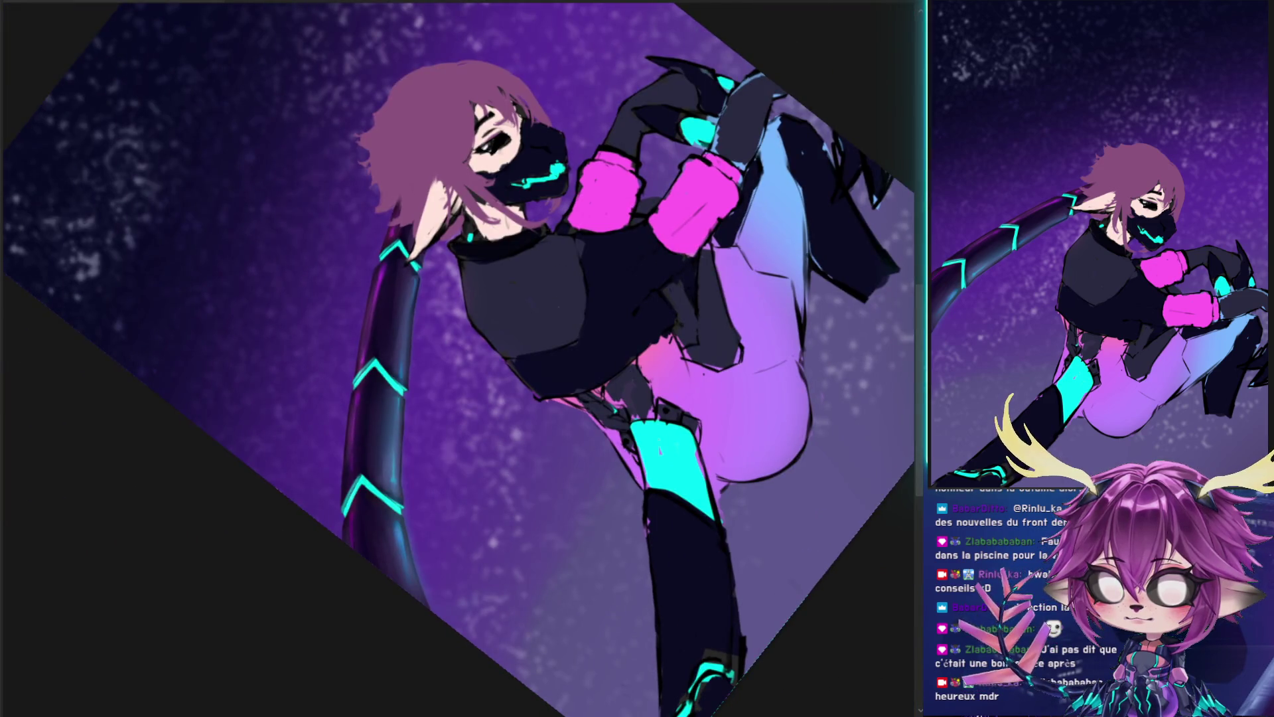
# - Warp the tail's mesh to reshape its lower curve and lift its chevrons, then hide the character
pyautogui.hotkey('ctrl', 't')
pyautogui.moveTo(510, 442)
pyautogui.mouseDown()
pyautogui.moveTo(561, 158)
pyautogui.moveTo(574, 203)
pyautogui.moveTo(536, 217)
pyautogui.mouseUp()
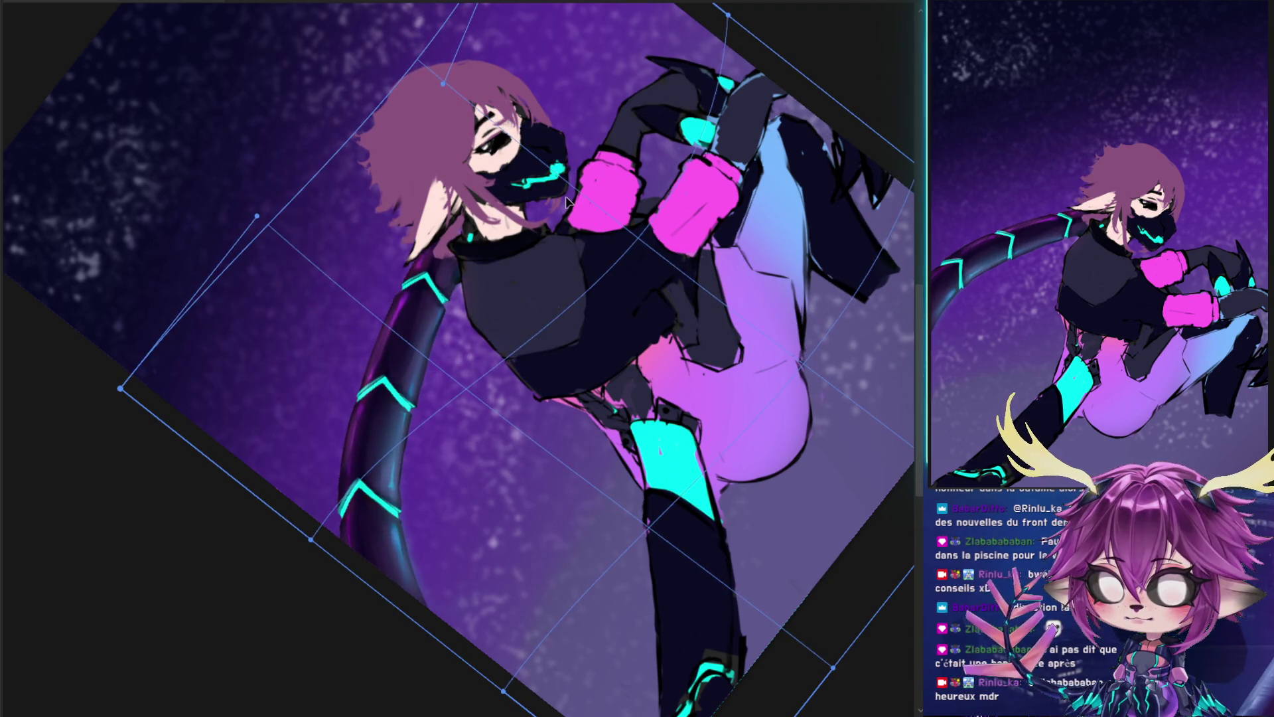
pyautogui.moveTo(524, 159)
pyautogui.mouseDown()
pyautogui.moveTo(550, 157)
pyautogui.moveTo(631, 303)
pyautogui.mouseUp()
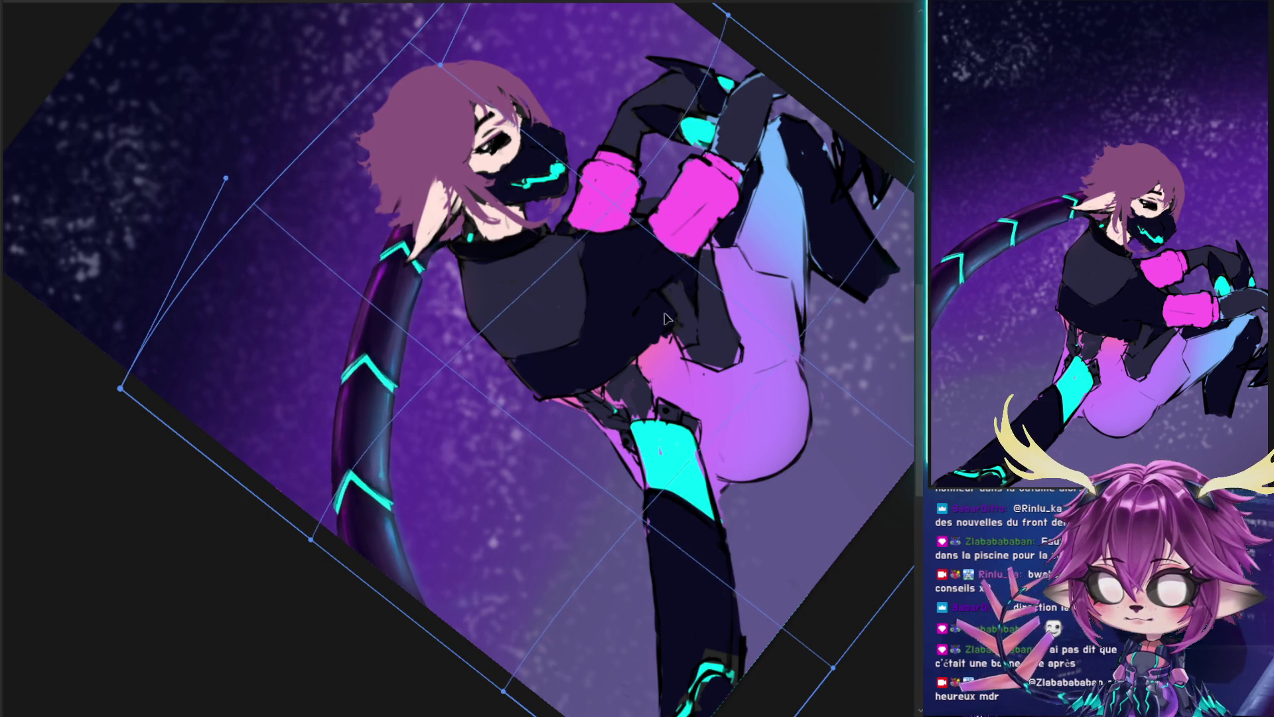
pyautogui.moveTo(468, 515); pyautogui.dragTo(438, 594)
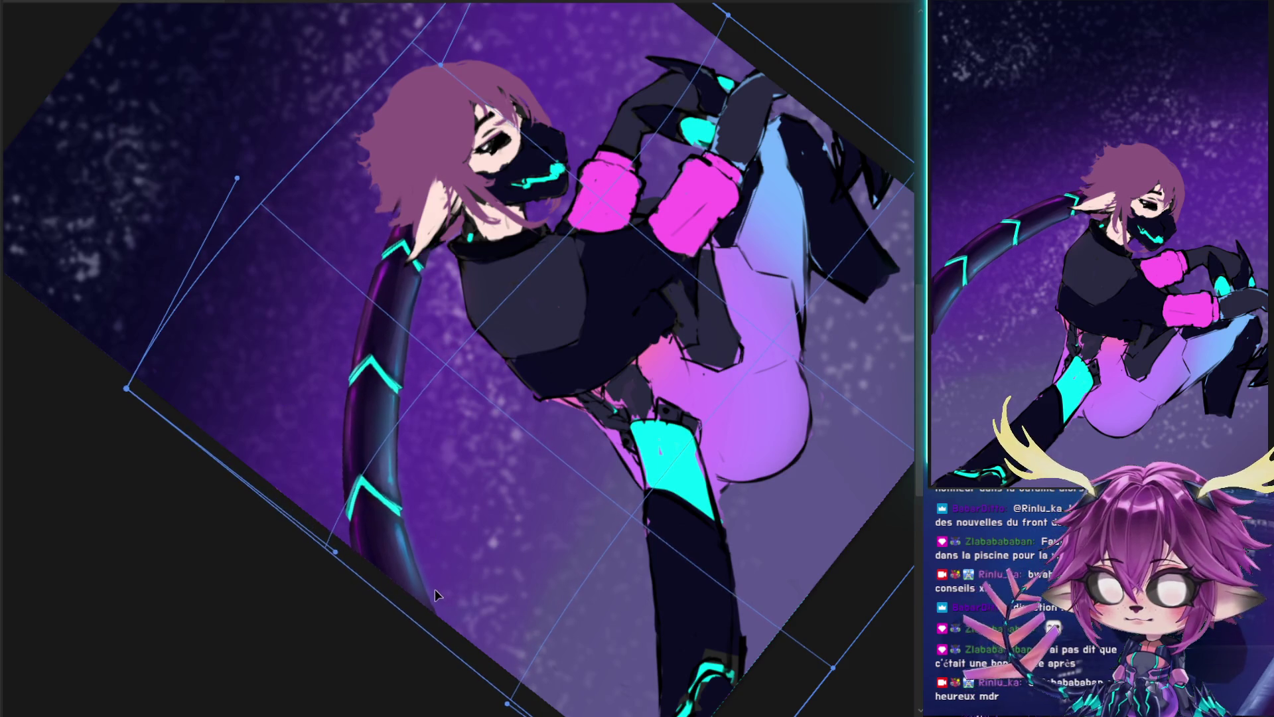
pyautogui.moveTo(335, 551); pyautogui.dragTo(276, 550)
pyautogui.moveTo(472, 549); pyautogui.dragTo(484, 535)
pyautogui.moveTo(613, 143); pyautogui.dragTo(638, 292)
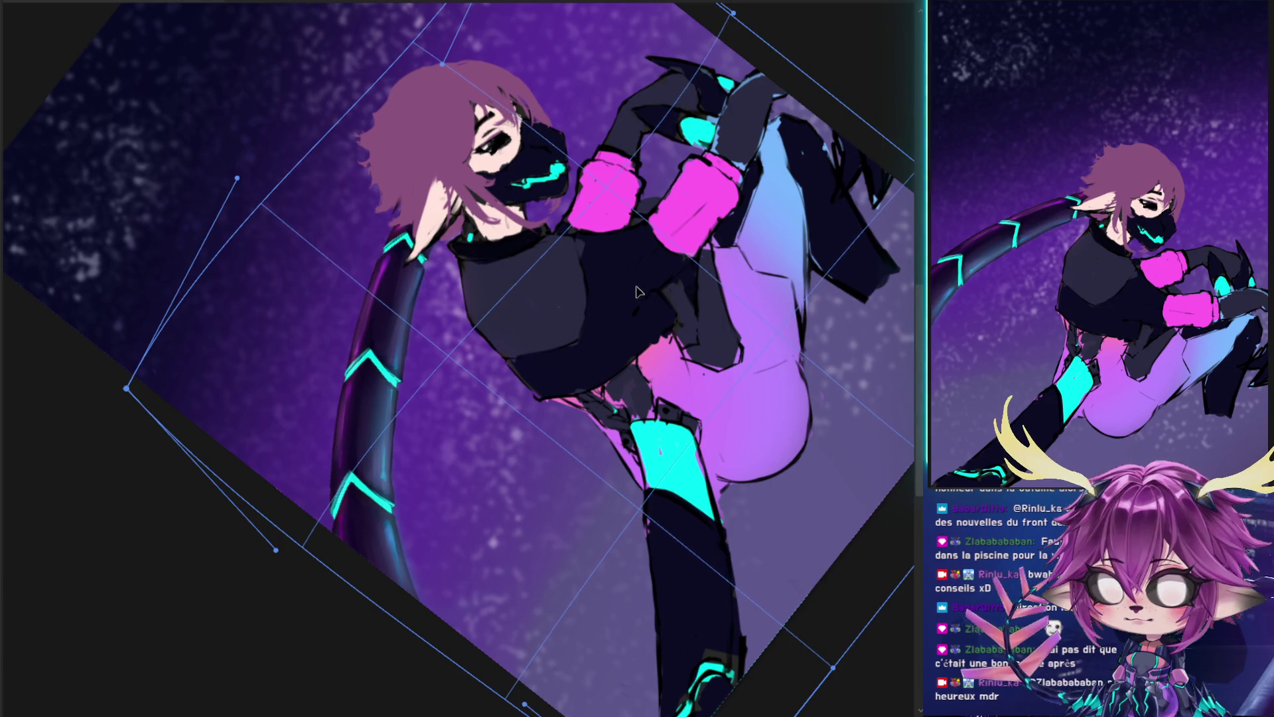
pyautogui.press('Return')
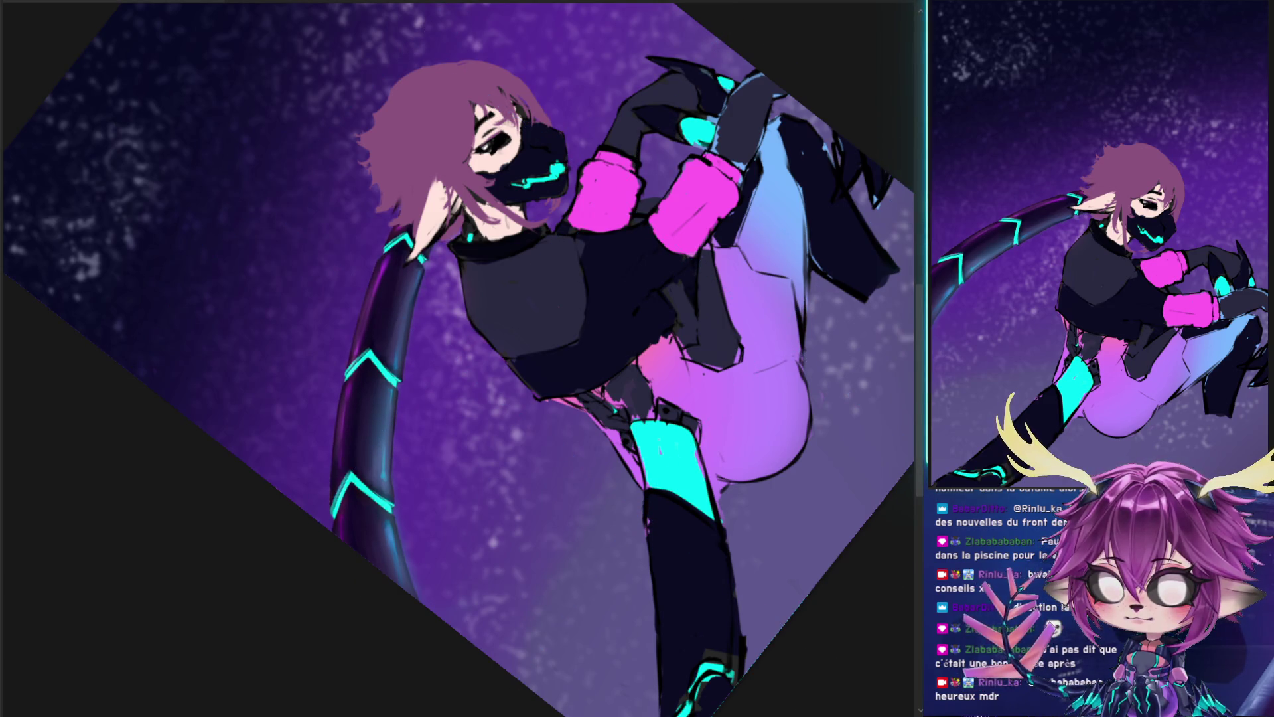
pyautogui.hotkey('ctrl', ',')
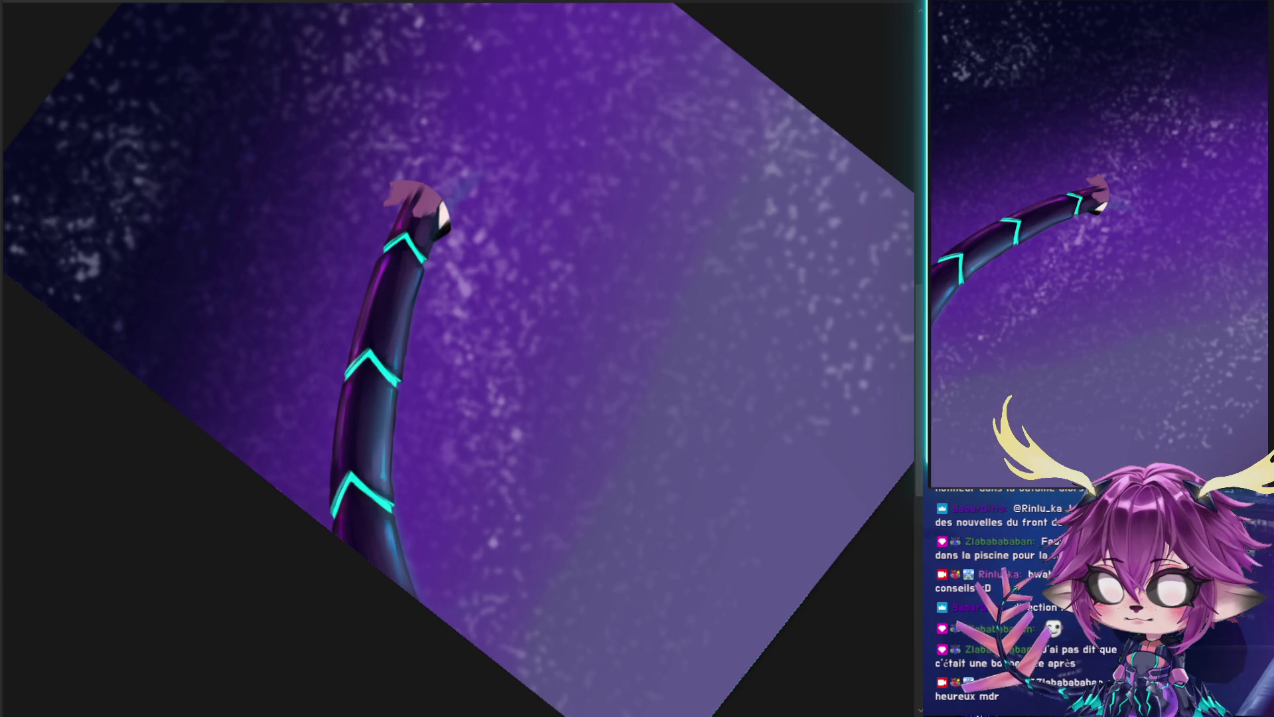
# - Shade the tail tip with dark and light mauve, dropping a stray extension, and show the character
pyautogui.moveTo(406, 189)
pyautogui.mouseDown()
pyautogui.moveTo(394, 206)
pyautogui.moveTo(413, 191)
pyautogui.moveTo(452, 216)
pyautogui.mouseUp()
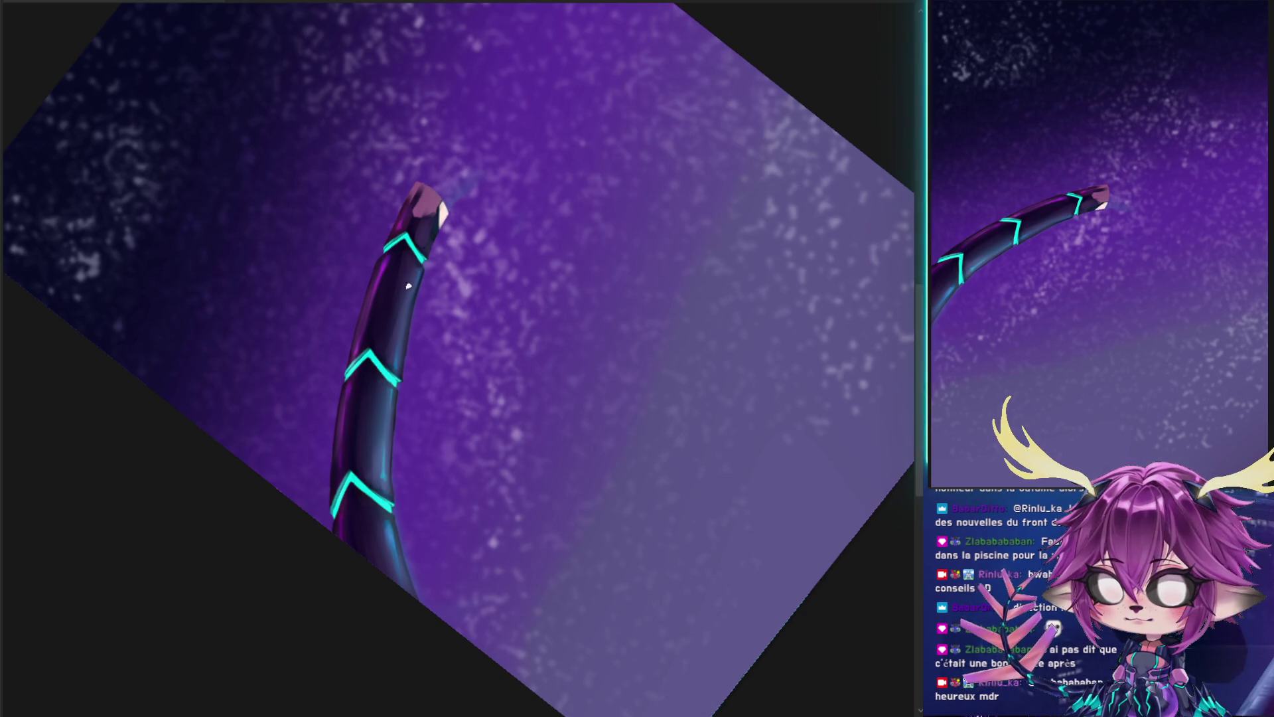
pyautogui.moveTo(435, 212); pyautogui.dragTo(443, 178)
pyautogui.moveTo(425, 224); pyautogui.dragTo(434, 198)
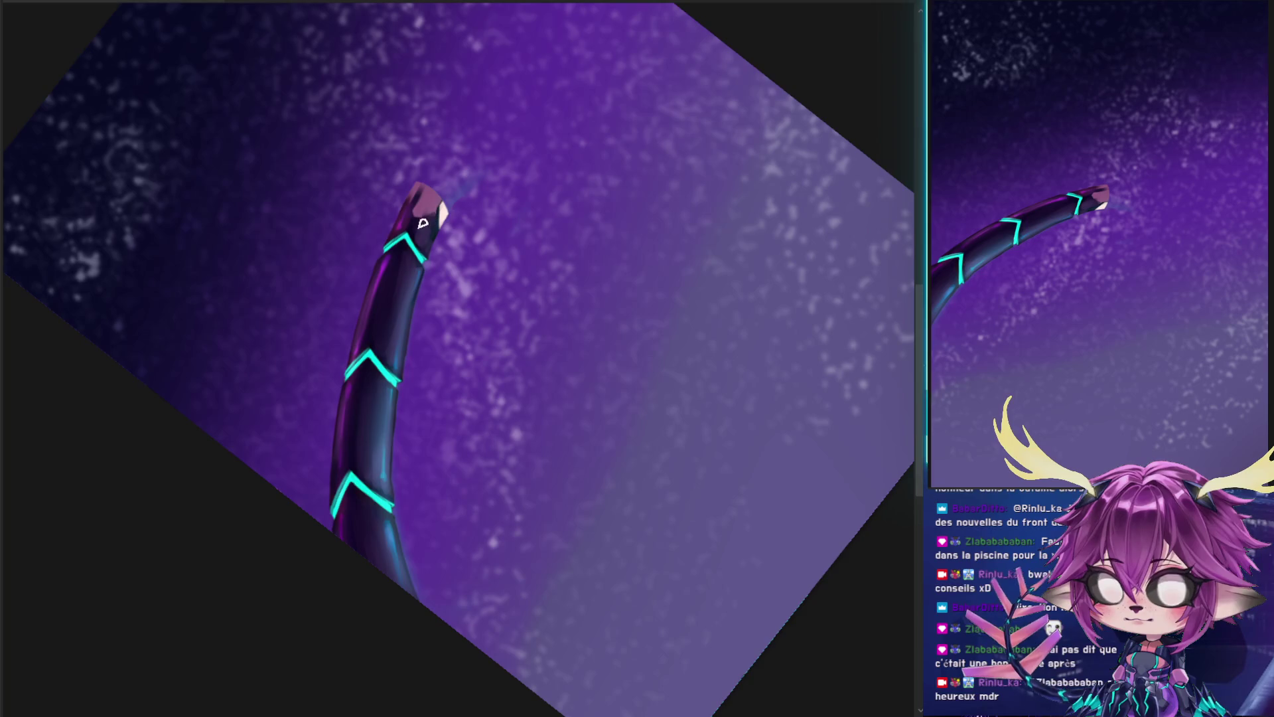
pyautogui.moveTo(429, 207); pyautogui.dragTo(524, 122)
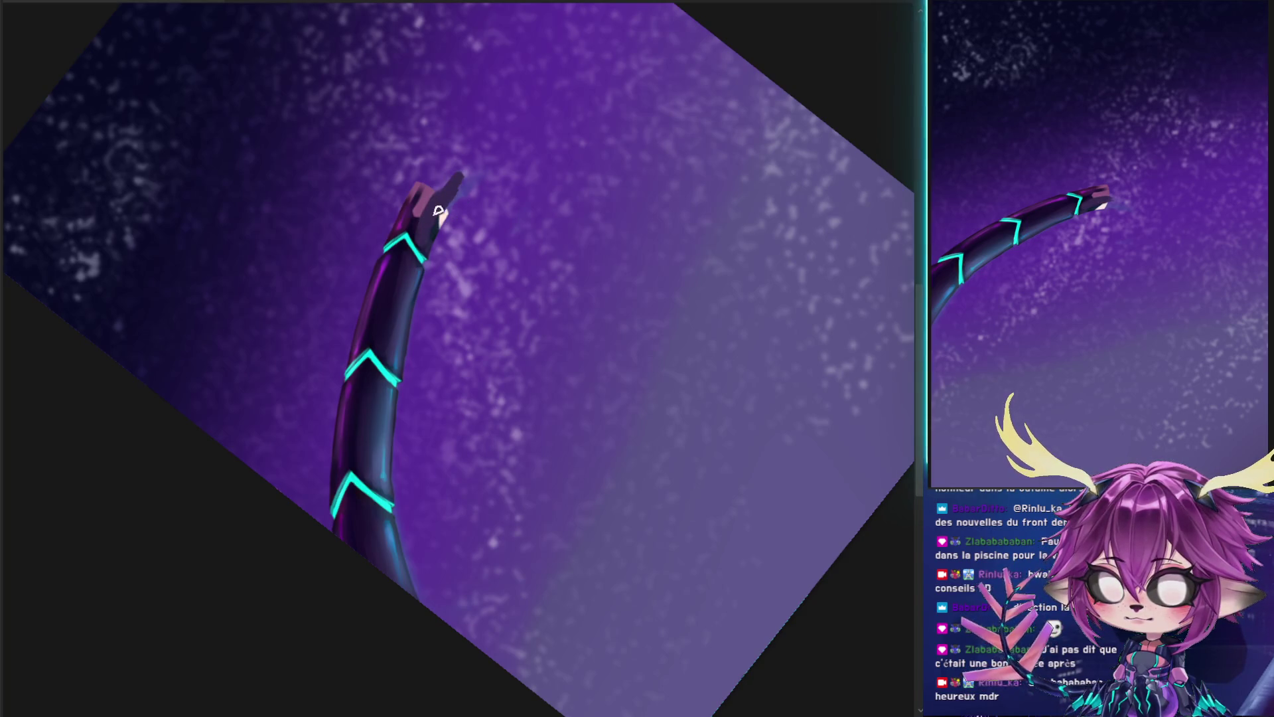
pyautogui.hotkey('ctrl', 'z')
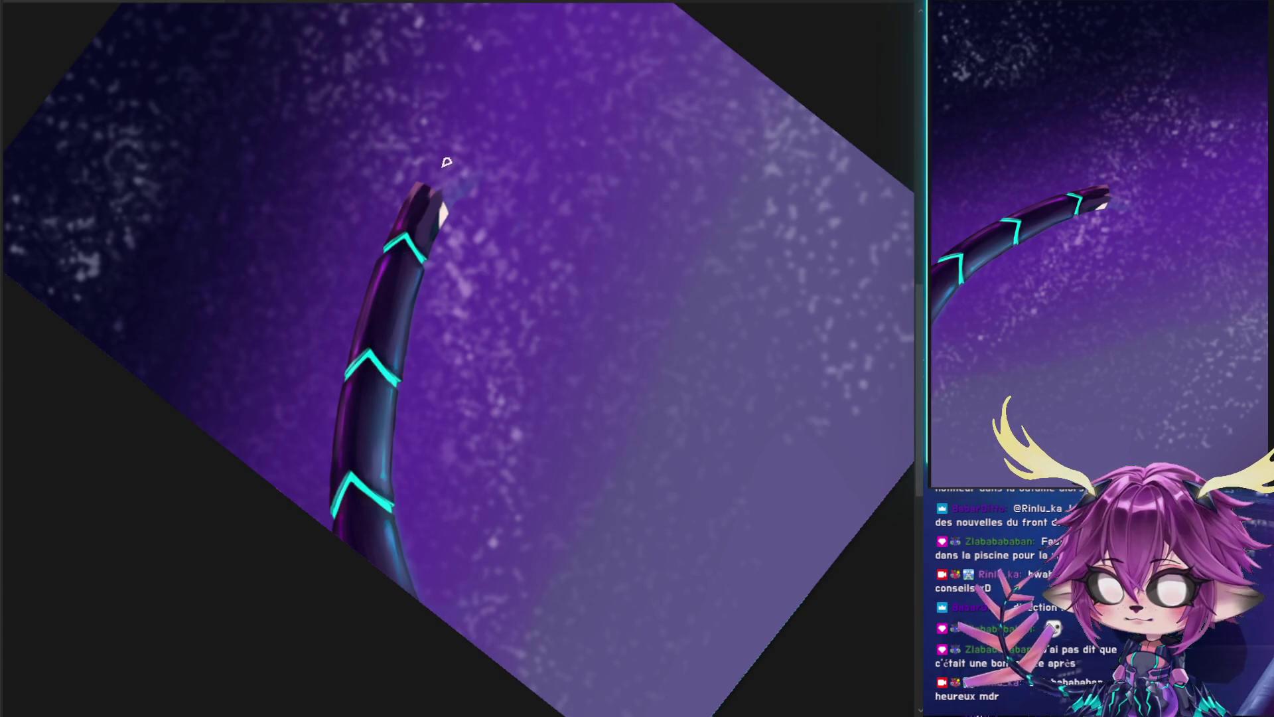
pyautogui.moveTo(462, 185); pyautogui.dragTo(431, 226)
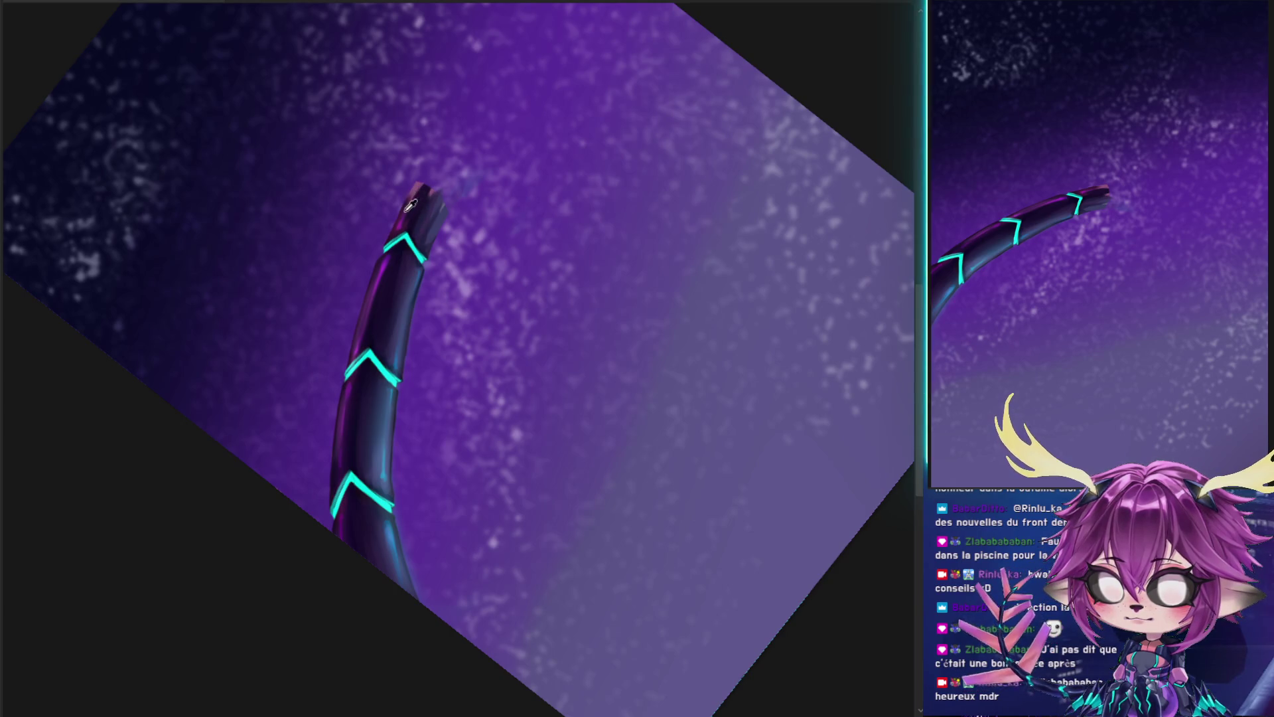
pyautogui.moveTo(405, 207); pyautogui.dragTo(418, 181)
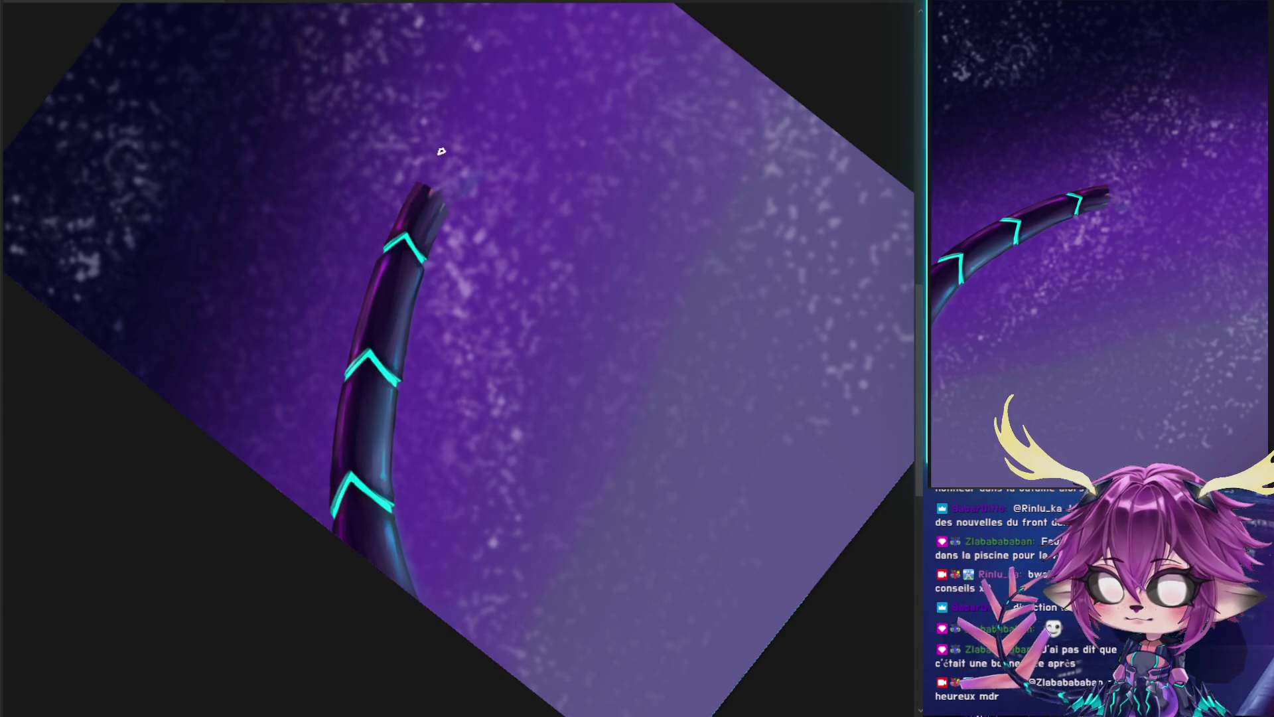
pyautogui.hotkey('ctrl', 'z')
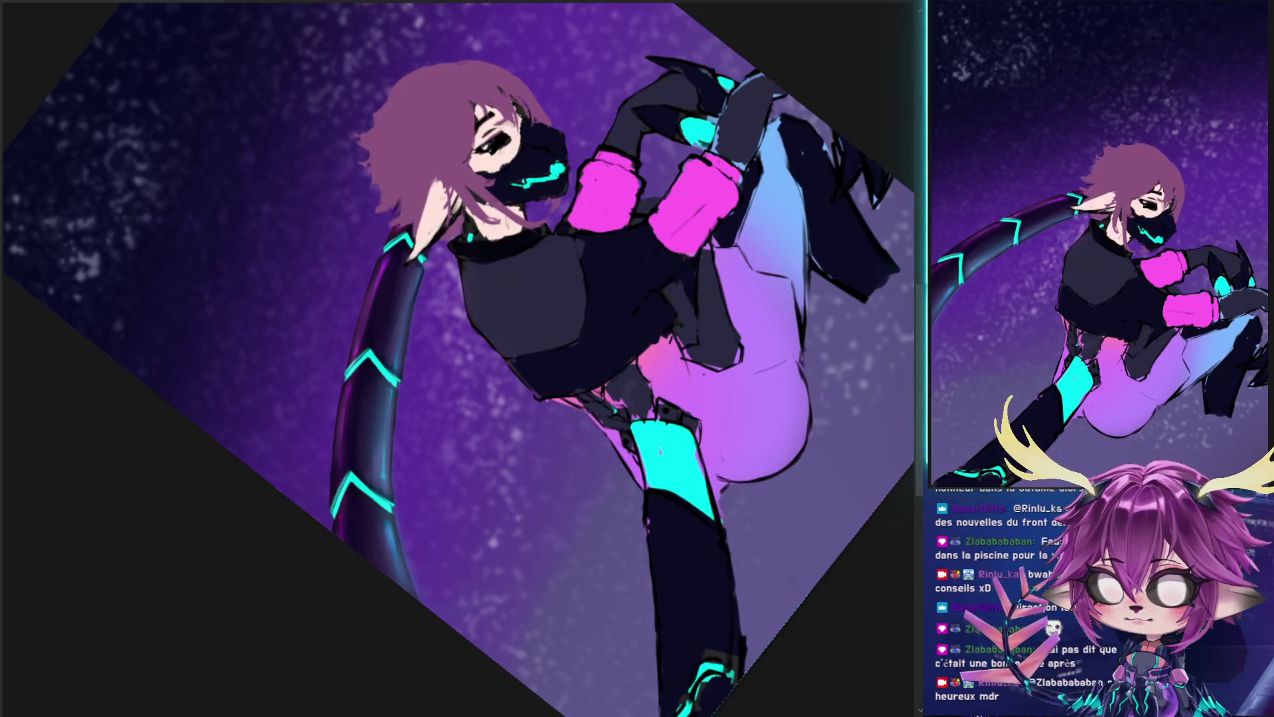
# - Straighten and zoom the view, then warp the tail's upper-left arc against the shoulder
pyautogui.moveTo(720, 562)
pyautogui.mouseDown()
pyautogui.moveTo(788, 322)
pyautogui.moveTo(809, 316)
pyautogui.mouseUp()
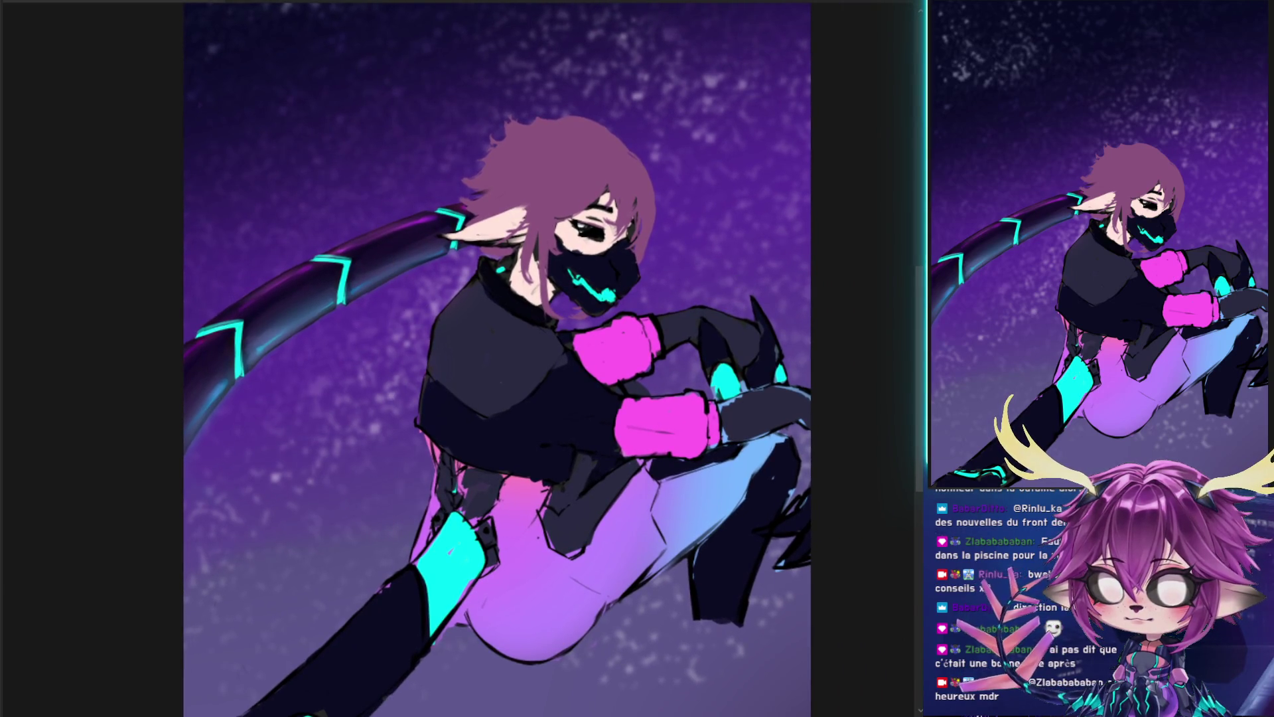
pyautogui.hotkey('ctrl', 't')
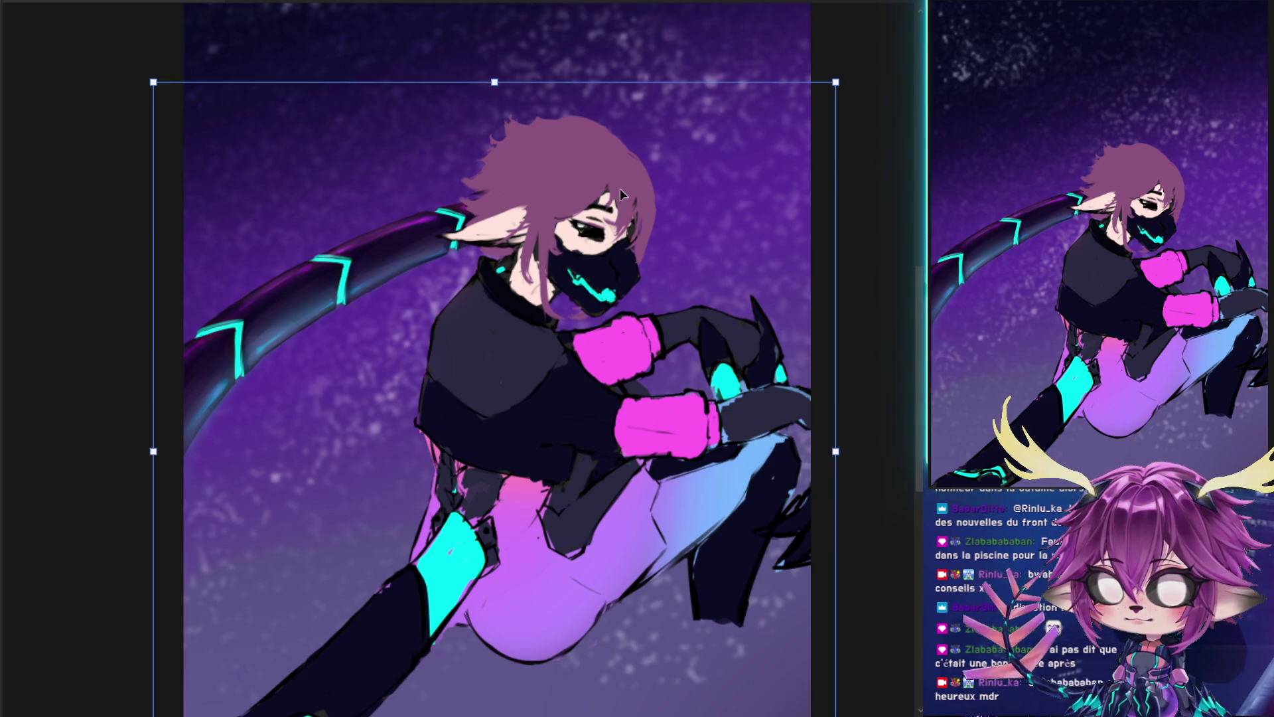
pyautogui.moveTo(420, 495); pyautogui.dragTo(667, 327)
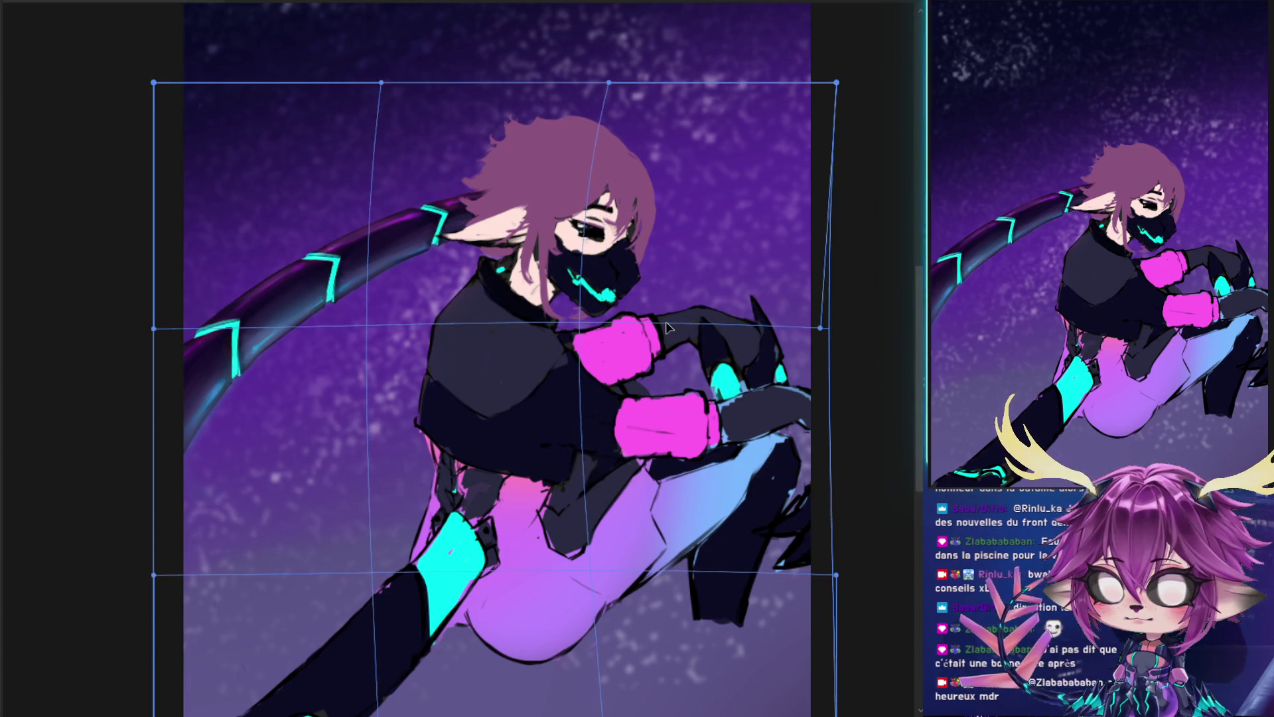
pyautogui.press('Return')
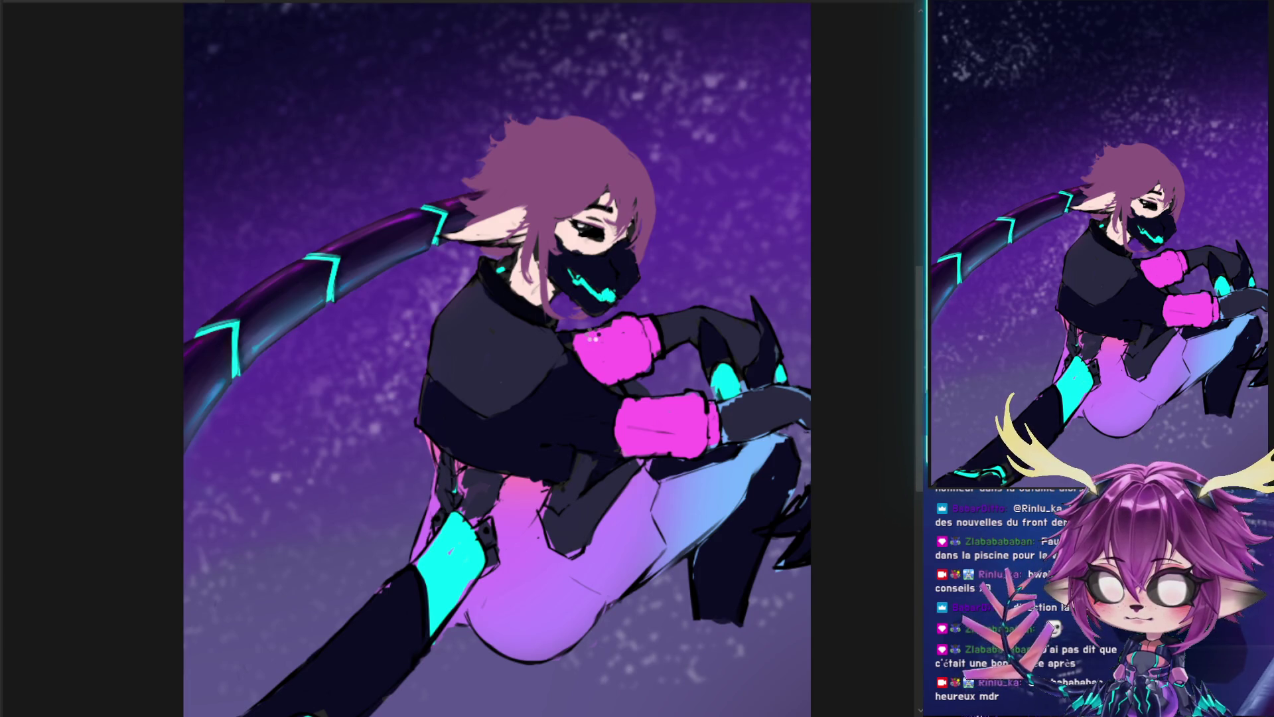
pyautogui.scroll(-5, 602, 305)
pyautogui.scroll(5, 534, 324)
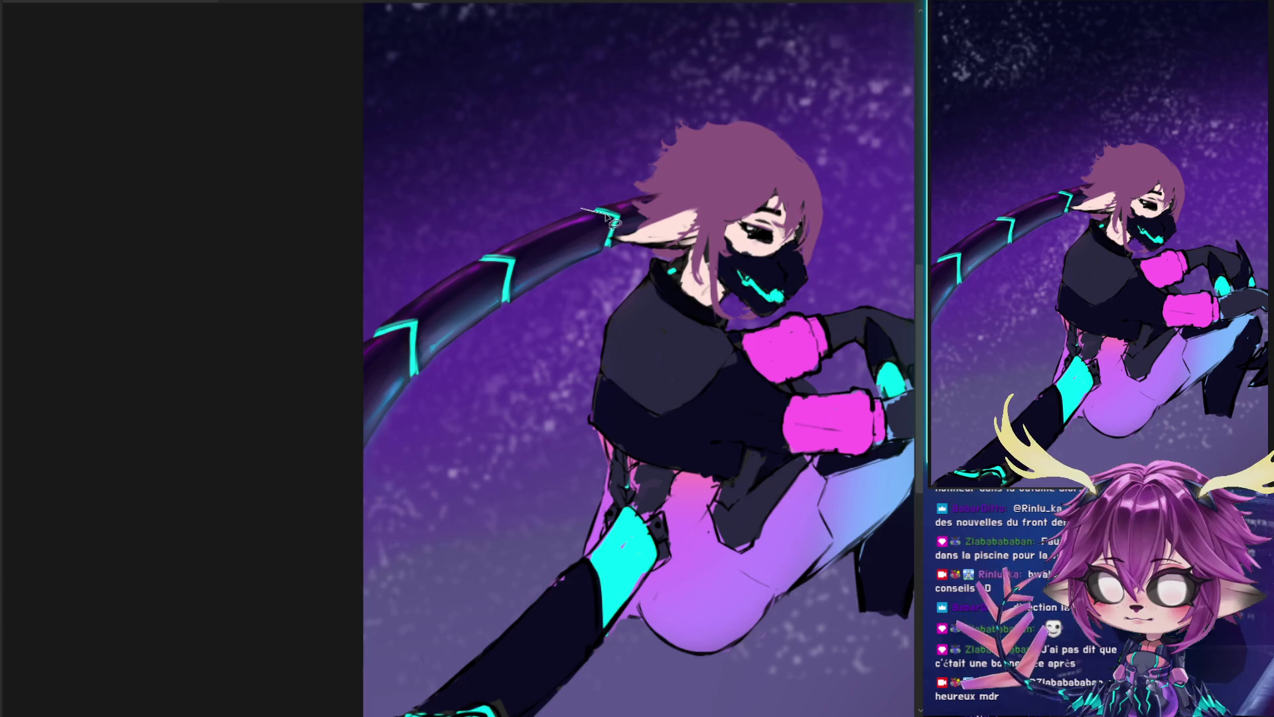
# - Shift the arm's end beside the head slightly left and down, then deselect
pyautogui.moveTo(620, 227); pyautogui.dragTo(543, 165)
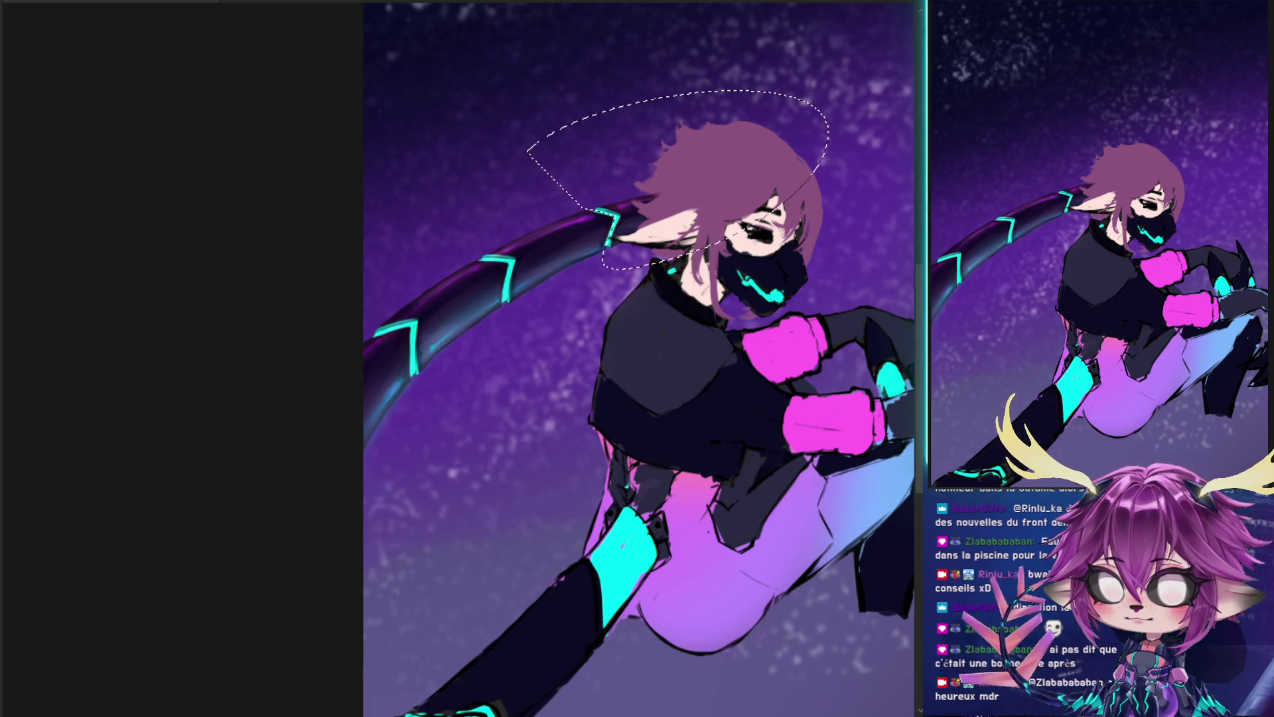
pyautogui.moveTo(724, 207); pyautogui.dragTo(699, 214)
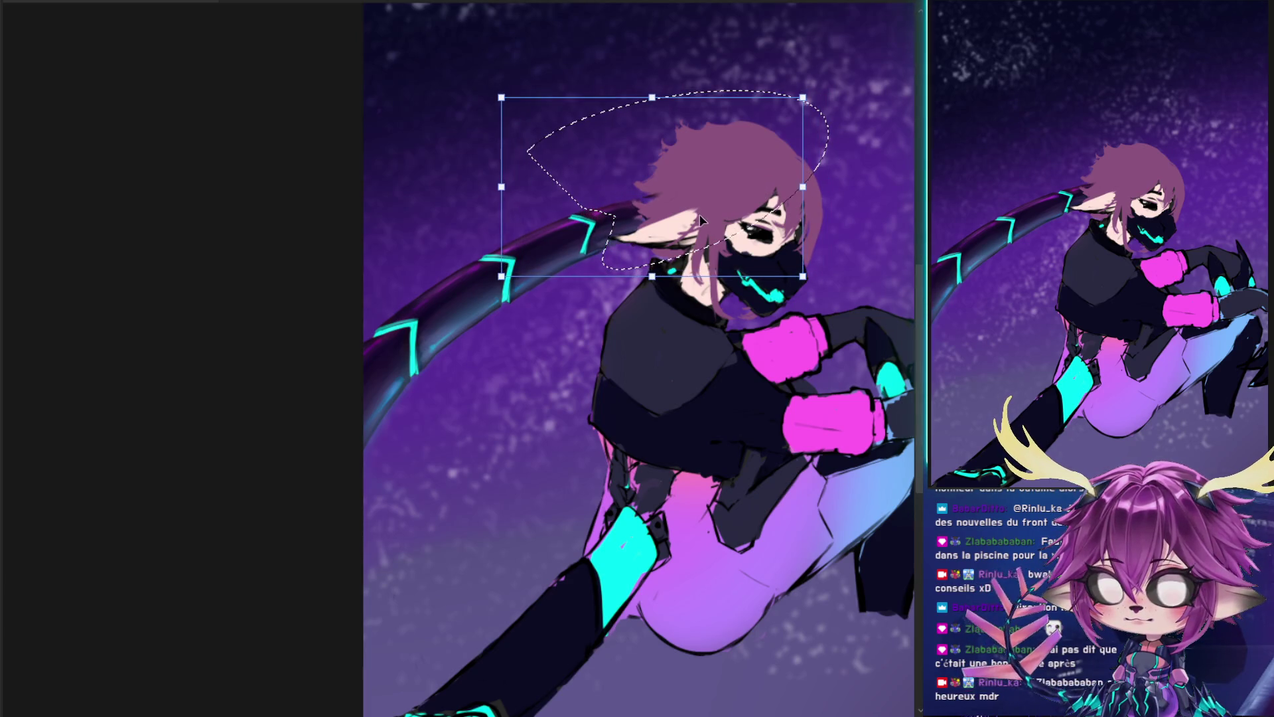
pyautogui.moveTo(640, 203); pyautogui.dragTo(640, 229)
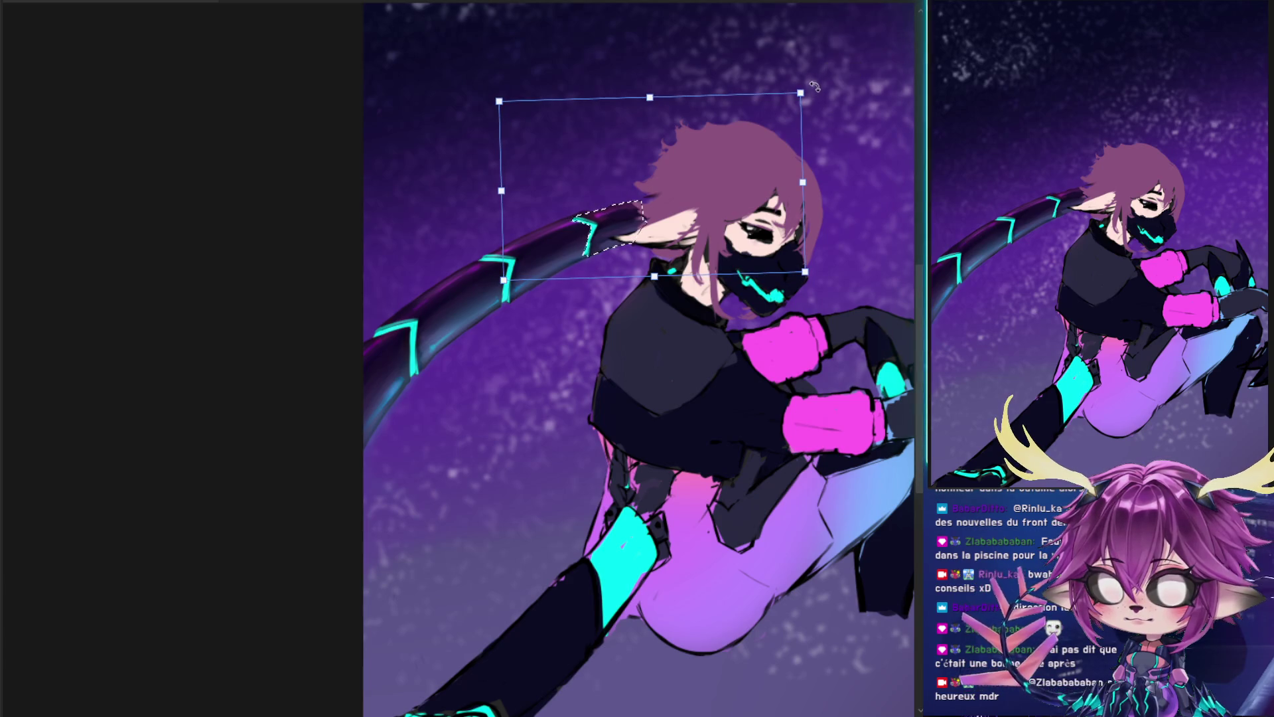
pyautogui.press('Return')
pyautogui.hotkey('ctrl', 'd')
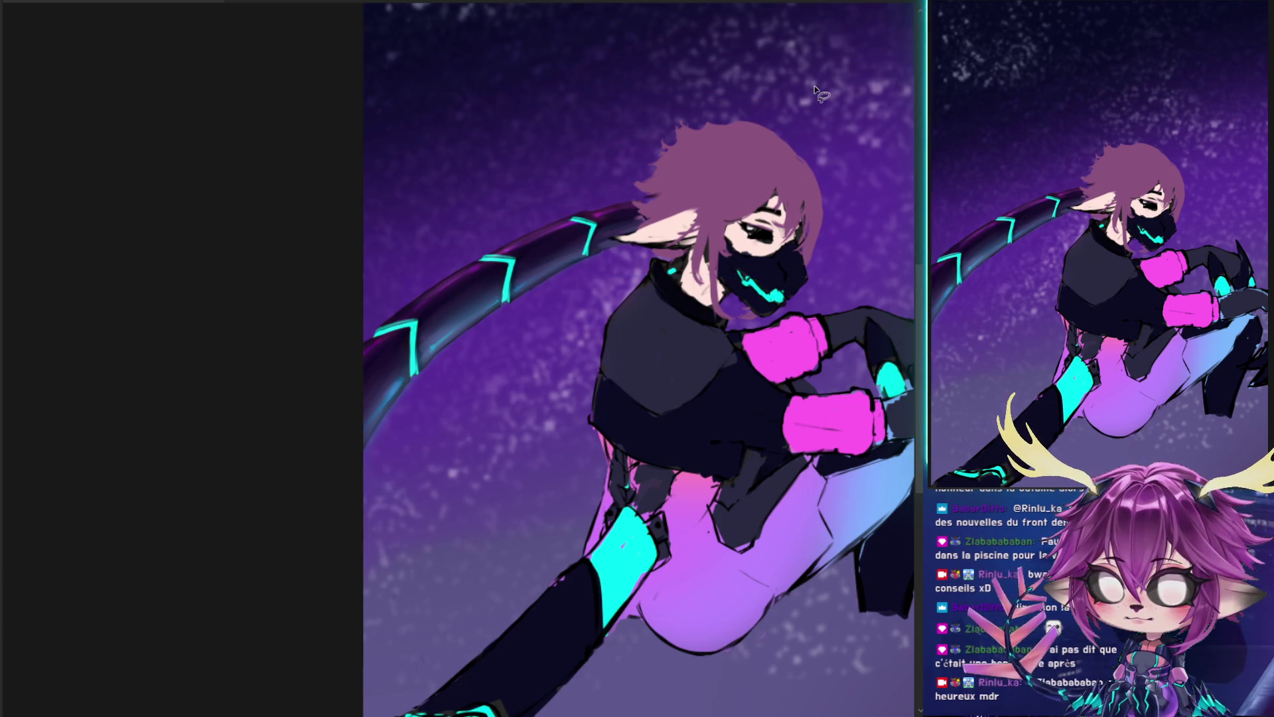
# - Return the view upright, hide the character, and zoom in on the arm's end
pyautogui.moveTo(814, 86)
pyautogui.mouseDown()
pyautogui.moveTo(543, 187)
pyautogui.moveTo(620, 332)
pyautogui.mouseUp()
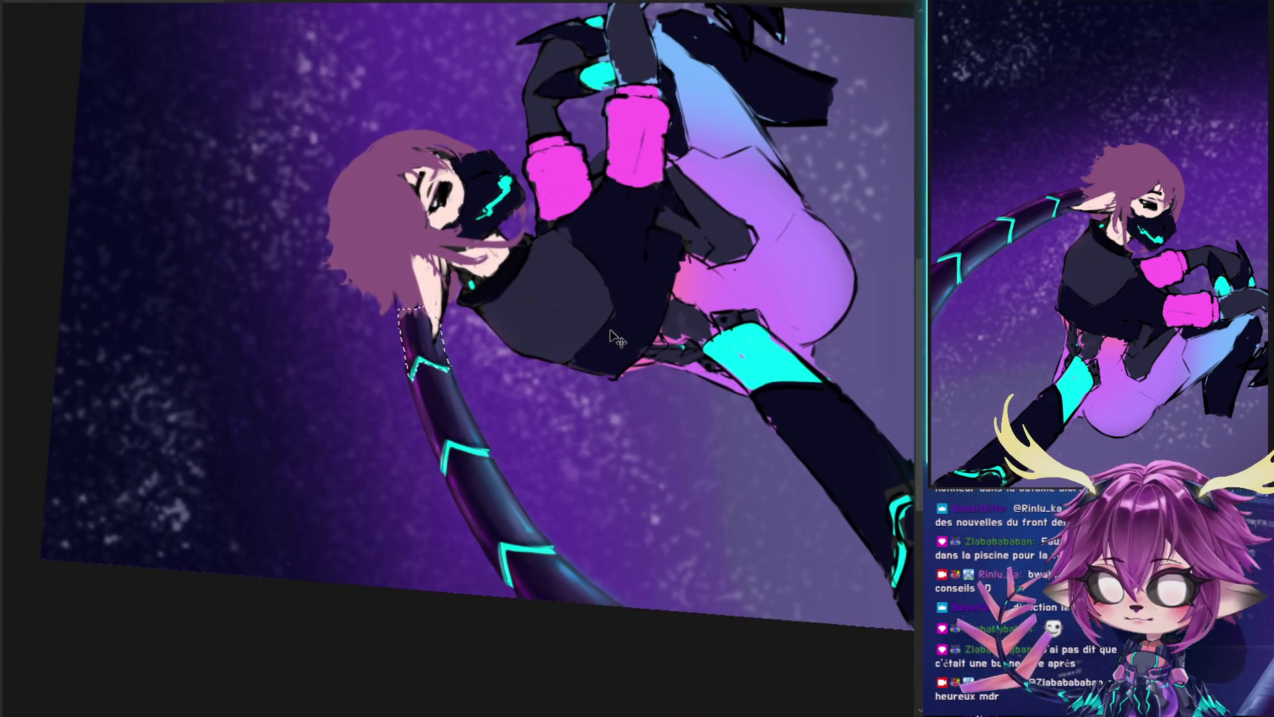
pyautogui.hotkey('ctrl', 'd')
pyautogui.moveTo(611, 342)
pyautogui.mouseDown()
pyautogui.moveTo(720, 411)
pyautogui.moveTo(662, 385)
pyautogui.moveTo(717, 481)
pyautogui.mouseUp()
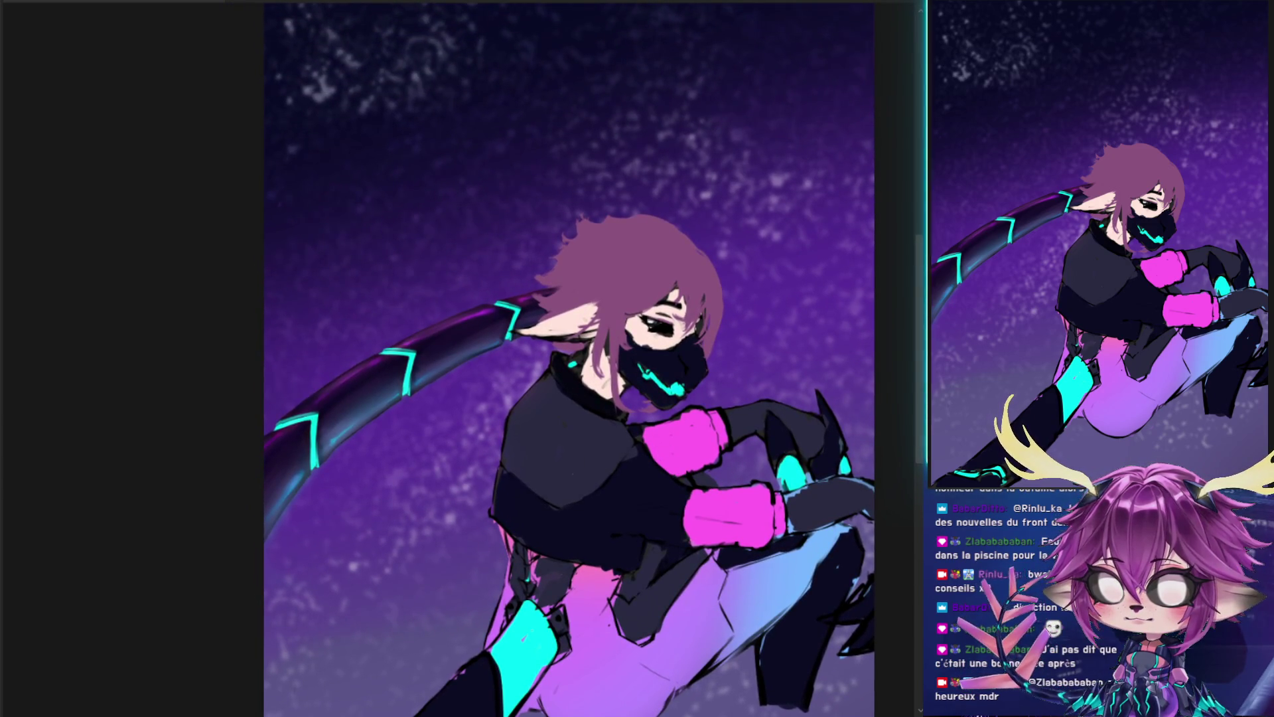
pyautogui.press('Delete')
pyautogui.moveTo(755, 253)
pyautogui.mouseDown()
pyautogui.moveTo(464, 140)
pyautogui.moveTo(446, 170)
pyautogui.mouseUp()
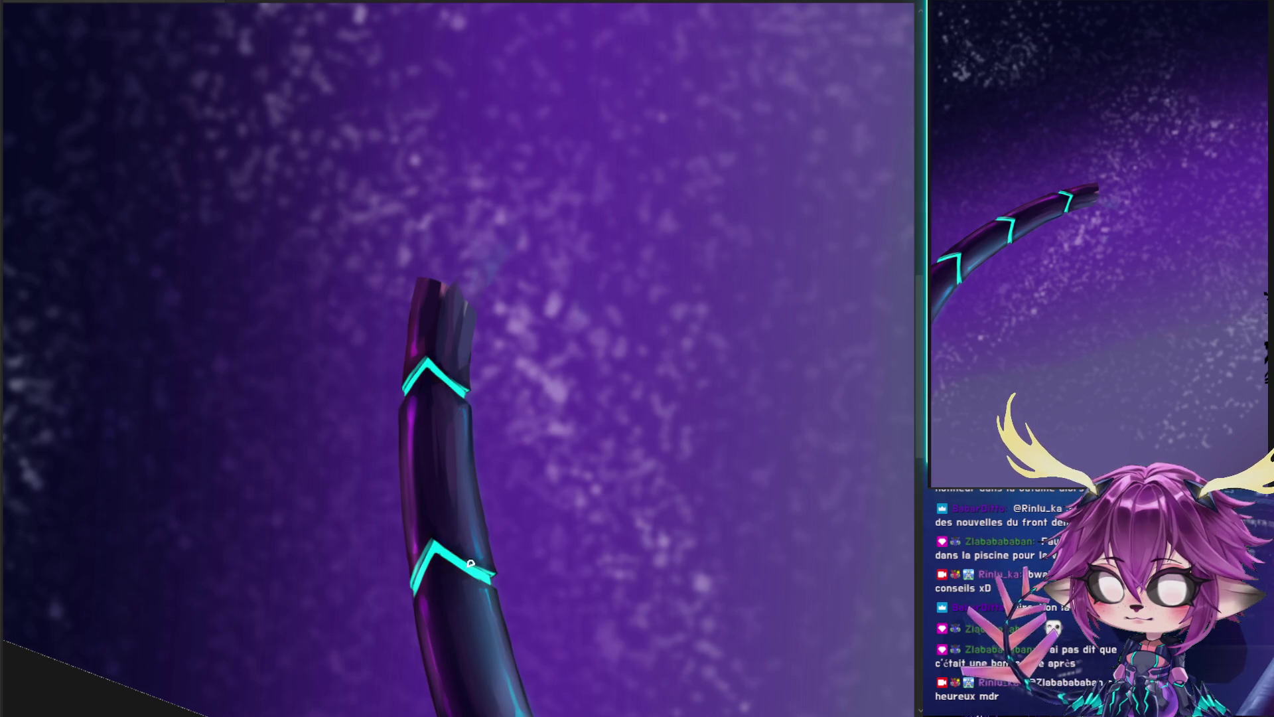
# - Add magenta and light blue highlights along the arm below the middle cyan band
pyautogui.moveTo(419, 392); pyautogui.dragTo(427, 502)
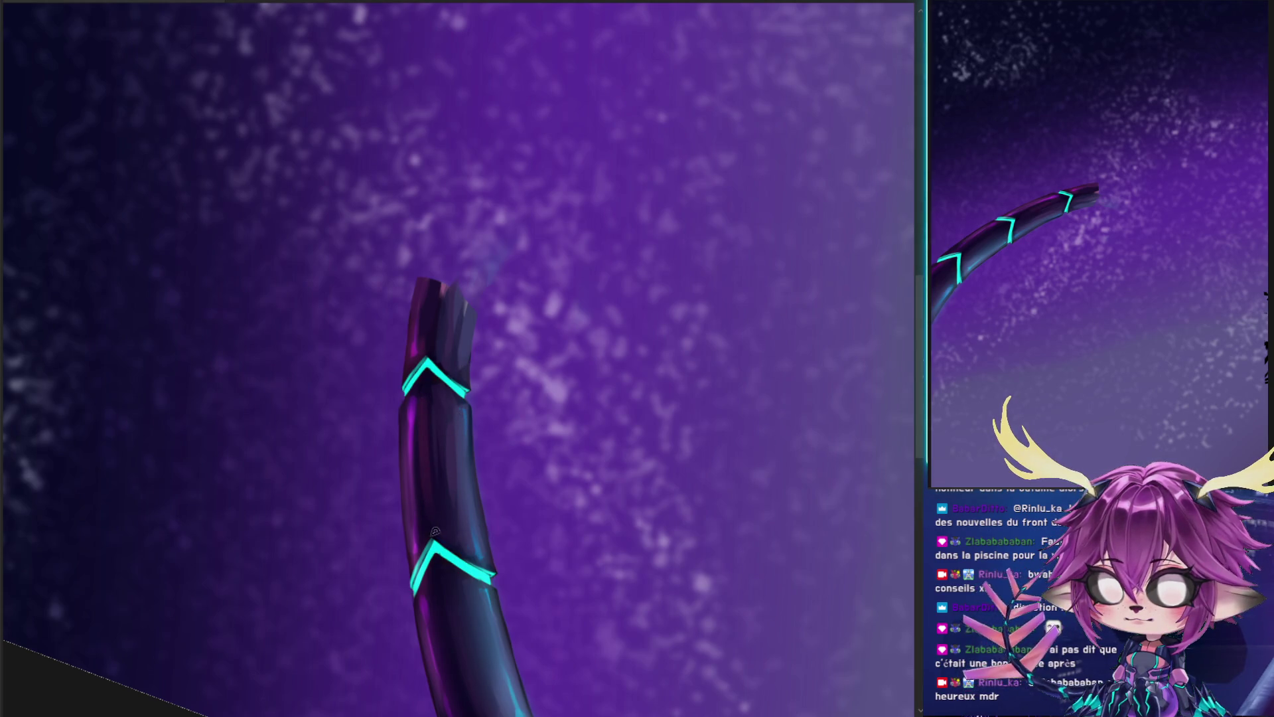
pyautogui.scroll(-3, 441, 524)
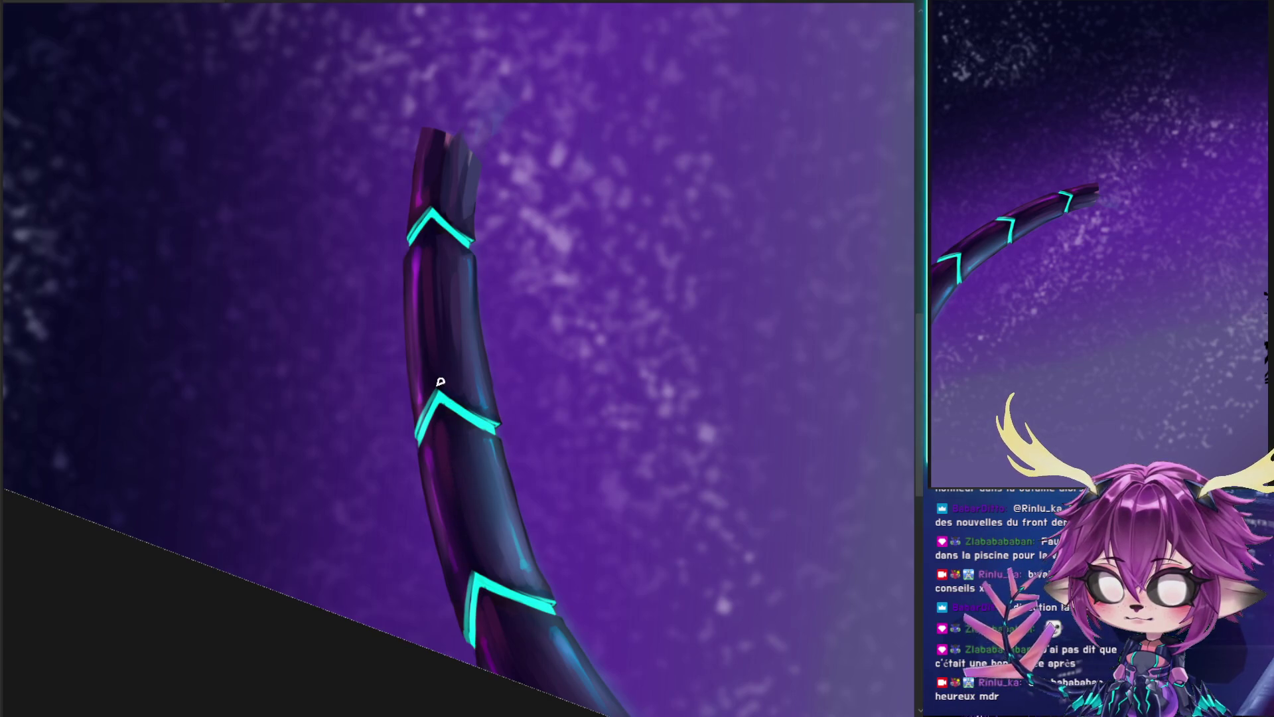
pyautogui.moveTo(457, 391)
pyautogui.mouseDown()
pyautogui.moveTo(441, 510)
pyautogui.moveTo(422, 440)
pyautogui.mouseUp()
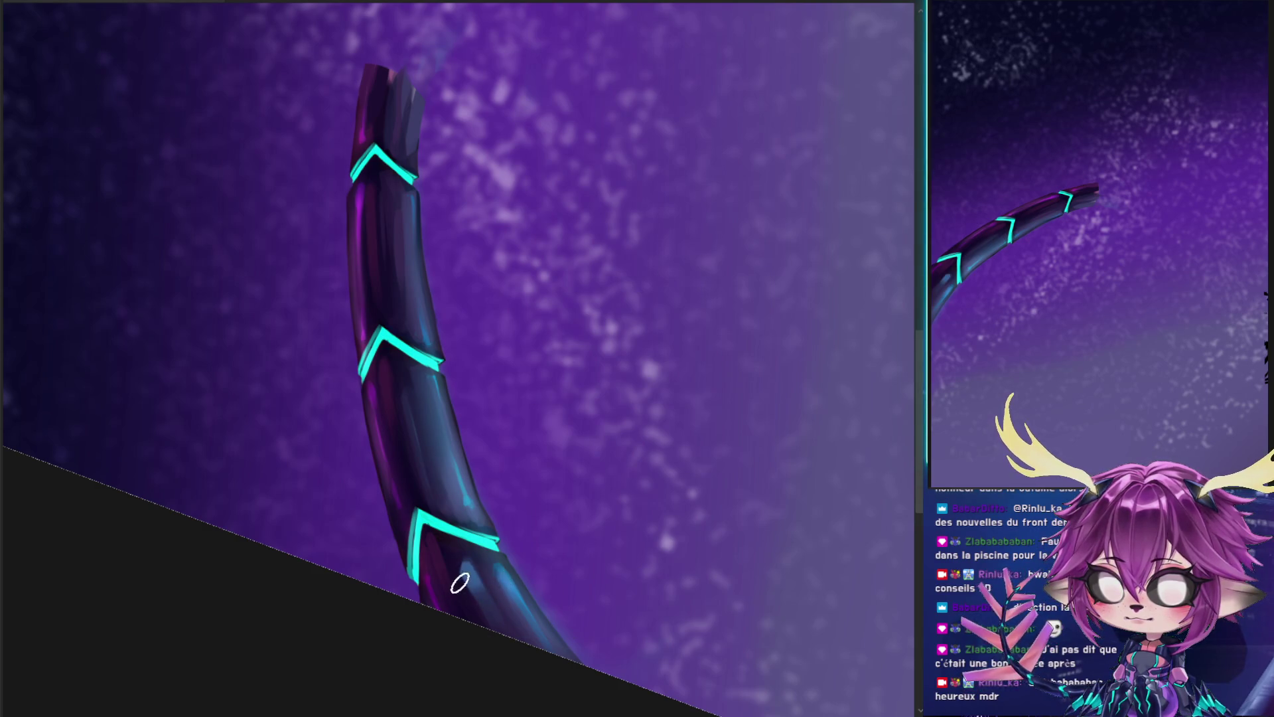
pyautogui.moveTo(417, 387)
pyautogui.mouseDown()
pyautogui.moveTo(413, 365)
pyautogui.moveTo(430, 455)
pyautogui.mouseUp()
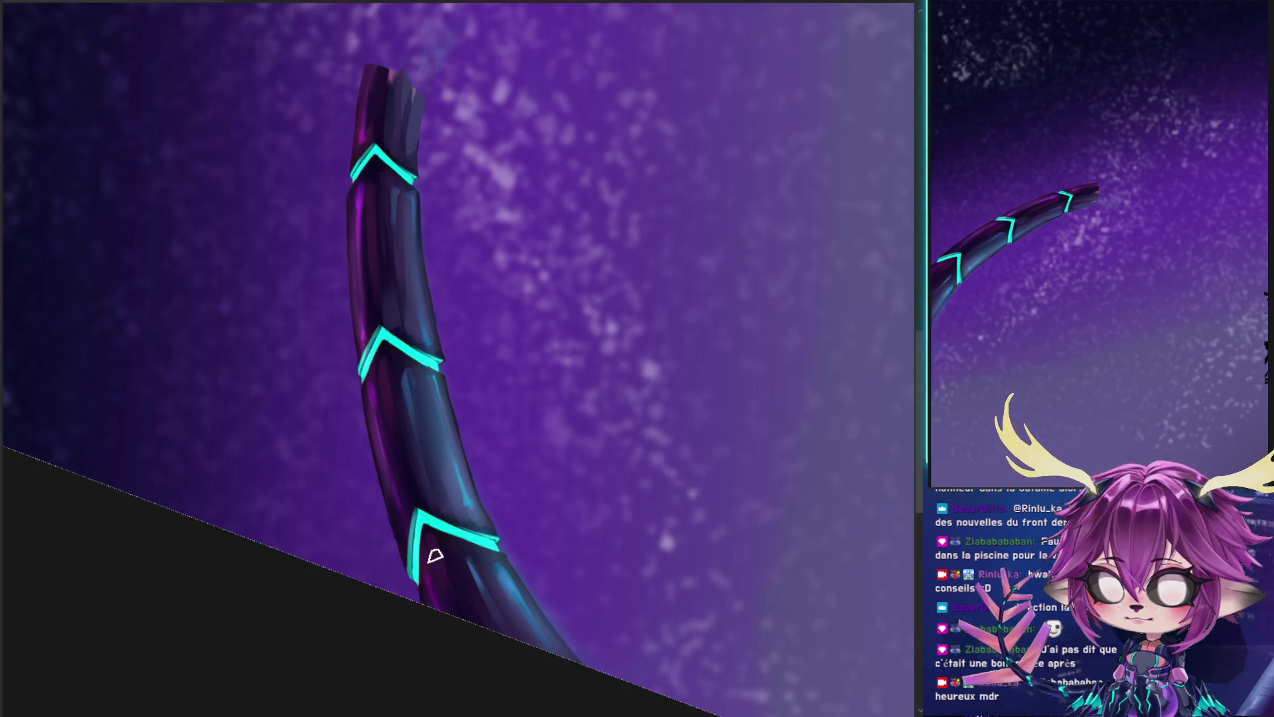
pyautogui.moveTo(452, 311); pyautogui.dragTo(479, 360)
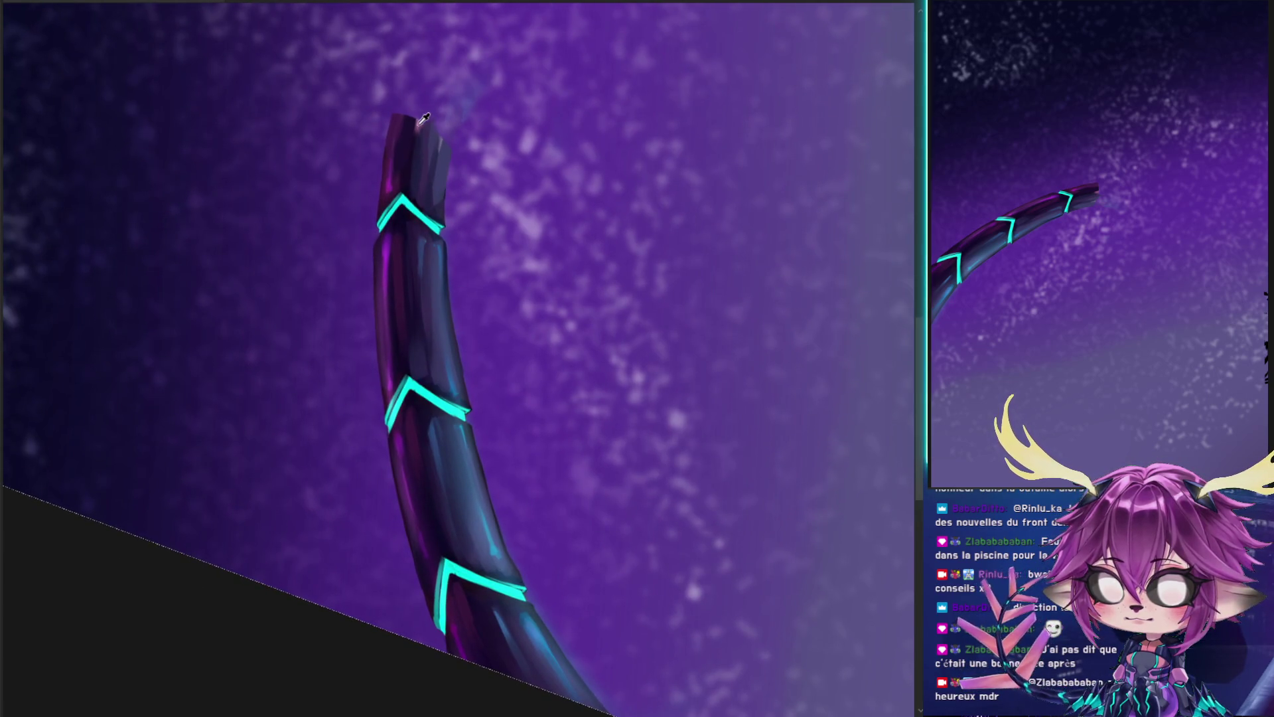
pyautogui.moveTo(450, 126)
pyautogui.mouseDown()
pyautogui.moveTo(465, 272)
pyautogui.moveTo(457, 249)
pyautogui.mouseUp()
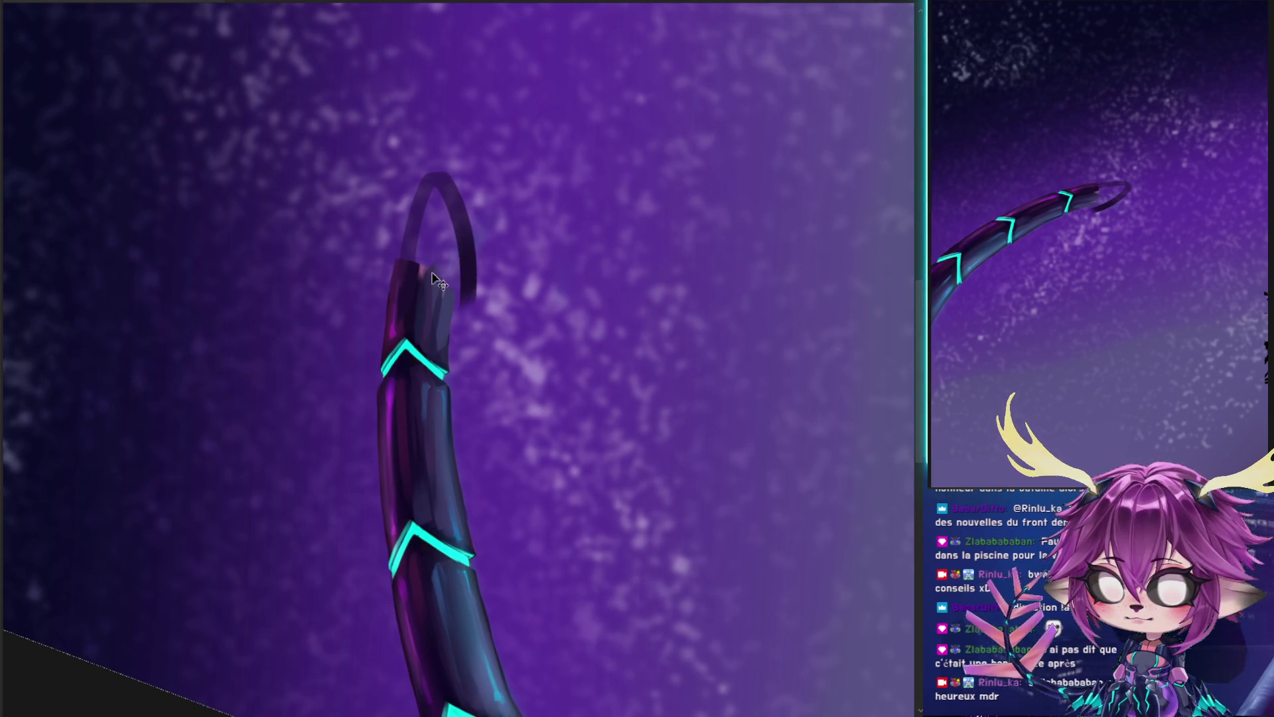
# - Try several extension strokes above the arm's end and outline a shorter rounded tip
pyautogui.hotkey('ctrl', 'z')
pyautogui.moveTo(401, 265); pyautogui.dragTo(465, 194)
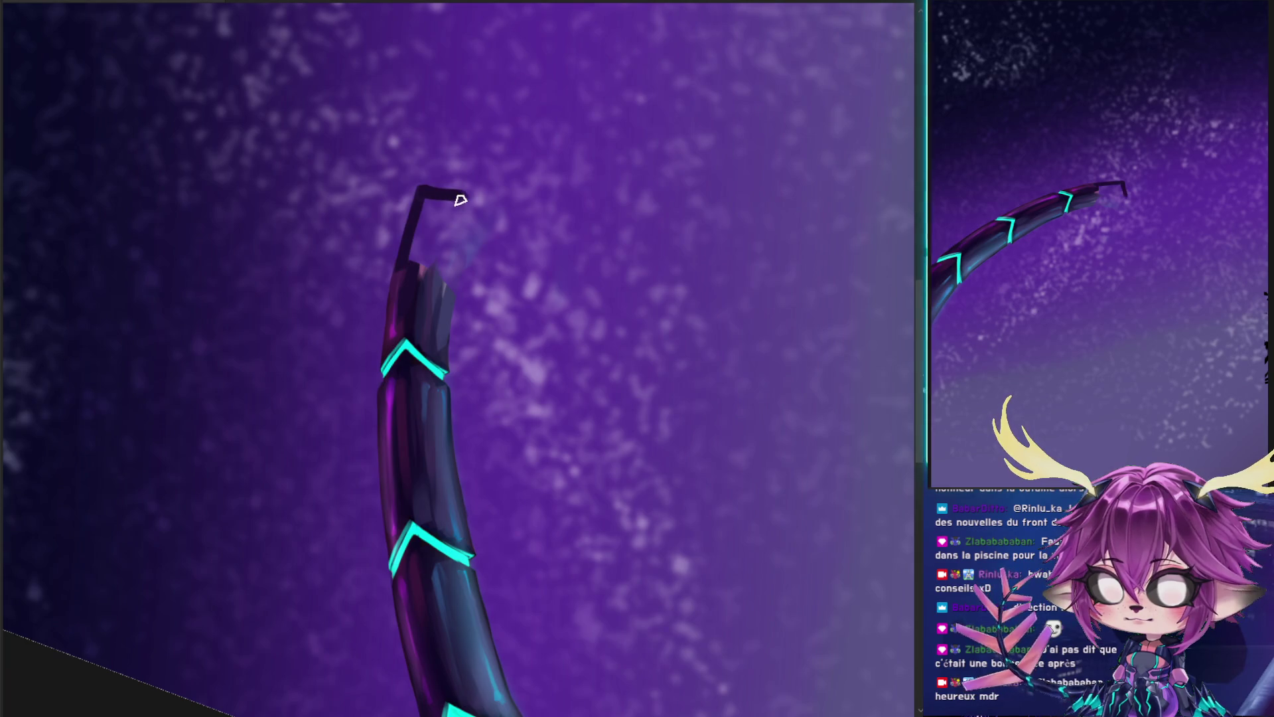
pyautogui.hotkey('ctrl', 'z')
pyautogui.moveTo(403, 255); pyautogui.dragTo(432, 166)
pyautogui.hotkey('ctrl', 'z')
pyautogui.moveTo(404, 248); pyautogui.dragTo(421, 204)
pyautogui.hotkey('ctrl', 'z')
pyautogui.moveTo(401, 268)
pyautogui.mouseDown()
pyautogui.moveTo(428, 229)
pyautogui.moveTo(419, 211)
pyautogui.moveTo(467, 227)
pyautogui.mouseUp()
pyautogui.hotkey('ctrl', 'z')
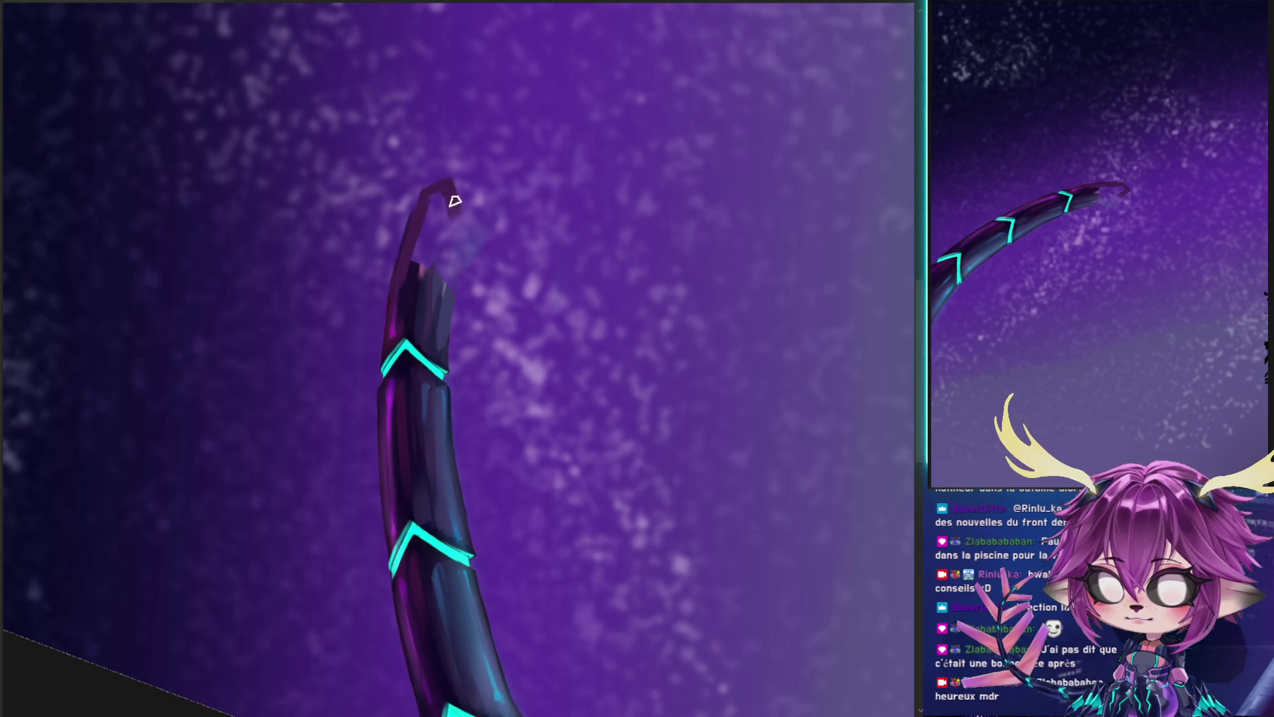
pyautogui.moveTo(457, 271); pyautogui.dragTo(465, 229)
pyautogui.hotkey('ctrl', 'z')
pyautogui.moveTo(446, 312)
pyautogui.mouseDown()
pyautogui.moveTo(464, 199)
pyautogui.moveTo(432, 288)
pyautogui.mouseUp()
# - Fill the new tip dark, add a magenta highlight, and cap it with a cyan chevron
pyautogui.moveTo(443, 200)
pyautogui.mouseDown()
pyautogui.moveTo(430, 306)
pyautogui.moveTo(434, 200)
pyautogui.mouseUp()
pyautogui.moveTo(407, 299); pyautogui.dragTo(435, 192)
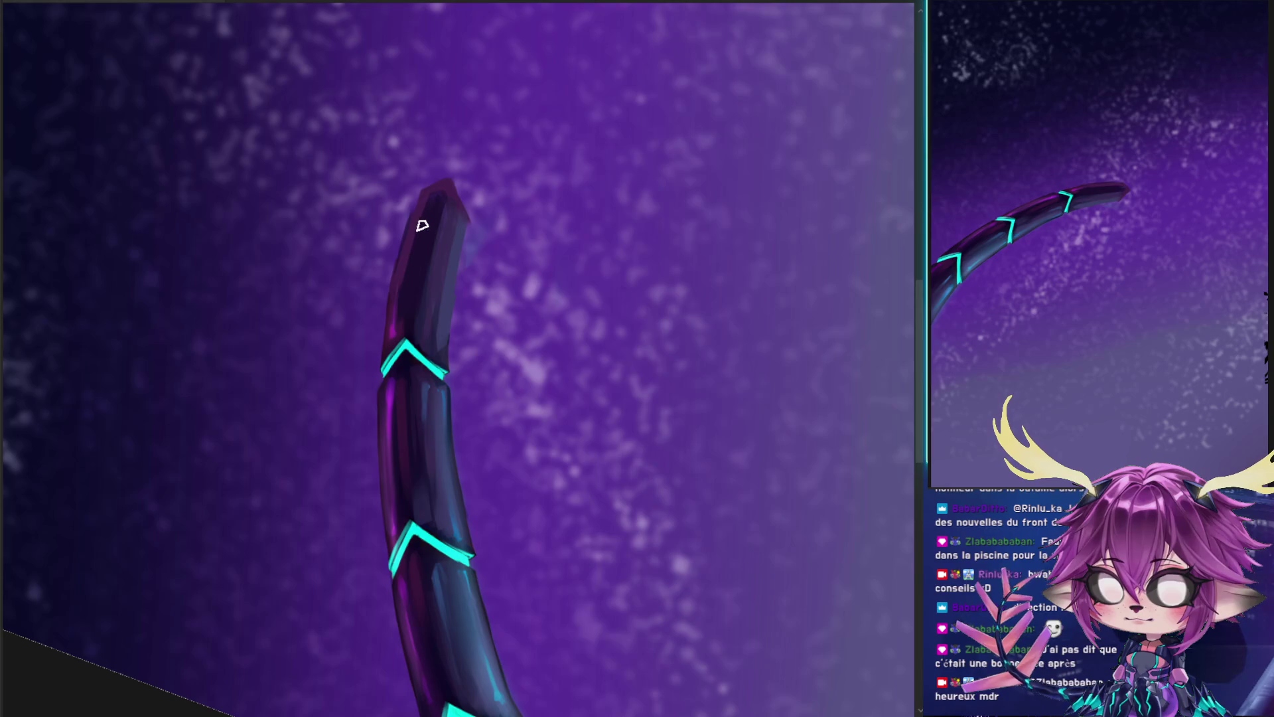
pyautogui.moveTo(408, 292); pyautogui.dragTo(402, 310)
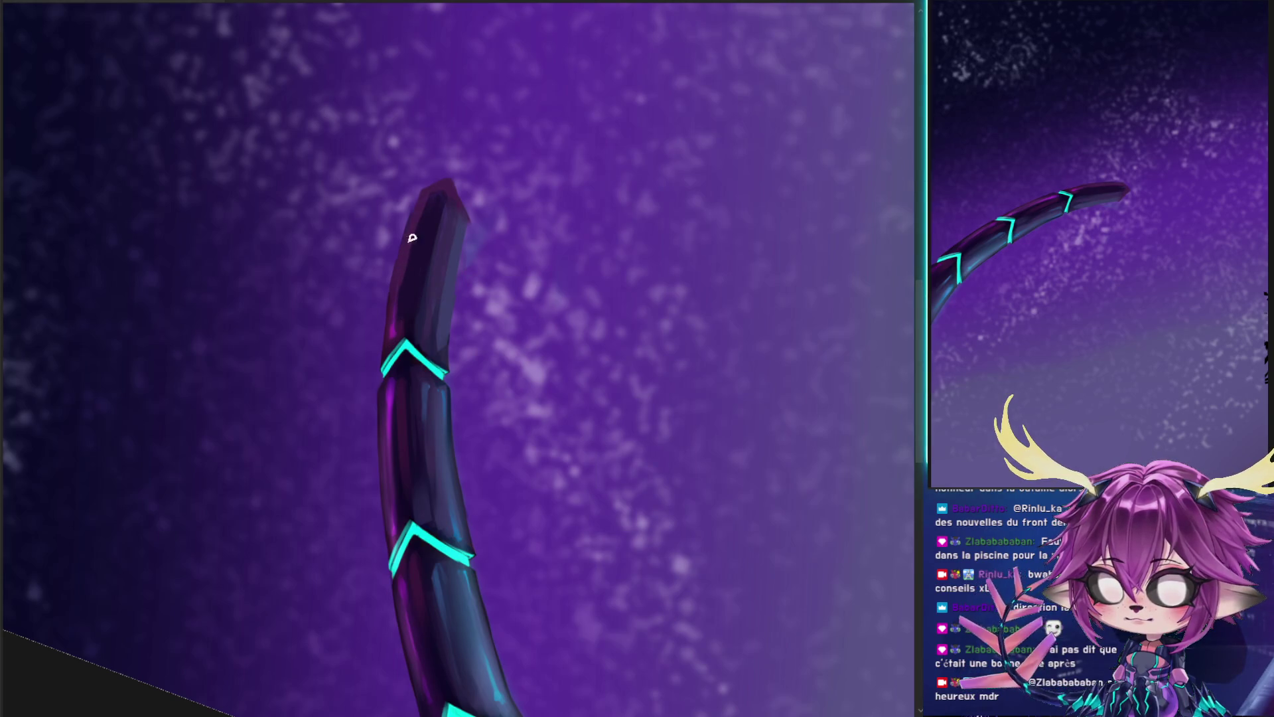
pyautogui.moveTo(430, 192); pyautogui.dragTo(455, 186)
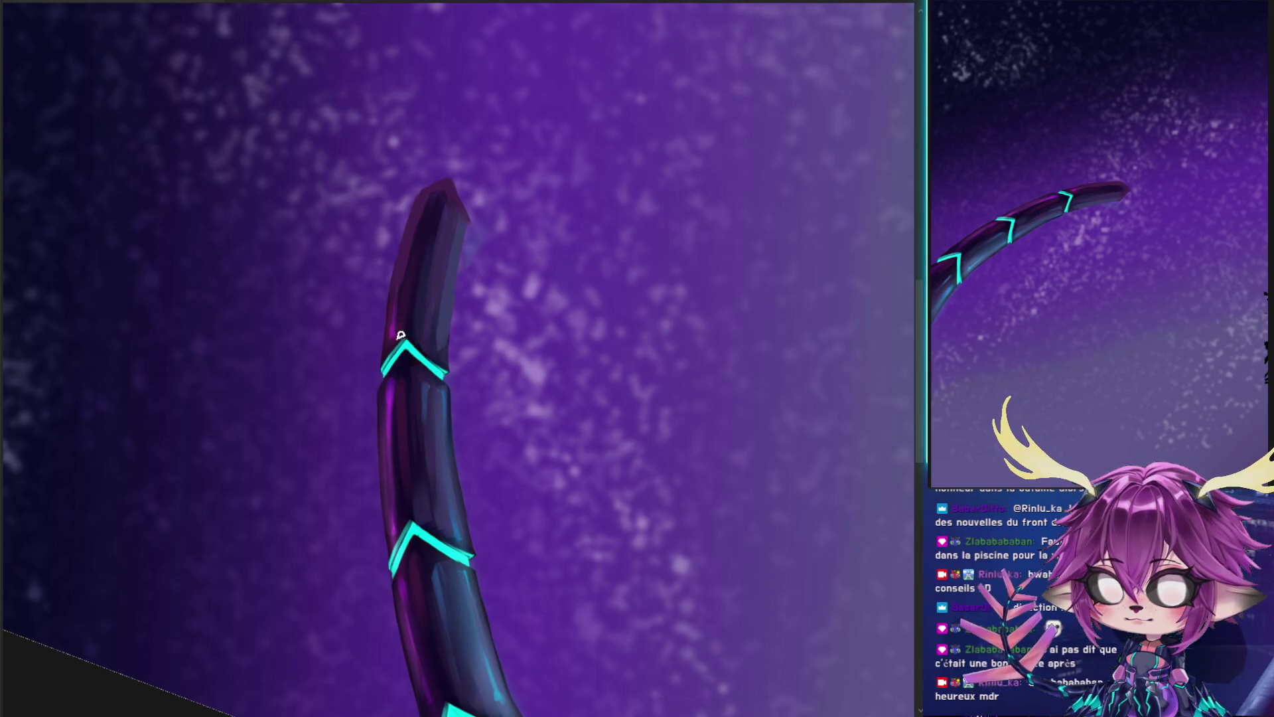
pyautogui.moveTo(399, 336); pyautogui.dragTo(428, 263)
pyautogui.moveTo(467, 203)
pyautogui.mouseDown()
pyautogui.moveTo(424, 192)
pyautogui.moveTo(343, 300)
pyautogui.mouseUp()
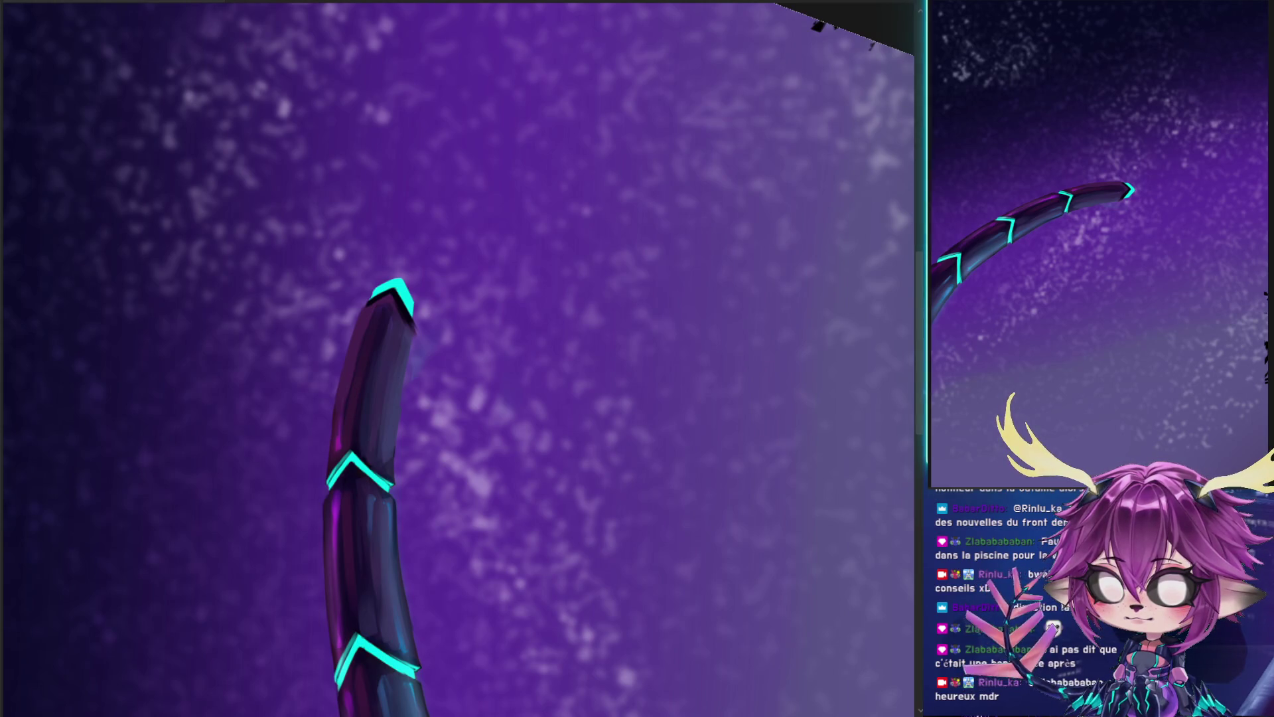
# - Sketch the grey blade outline from the arm tip up to a point
pyautogui.hotkey('ctrl', 'z')
pyautogui.hotkey('ctrl', 'y')
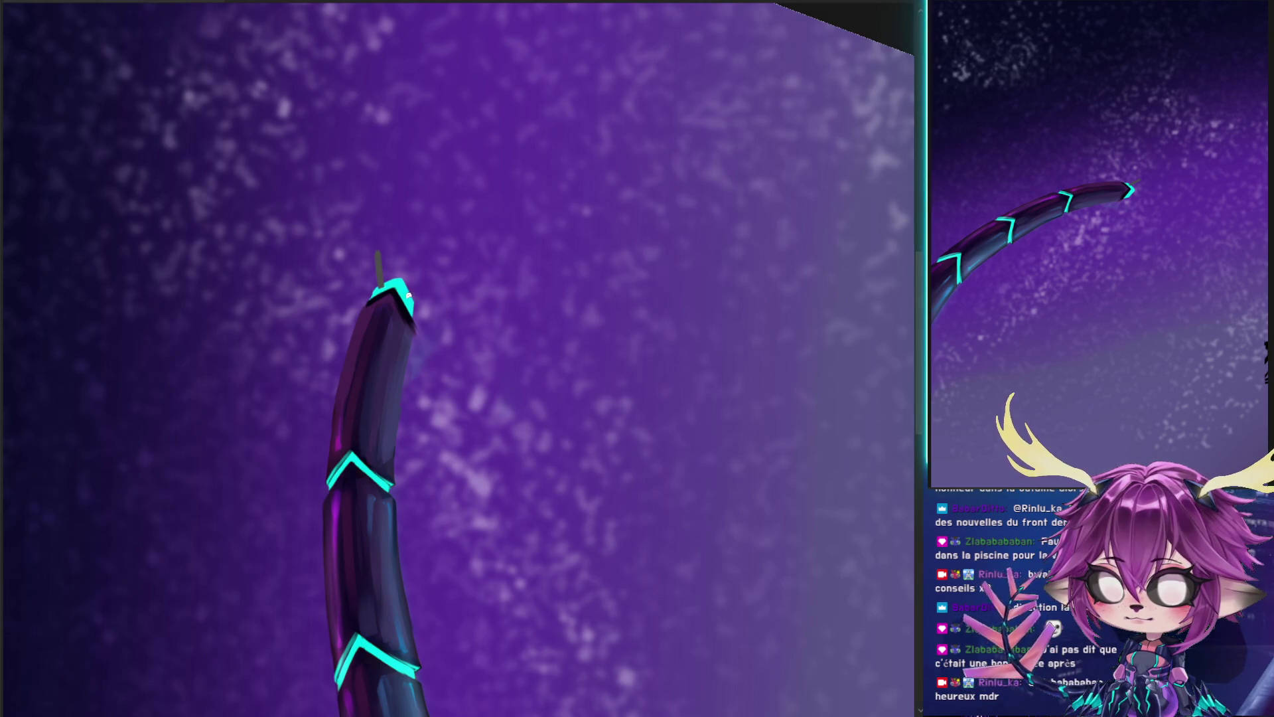
pyautogui.moveTo(437, 272); pyautogui.dragTo(410, 294)
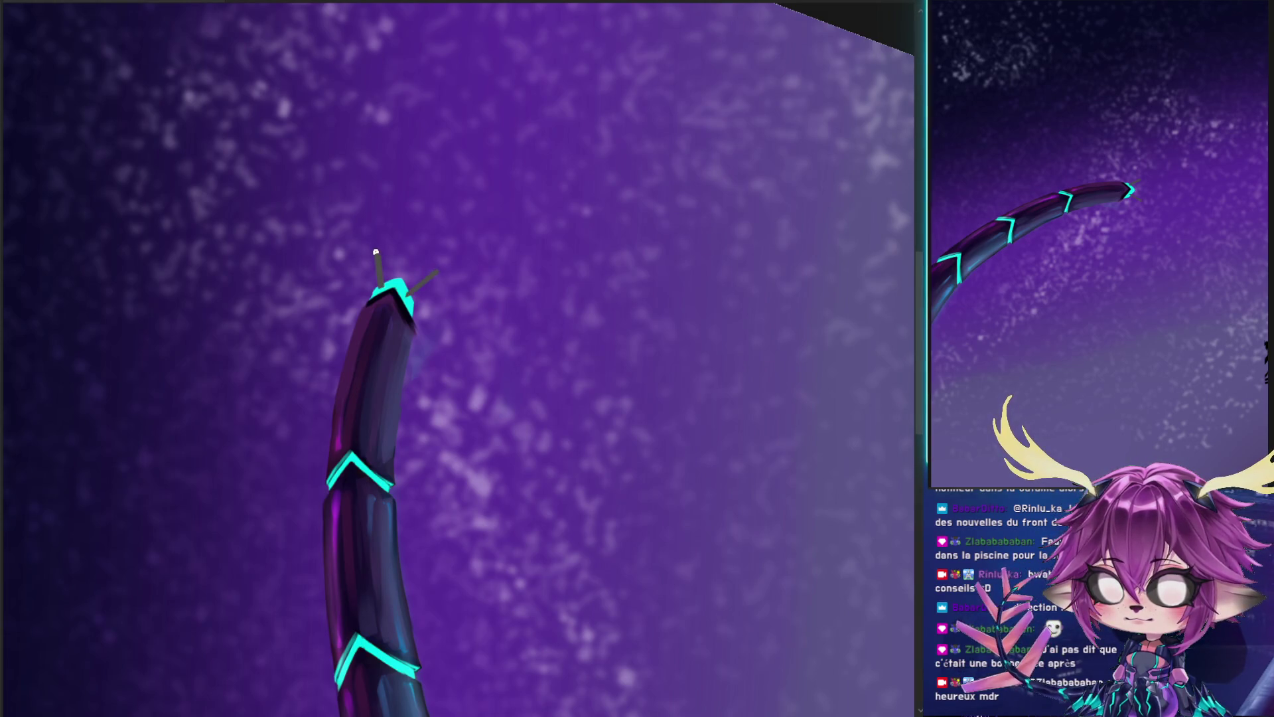
pyautogui.moveTo(375, 251)
pyautogui.mouseDown()
pyautogui.moveTo(510, 79)
pyautogui.moveTo(437, 272)
pyautogui.mouseUp()
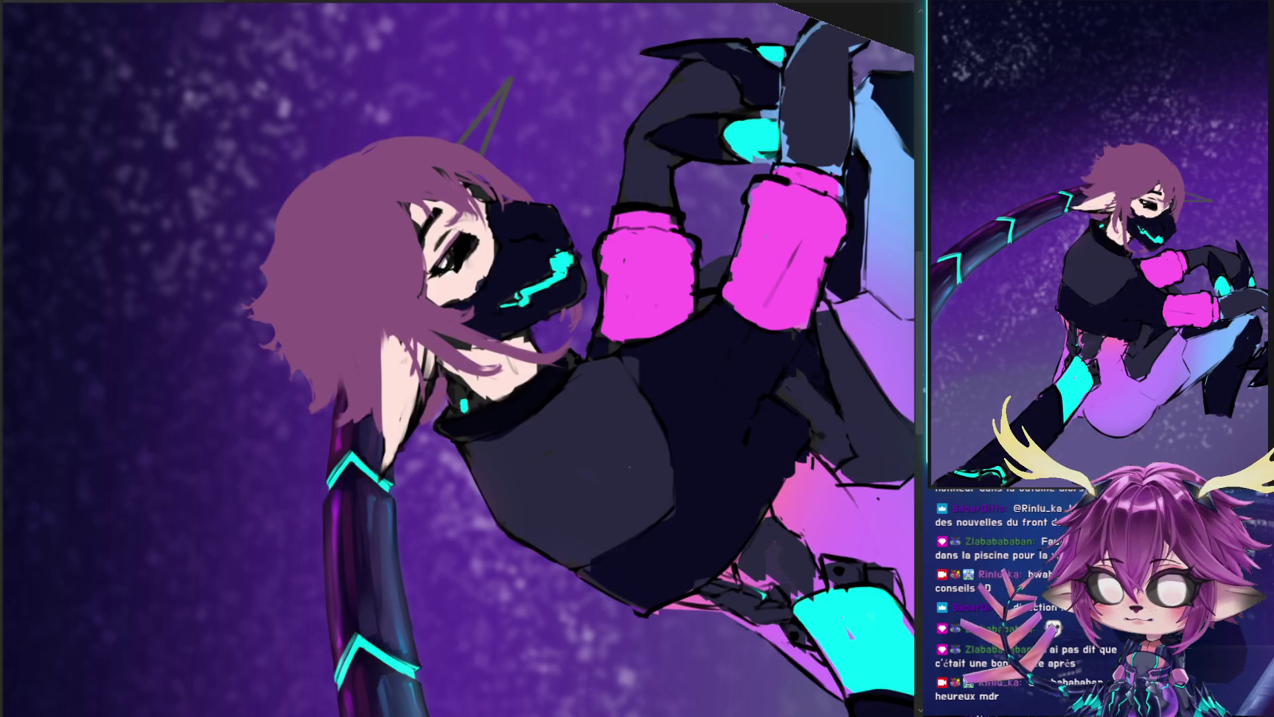
# - With the character hidden, fill the blade shape with solid grey
pyautogui.press('Delete')
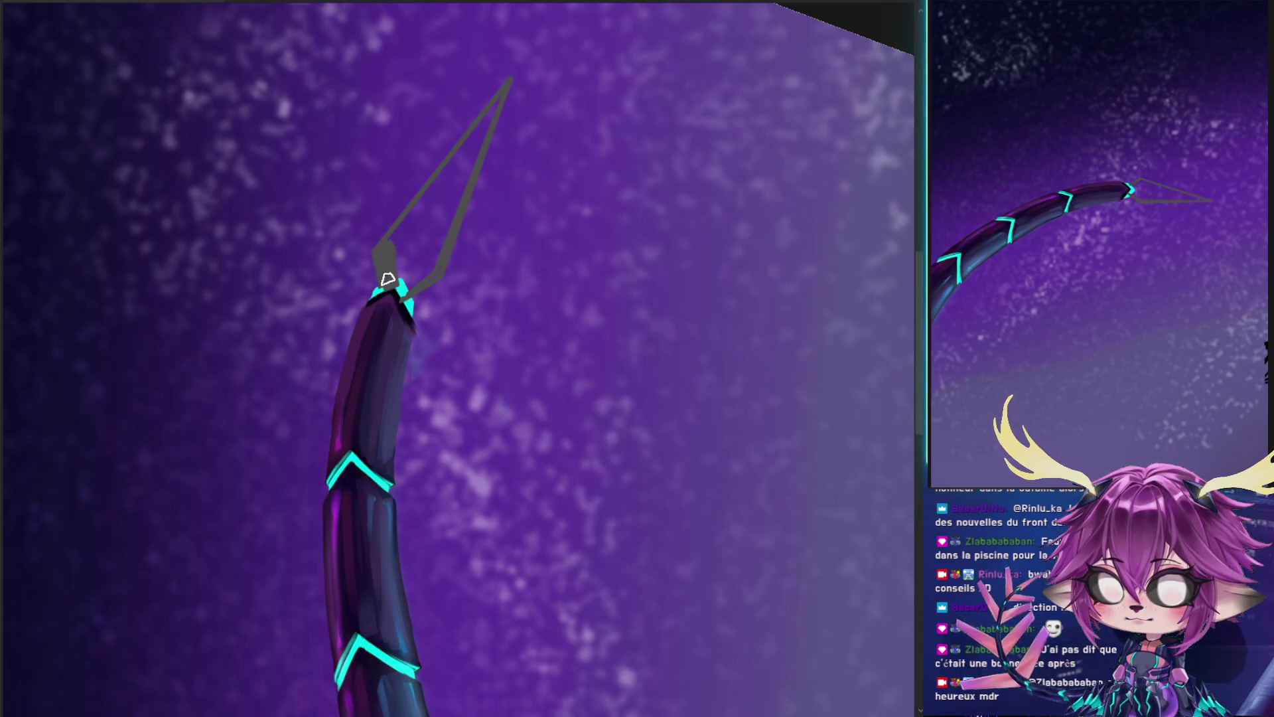
pyautogui.moveTo(409, 222); pyautogui.dragTo(501, 94)
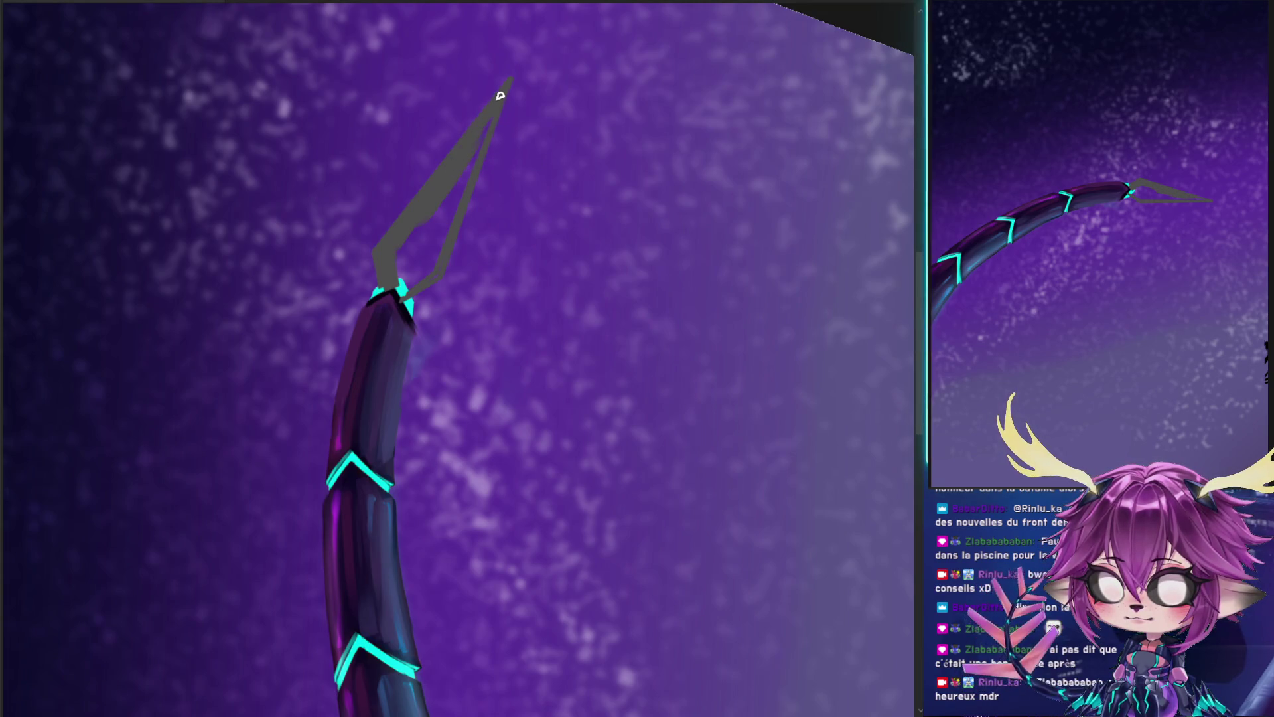
pyautogui.moveTo(406, 252); pyautogui.dragTo(413, 256)
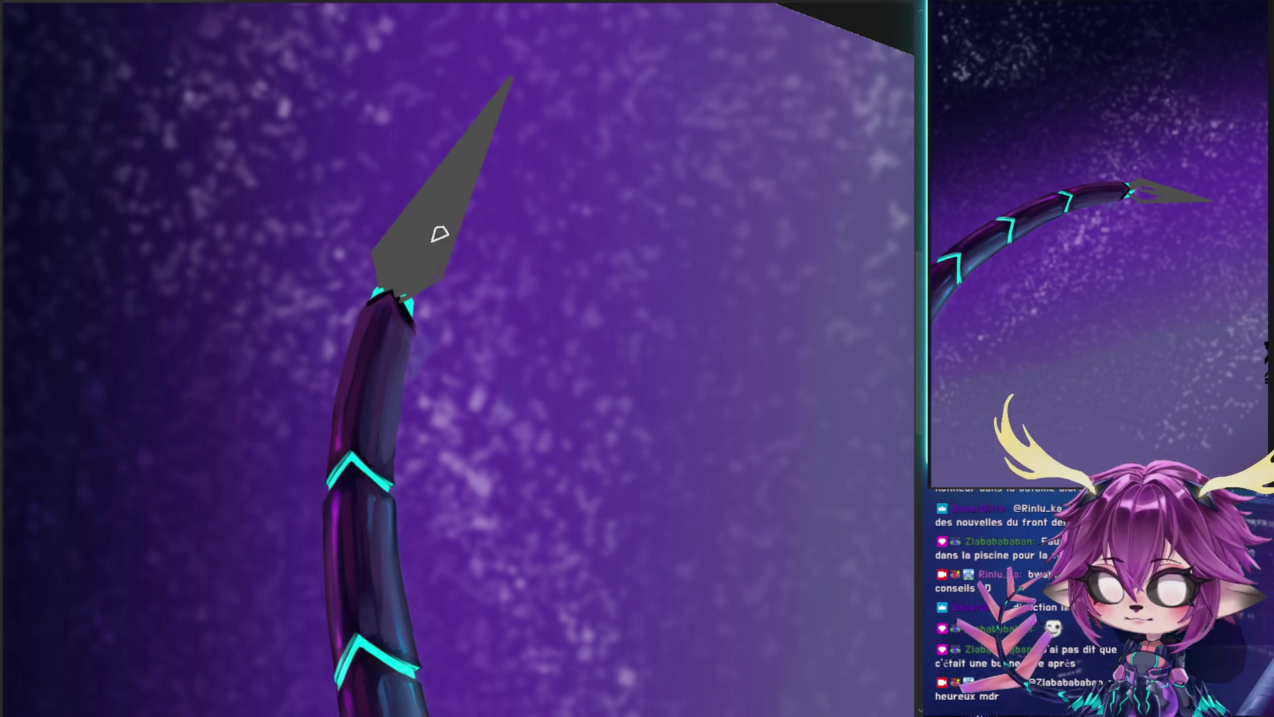
pyautogui.moveTo(384, 296); pyautogui.dragTo(393, 293)
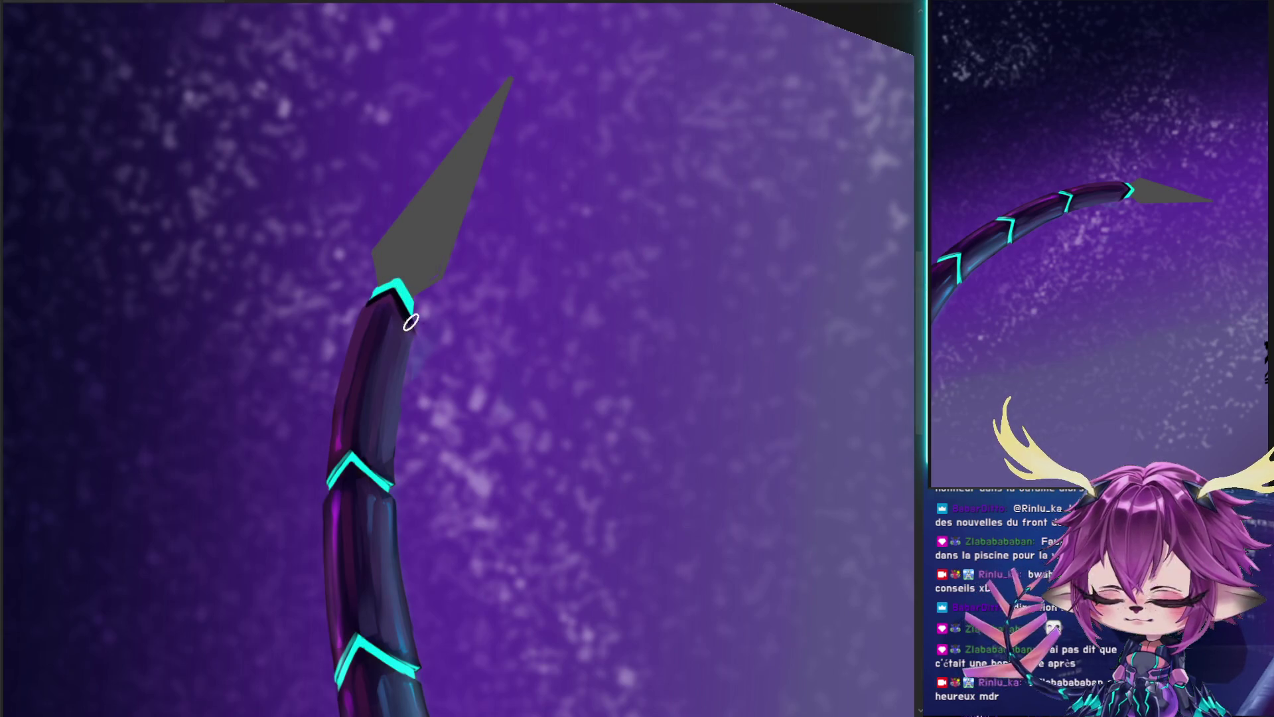
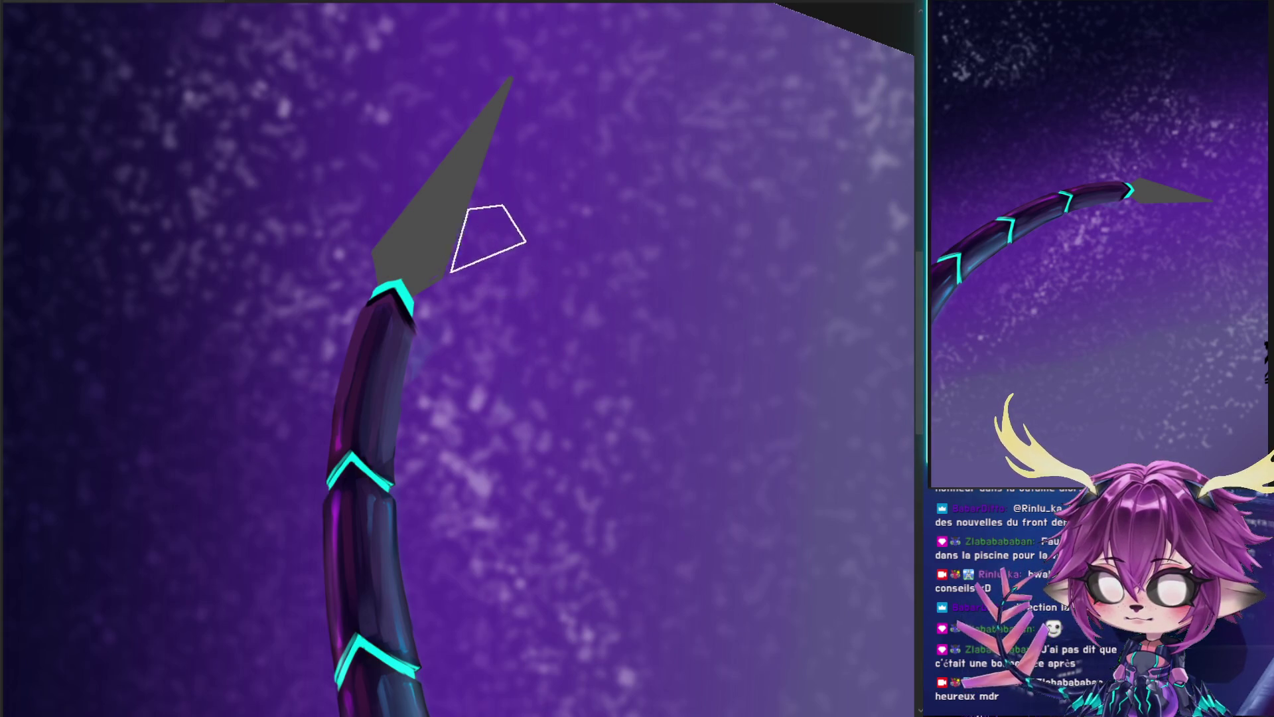
# - Paint the grey blade salmon pink, then brush a soft pink tint near it with a larger brush
pyautogui.moveTo(489, 233); pyautogui.dragTo(498, 93)
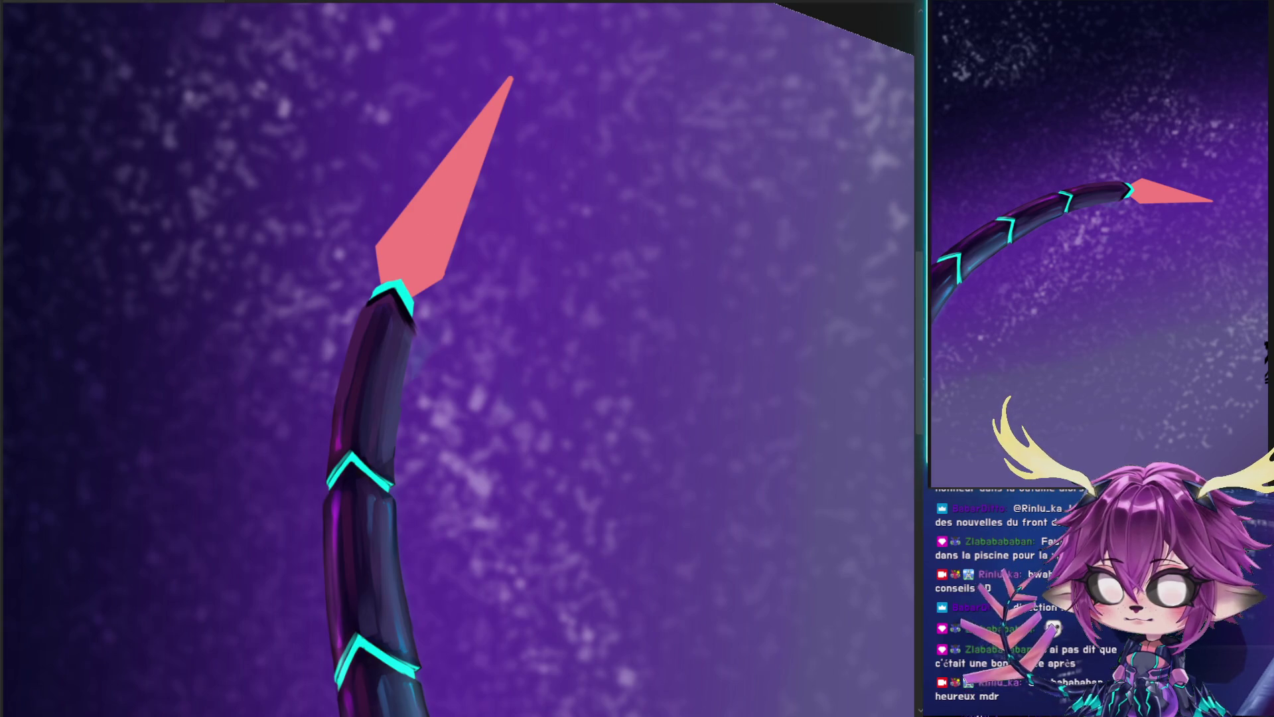
pyautogui.moveTo(370, 366)
pyautogui.mouseDown()
pyautogui.moveTo(468, 366)
pyautogui.moveTo(478, 384)
pyautogui.moveTo(438, 398)
pyautogui.mouseUp()
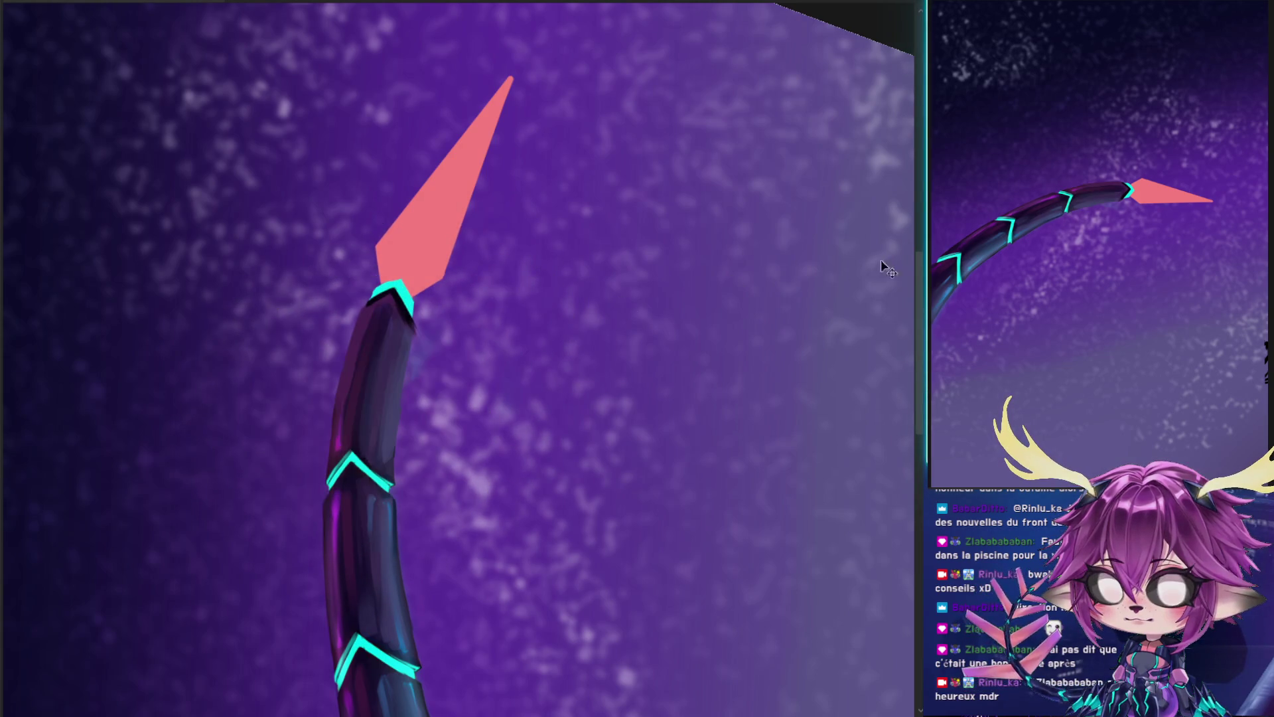
pyautogui.moveTo(375, 441); pyautogui.dragTo(390, 454)
pyautogui.moveTo(384, 399)
pyautogui.mouseDown()
pyautogui.moveTo(398, 399)
pyautogui.moveTo(362, 399)
pyautogui.mouseUp()
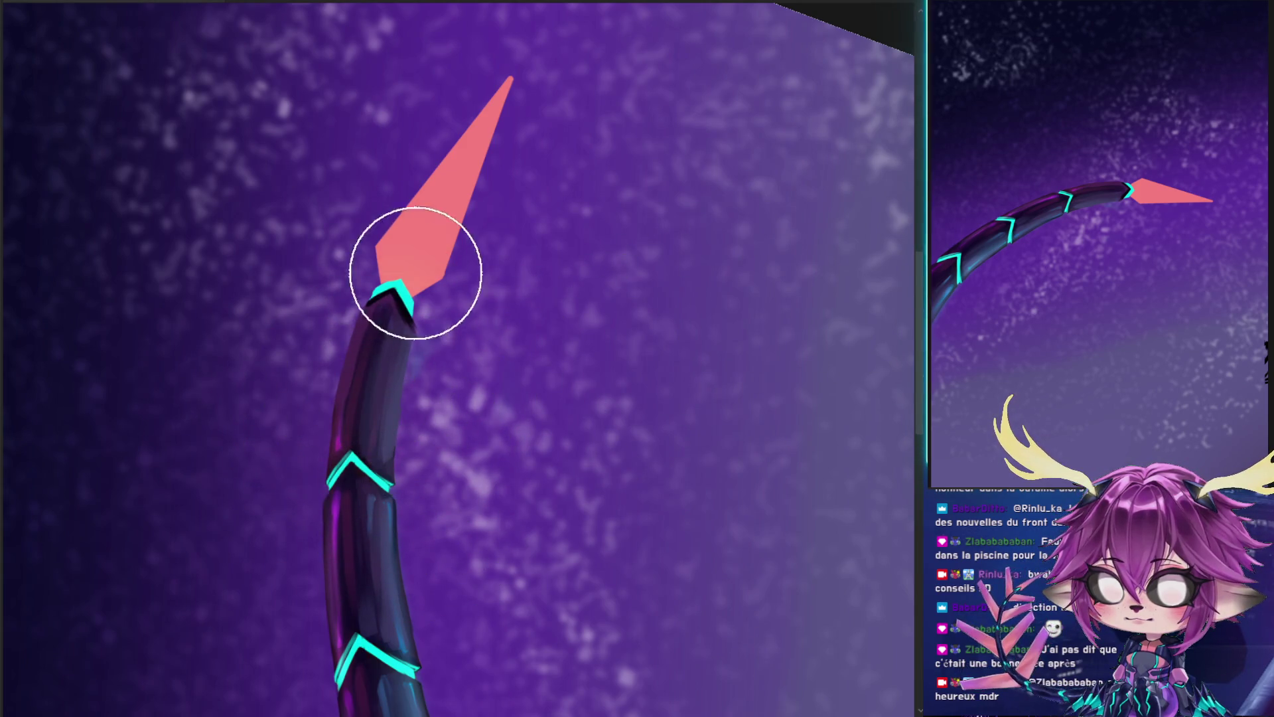
# - Add an orange glow at the blade's base and shade its upper end magenta-pink
pyautogui.moveTo(466, 490); pyautogui.dragTo(484, 490)
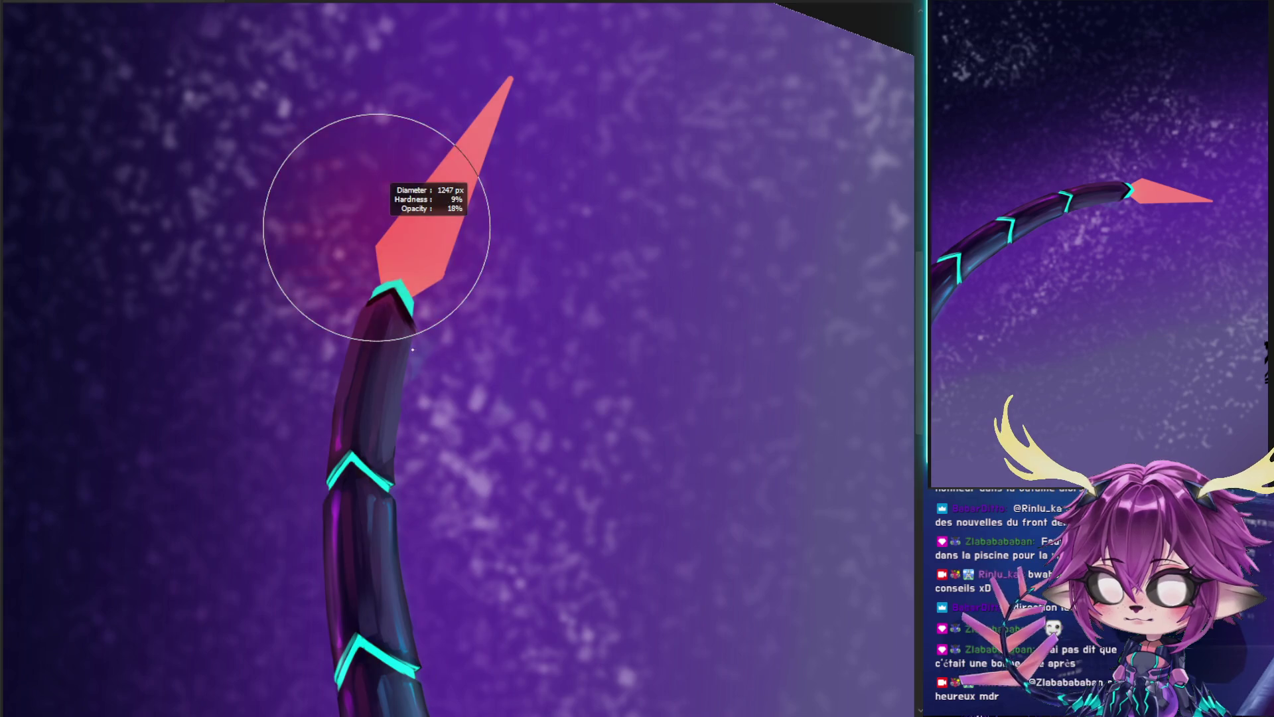
pyautogui.click(358, 333)
pyautogui.moveTo(308, 421); pyautogui.dragTo(336, 406)
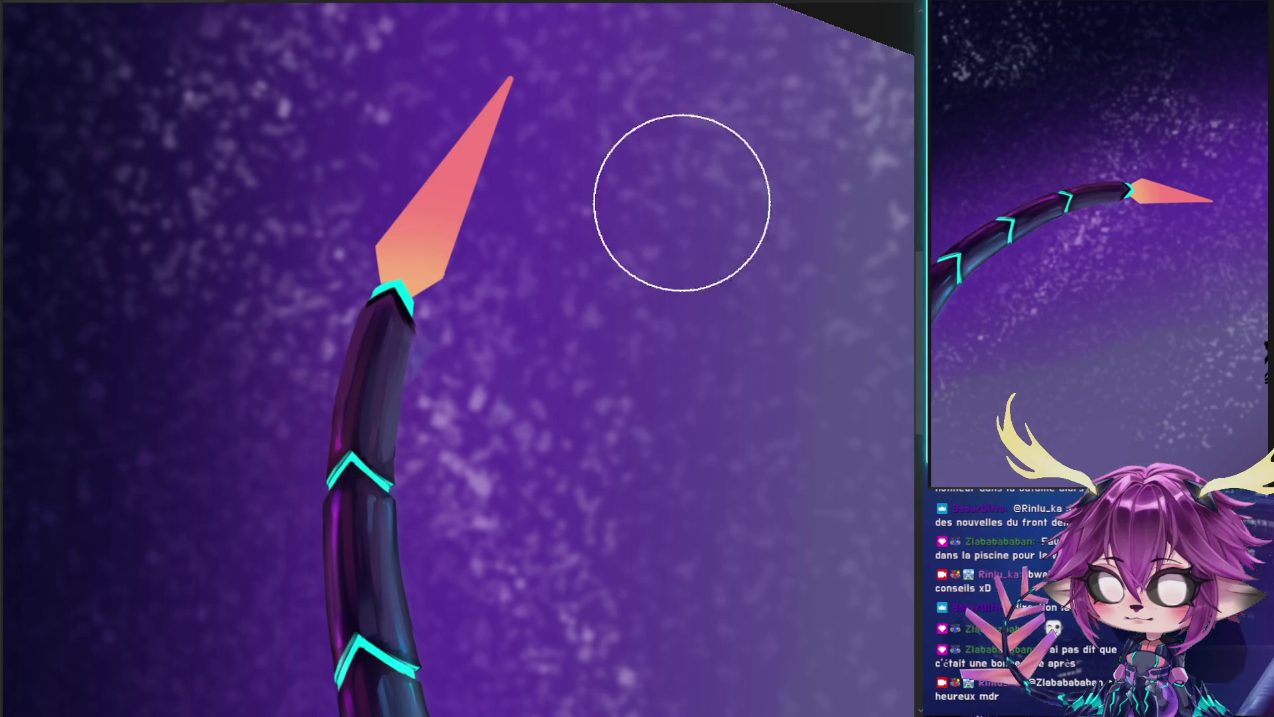
pyautogui.moveTo(532, 34); pyautogui.dragTo(442, 53)
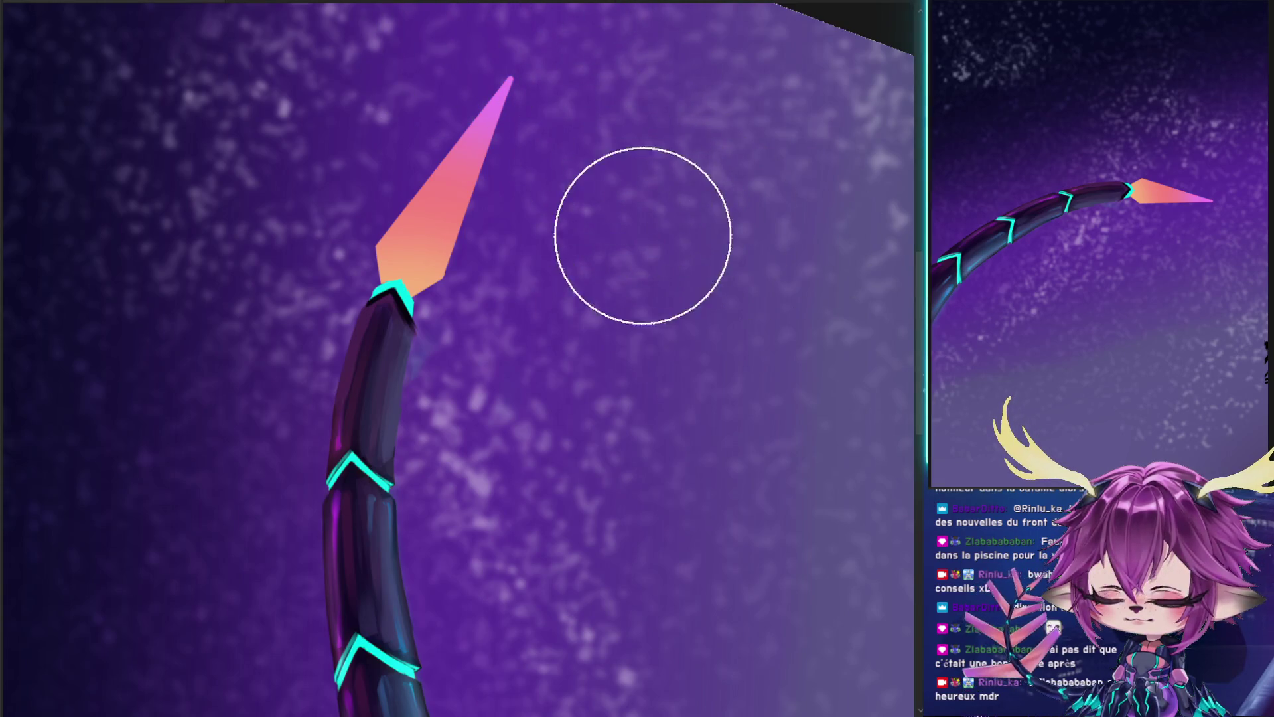
pyautogui.moveTo(660, 163); pyautogui.dragTo(689, 231)
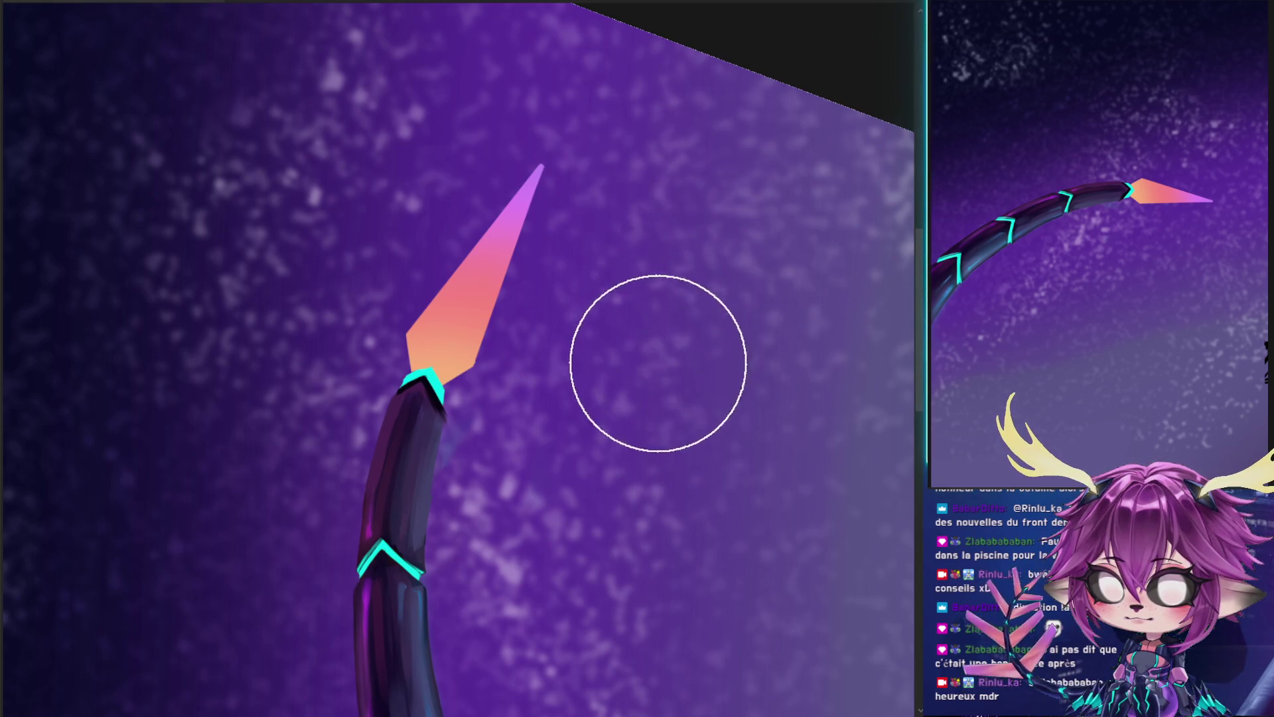
pyautogui.moveTo(663, 401); pyautogui.dragTo(688, 250)
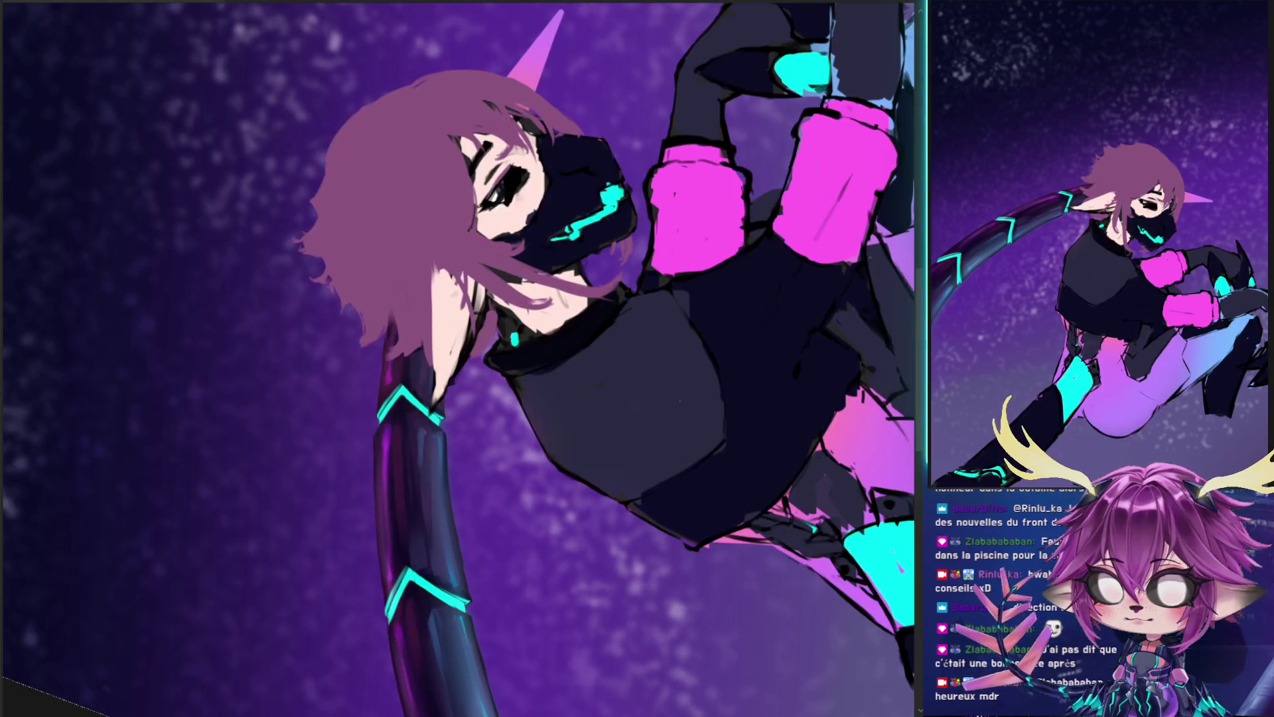
# - Turn the view upright and hide the character figure, leaving only the tail
pyautogui.moveTo(711, 335); pyautogui.dragTo(560, 335)
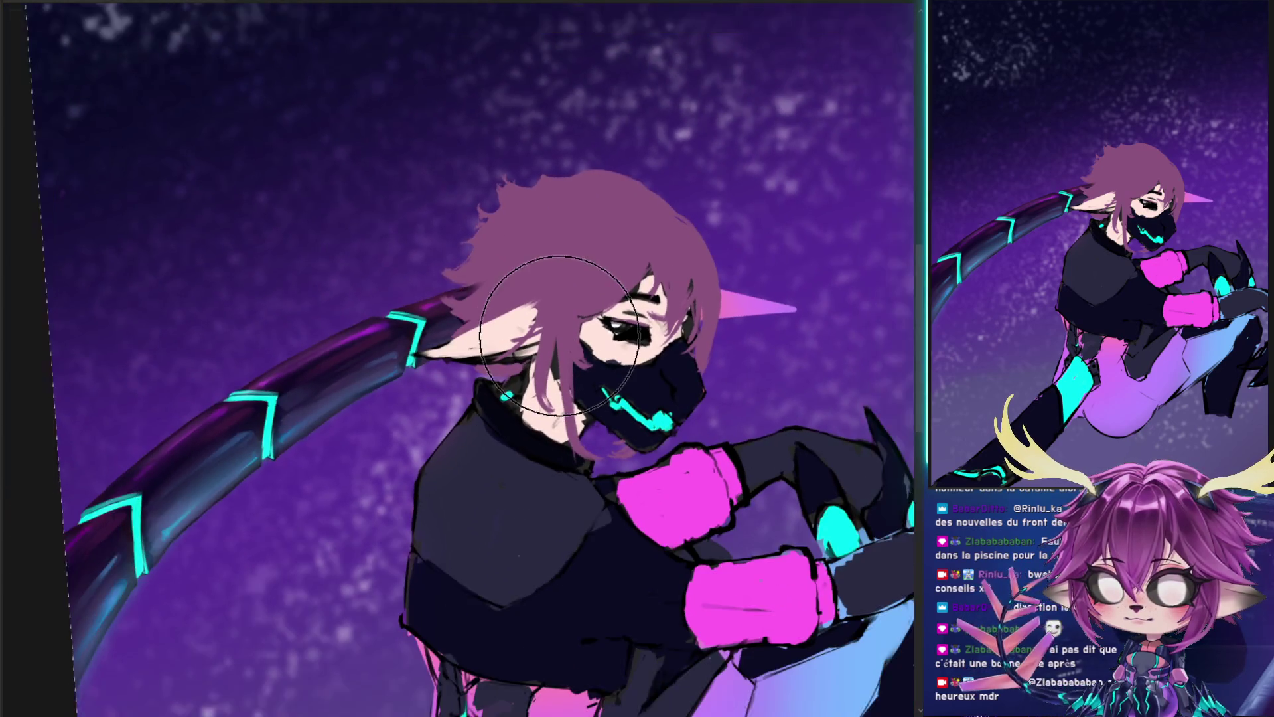
pyautogui.scroll(-1, 559, 336)
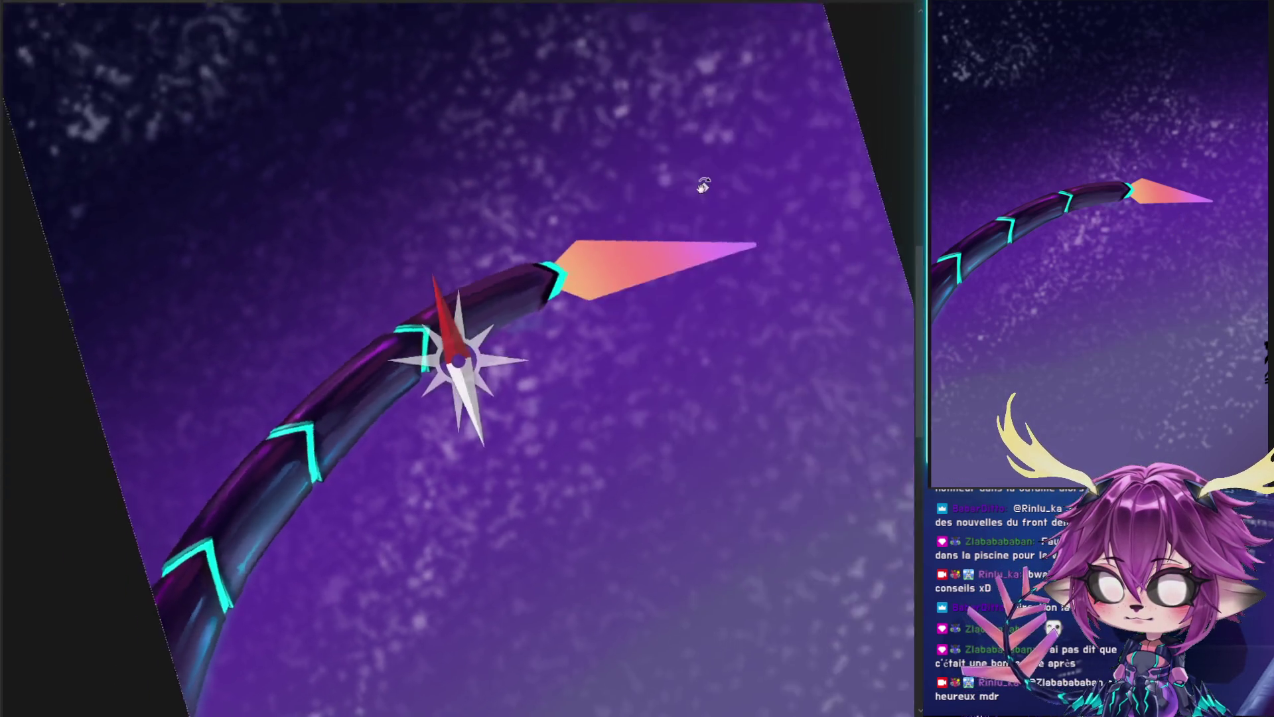
pyautogui.moveTo(711, 194); pyautogui.dragTo(342, 63)
pyautogui.scroll(3, 400, 221)
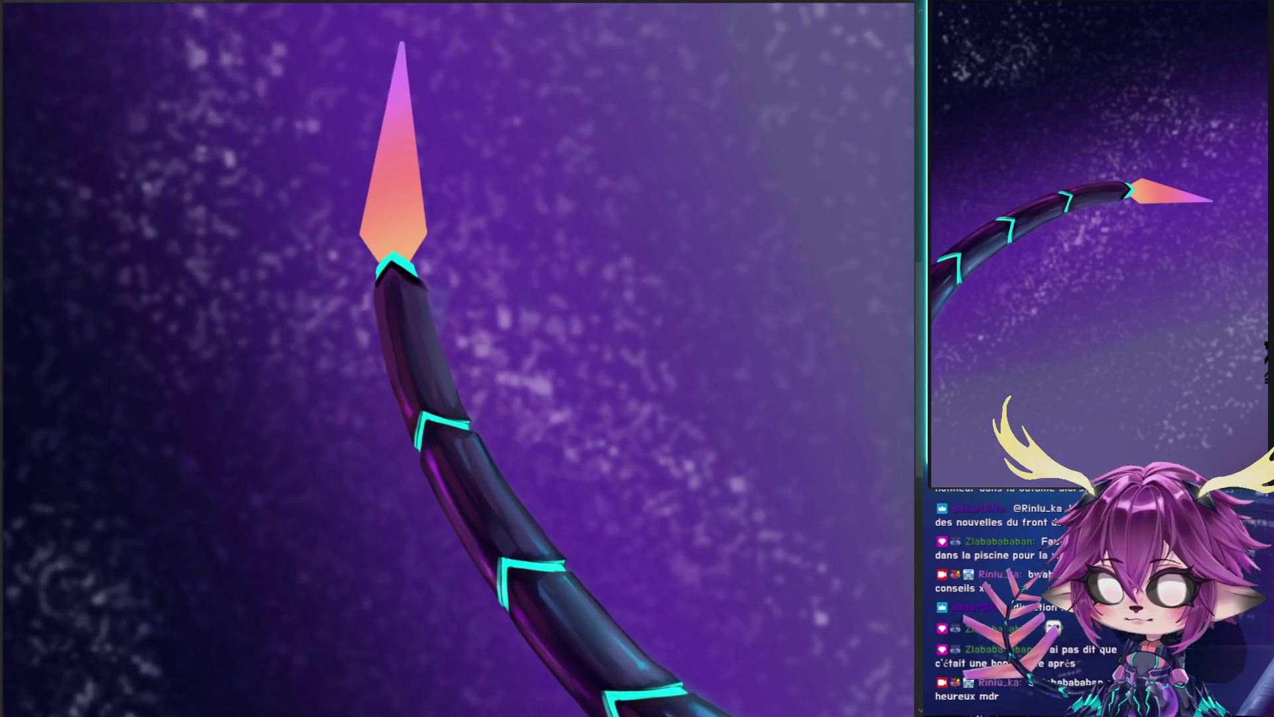
# - Undo and redo the blade gradient to compare before and after, then reposition the view
pyautogui.hotkey('ctrl', 'z')
pyautogui.hotkey('ctrl', 'y')
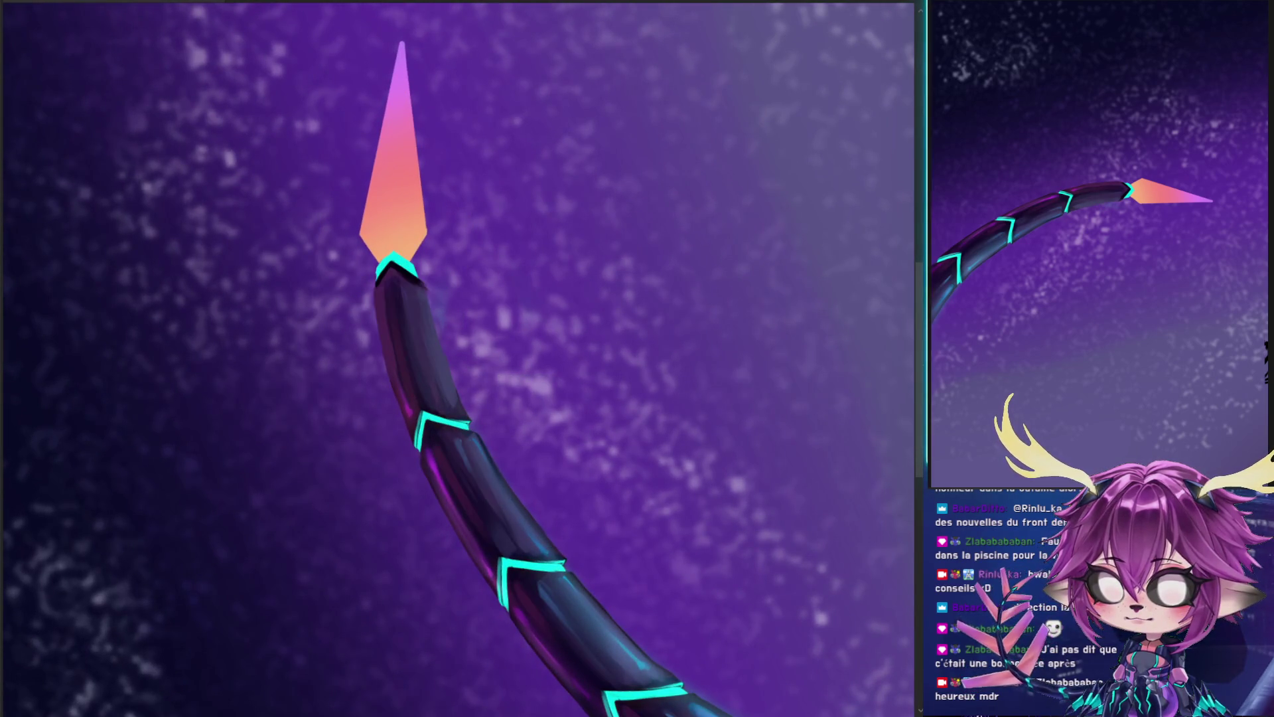
pyautogui.hotkey('ctrl', 'z')
pyautogui.hotkey('ctrl', 'y')
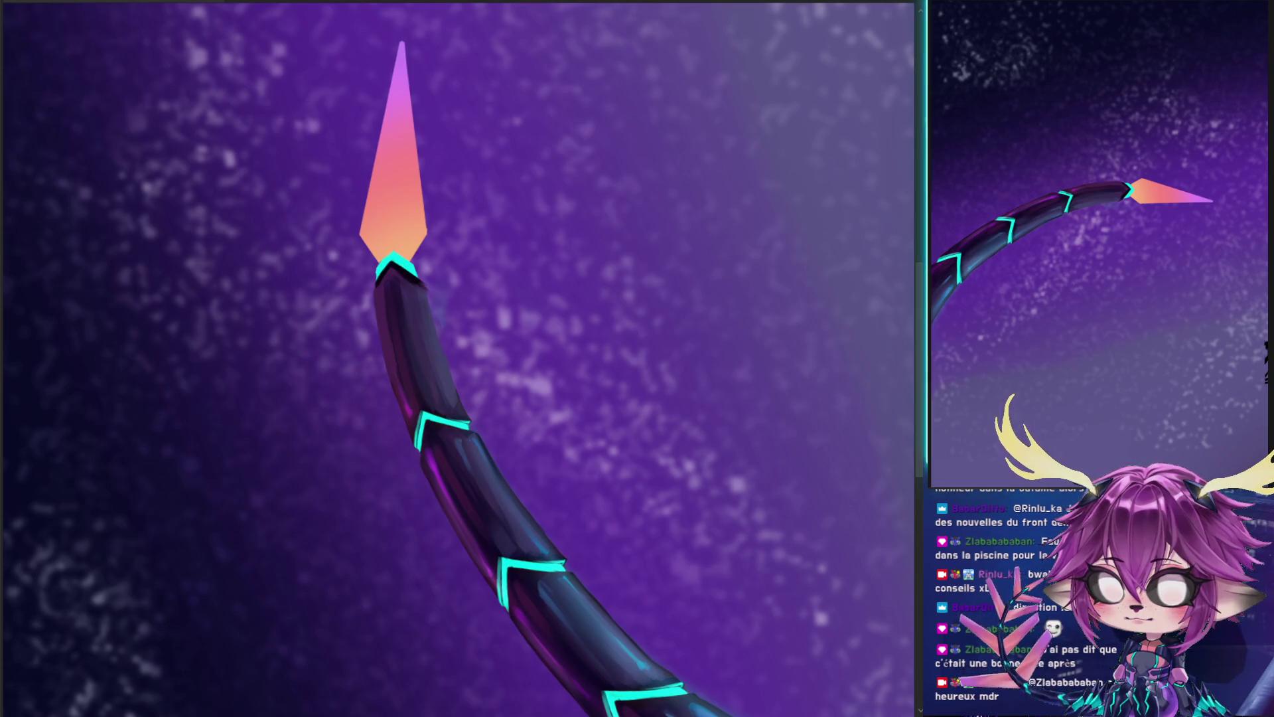
pyautogui.hotkey('ctrl', 'z')
pyautogui.hotkey('ctrl', 'y')
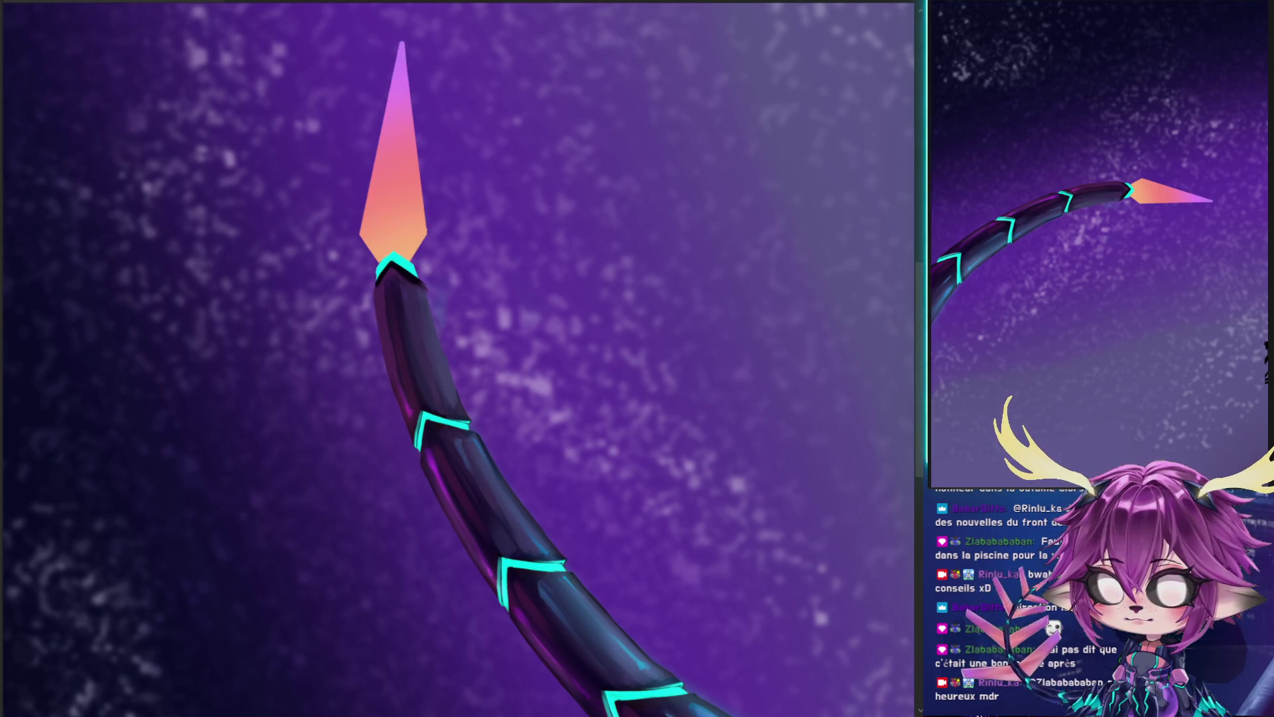
pyautogui.moveTo(321, 366)
pyautogui.mouseDown()
pyautogui.moveTo(385, 389)
pyautogui.moveTo(372, 361)
pyautogui.mouseUp()
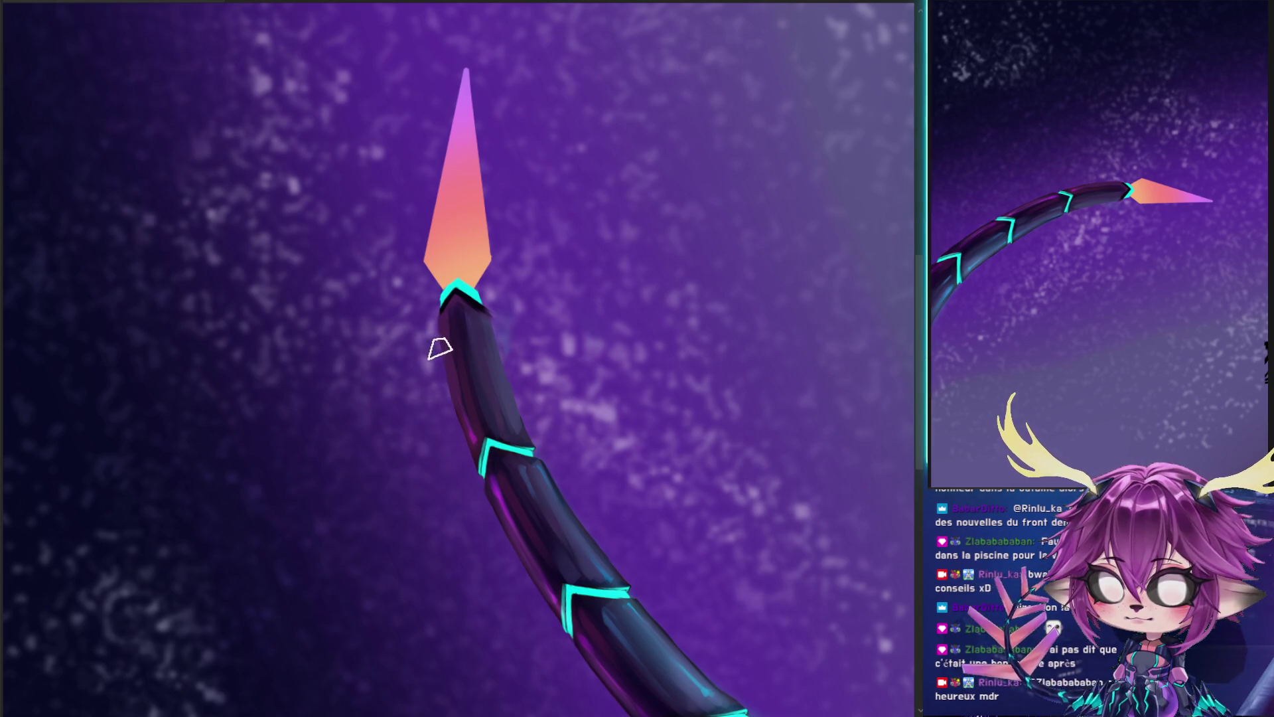
# - Draw a straight lavender-purple spike angling up-left from the tail and widen it
pyautogui.moveTo(445, 353); pyautogui.dragTo(271, 208)
pyautogui.hotkey('ctrl', 'z')
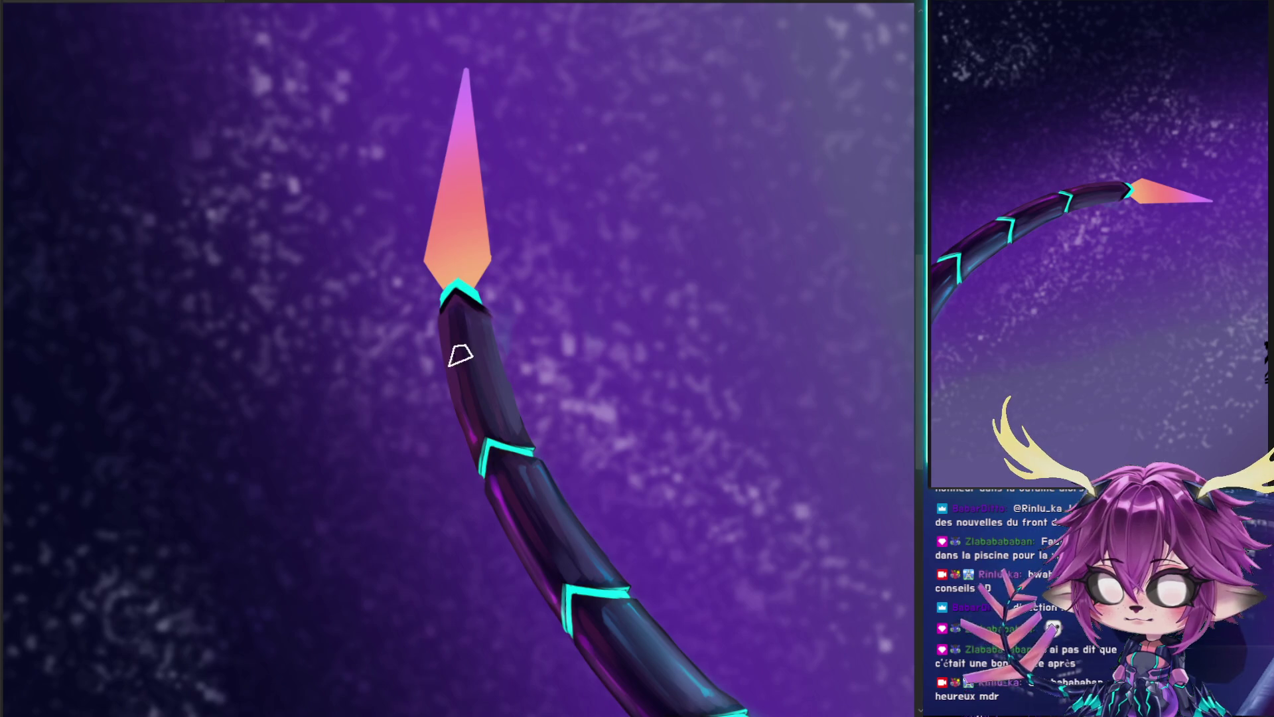
pyautogui.keyDown('shift'); pyautogui.click(313, 195); pyautogui.keyUp('shift')
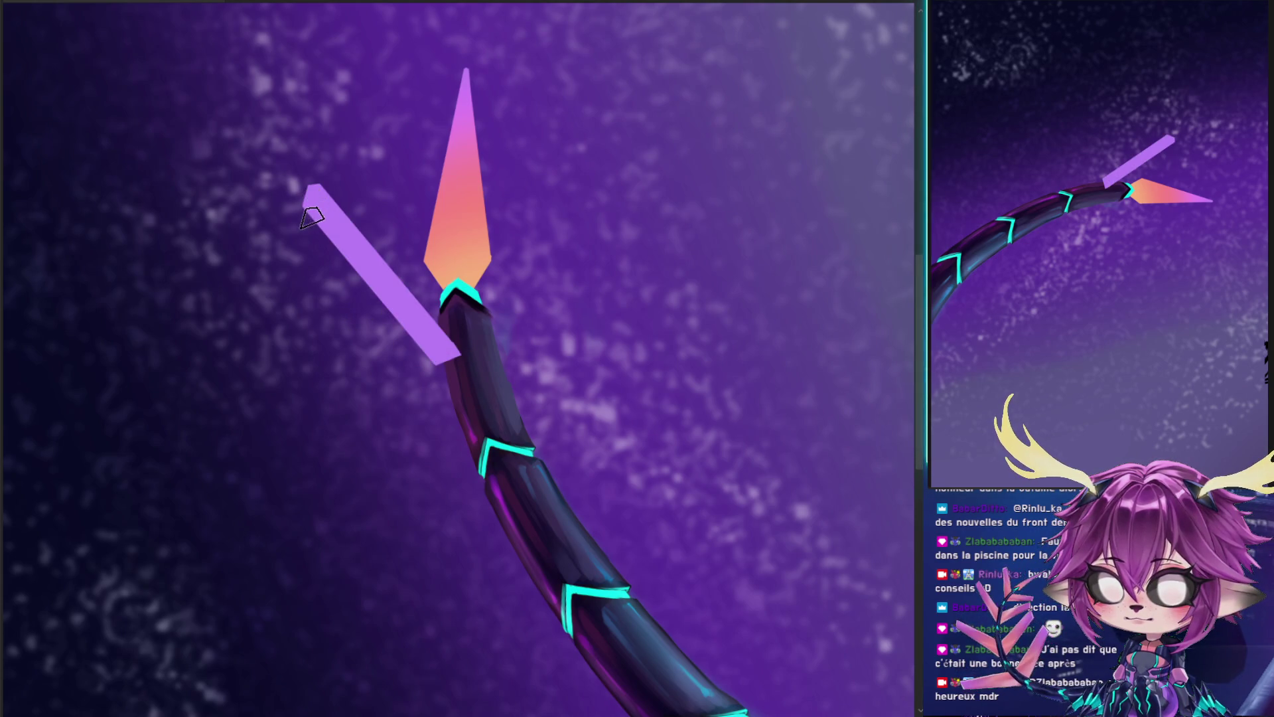
pyautogui.keyDown('shift'); pyautogui.click(458, 387); pyautogui.keyUp('shift')
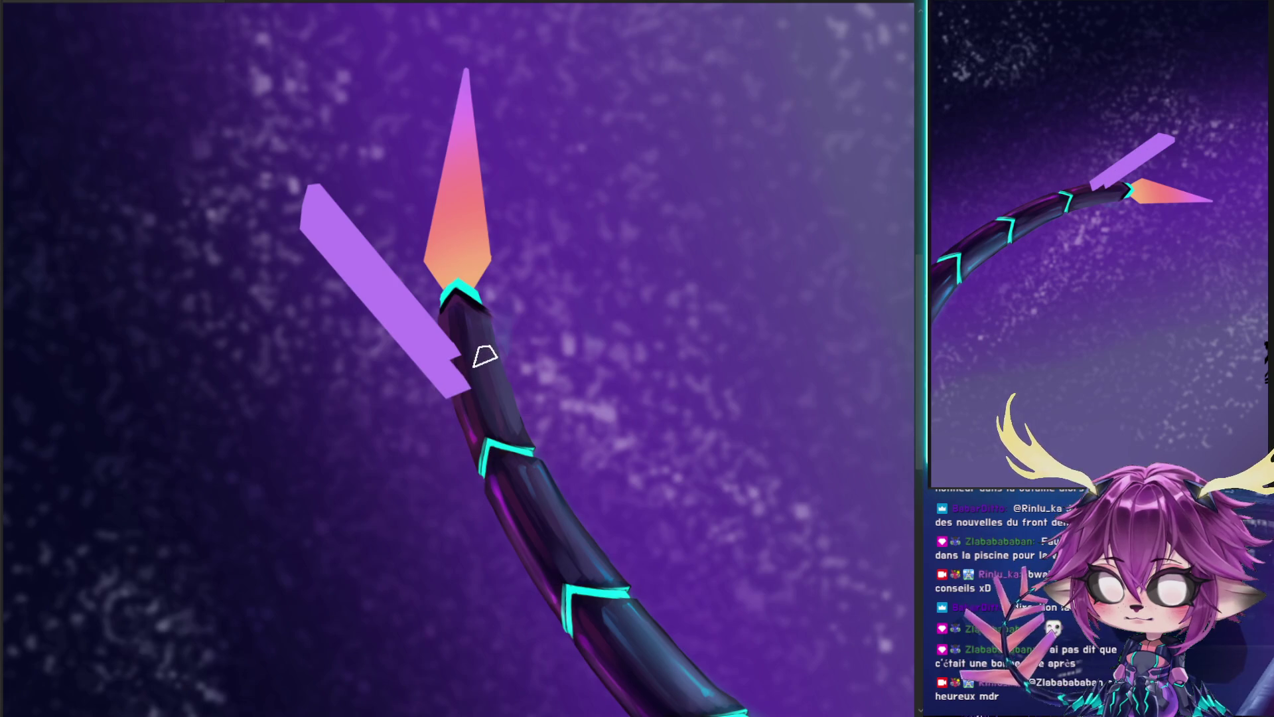
# - Build a second purple prong toward the upper right, then erase it again
pyautogui.keyDown('shift'); pyautogui.click(551, 194); pyautogui.keyUp('shift')
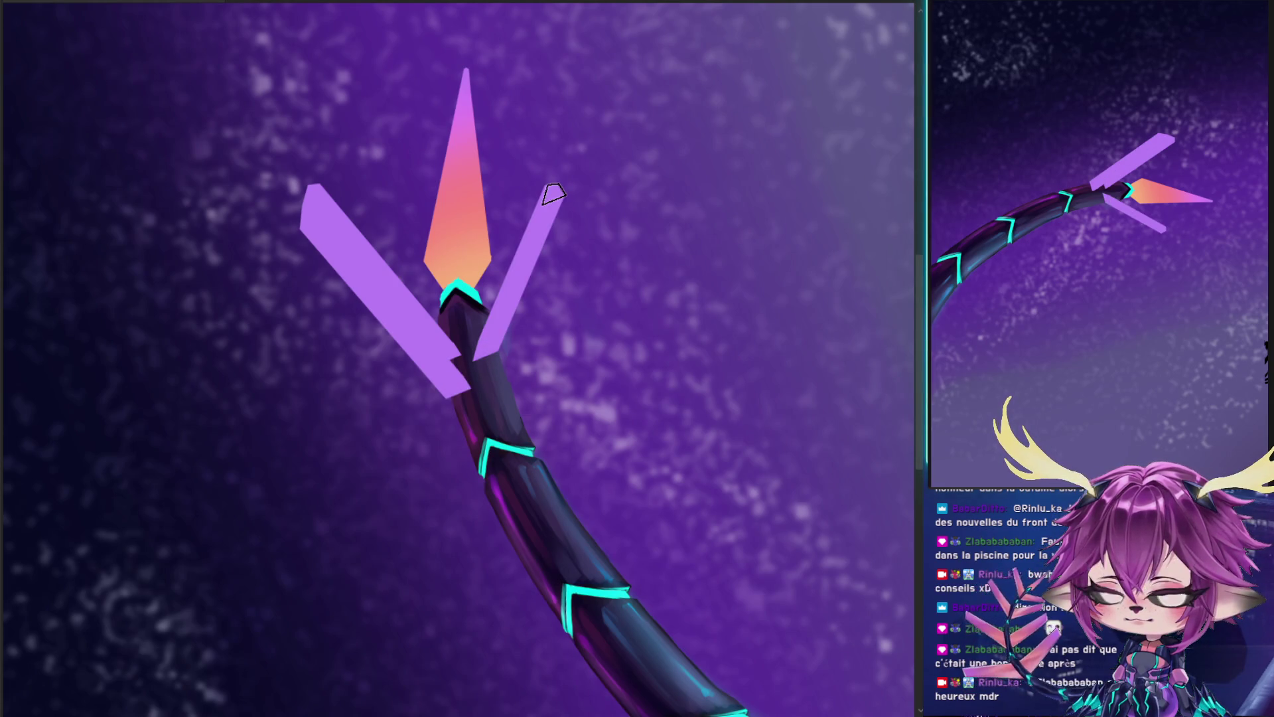
pyautogui.keyDown('shift'); pyautogui.click(569, 201); pyautogui.keyUp('shift')
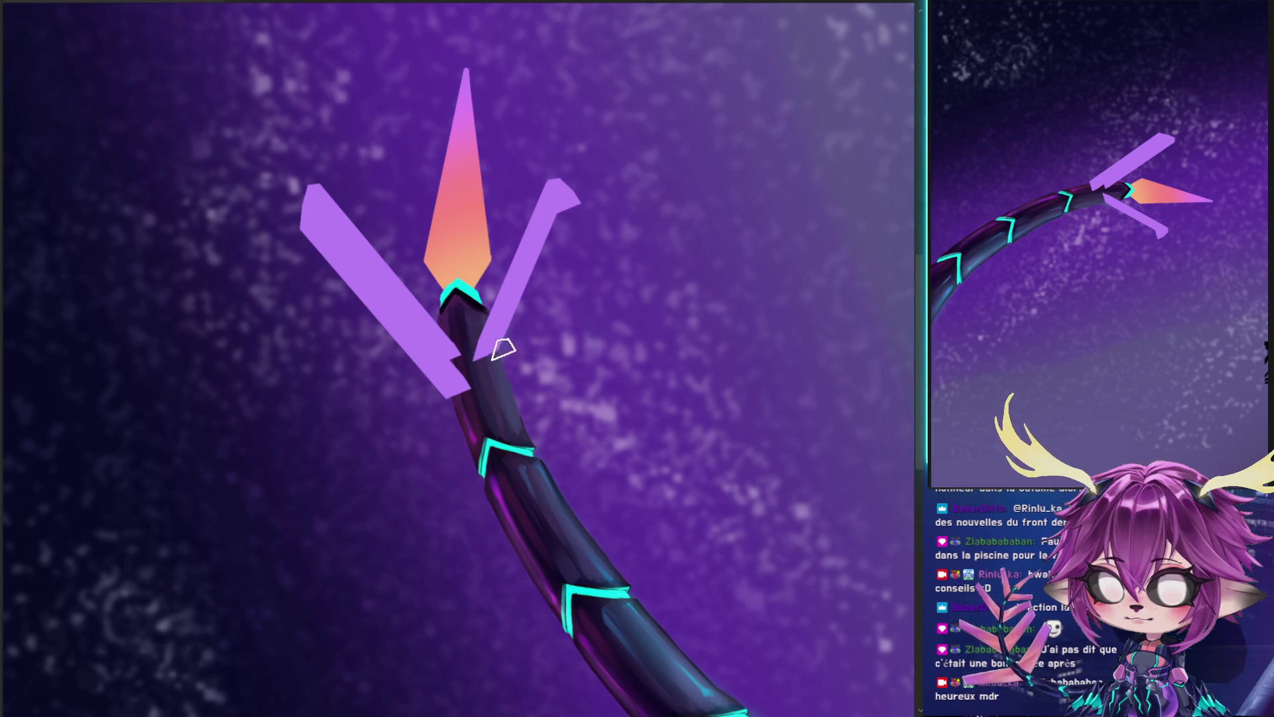
pyautogui.keyDown('shift'); pyautogui.click(499, 378); pyautogui.keyUp('shift')
pyautogui.hotkey('ctrl', 'z')
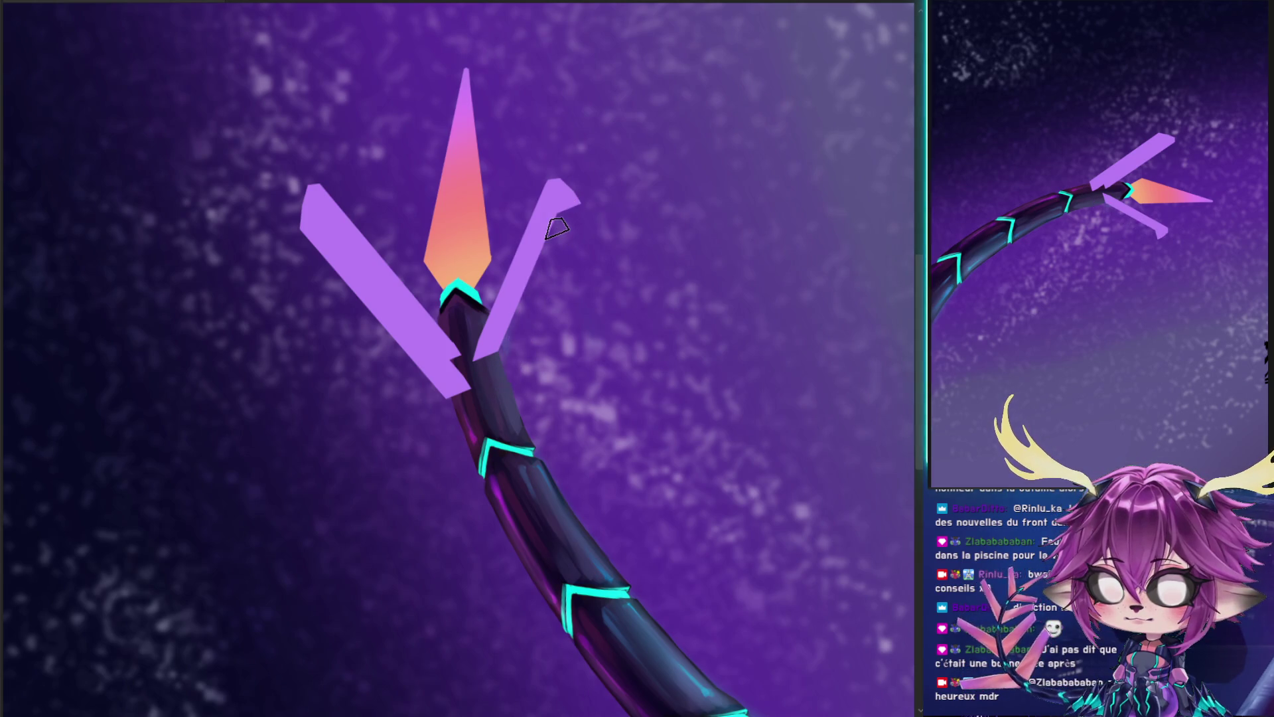
pyautogui.keyDown('shift'); pyautogui.click(502, 379); pyautogui.keyUp('shift')
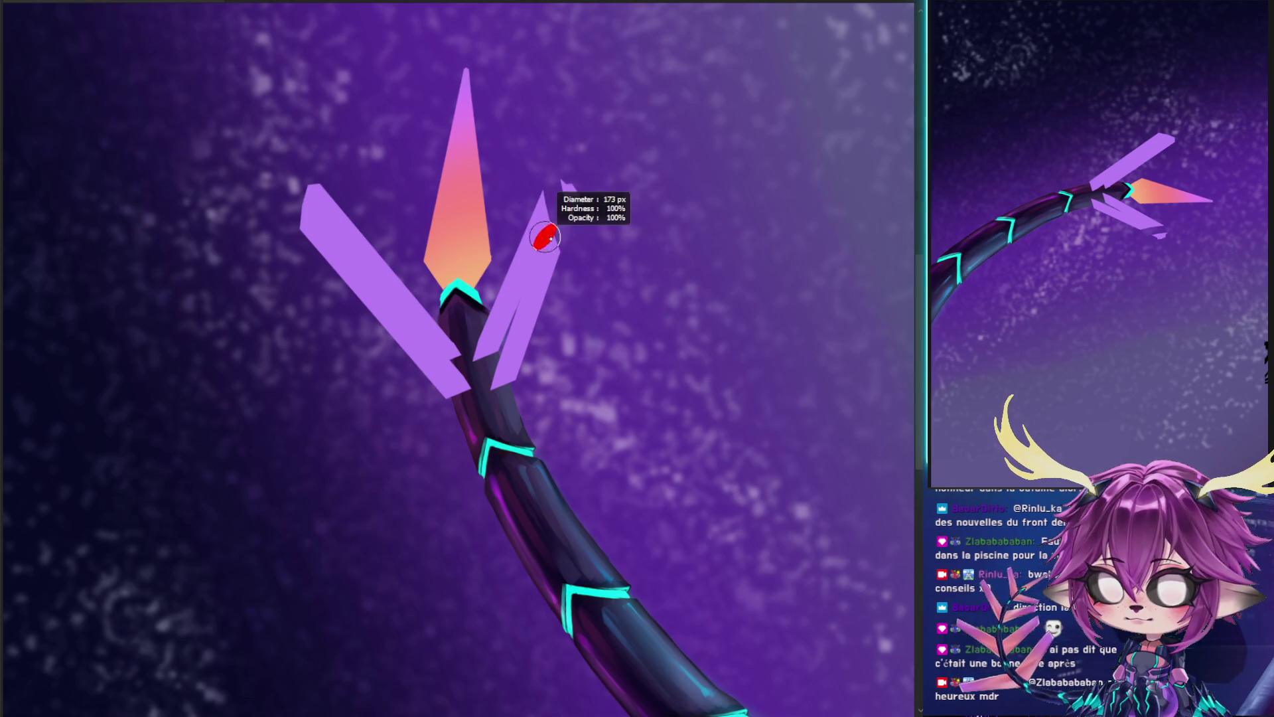
pyautogui.moveTo(540, 186); pyautogui.dragTo(512, 269)
pyautogui.hotkey('ctrl', 't')
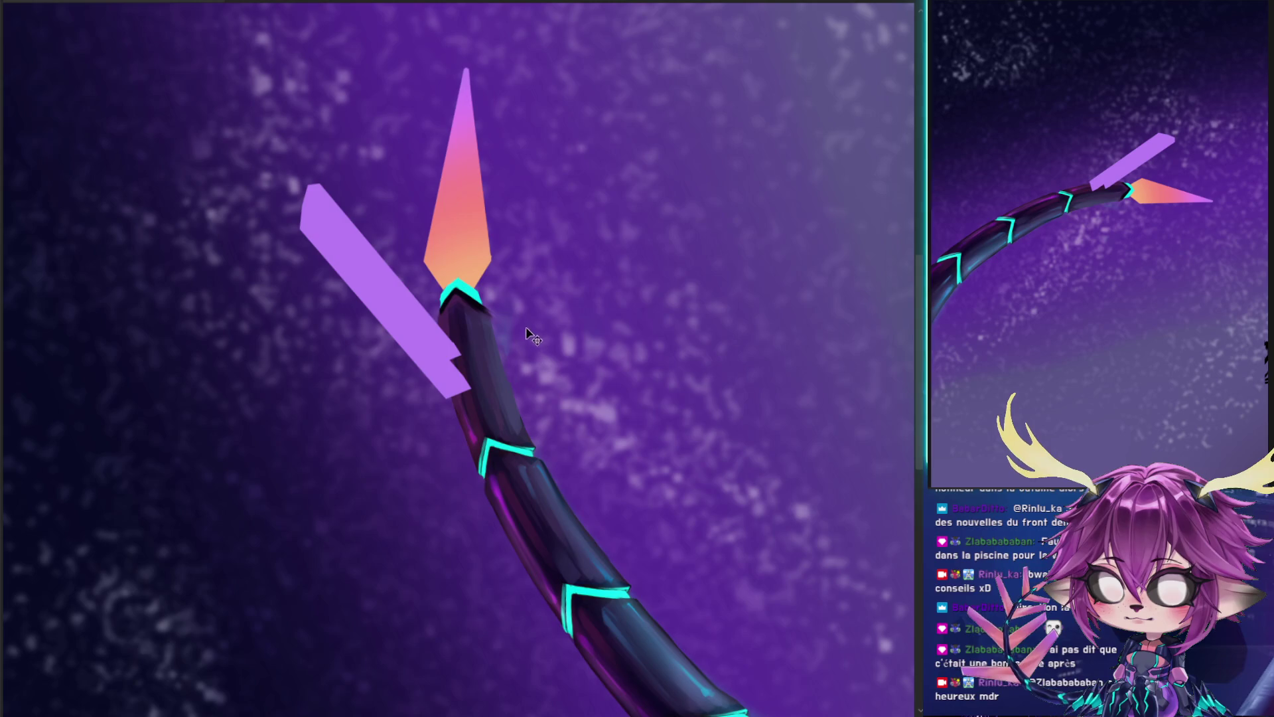
# - Move and rotate the spike copy into a V beside the blade
pyautogui.moveTo(529, 335); pyautogui.dragTo(601, 403)
pyautogui.moveTo(616, 204); pyautogui.dragTo(612, 256)
pyautogui.moveTo(555, 624)
pyautogui.mouseDown()
pyautogui.moveTo(657, 229)
pyautogui.moveTo(664, 263)
pyautogui.mouseUp()
pyautogui.press('Return')
# - Swing the right spike into a wide V, then duplicate the lilac prong pair
pyautogui.moveTo(504, 302); pyautogui.dragTo(533, 309)
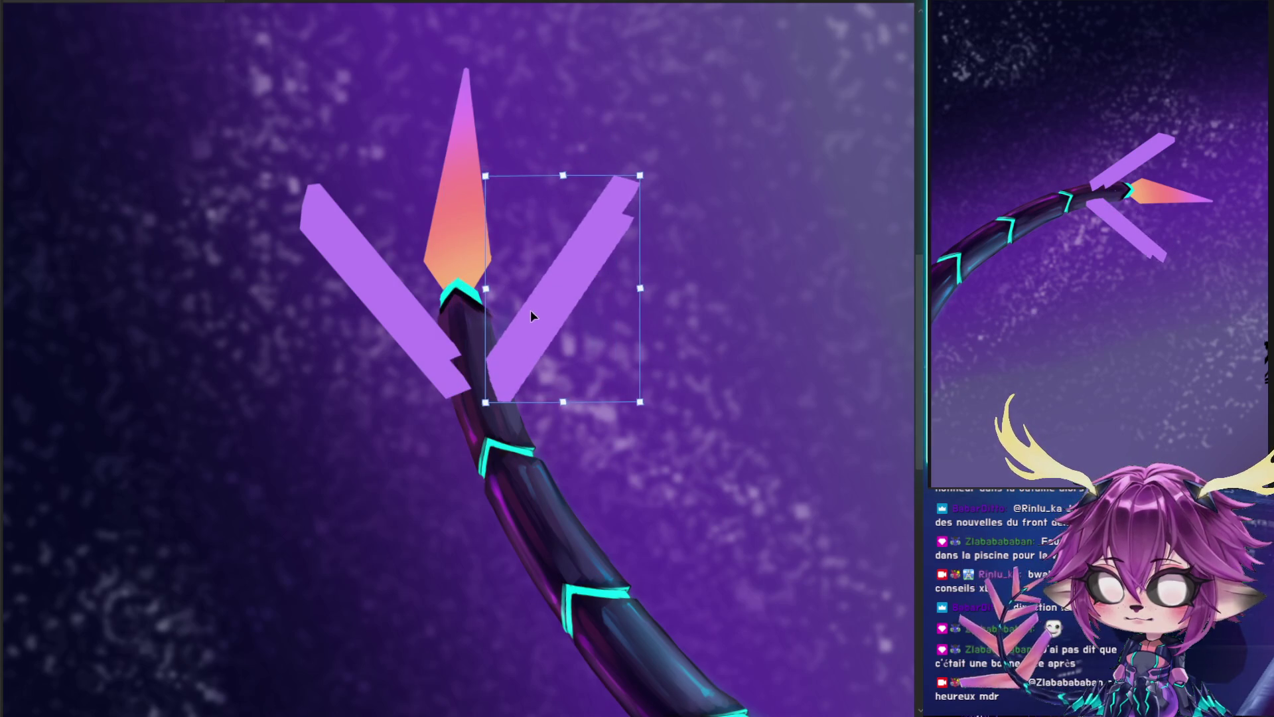
pyautogui.moveTo(671, 264); pyautogui.dragTo(671, 263)
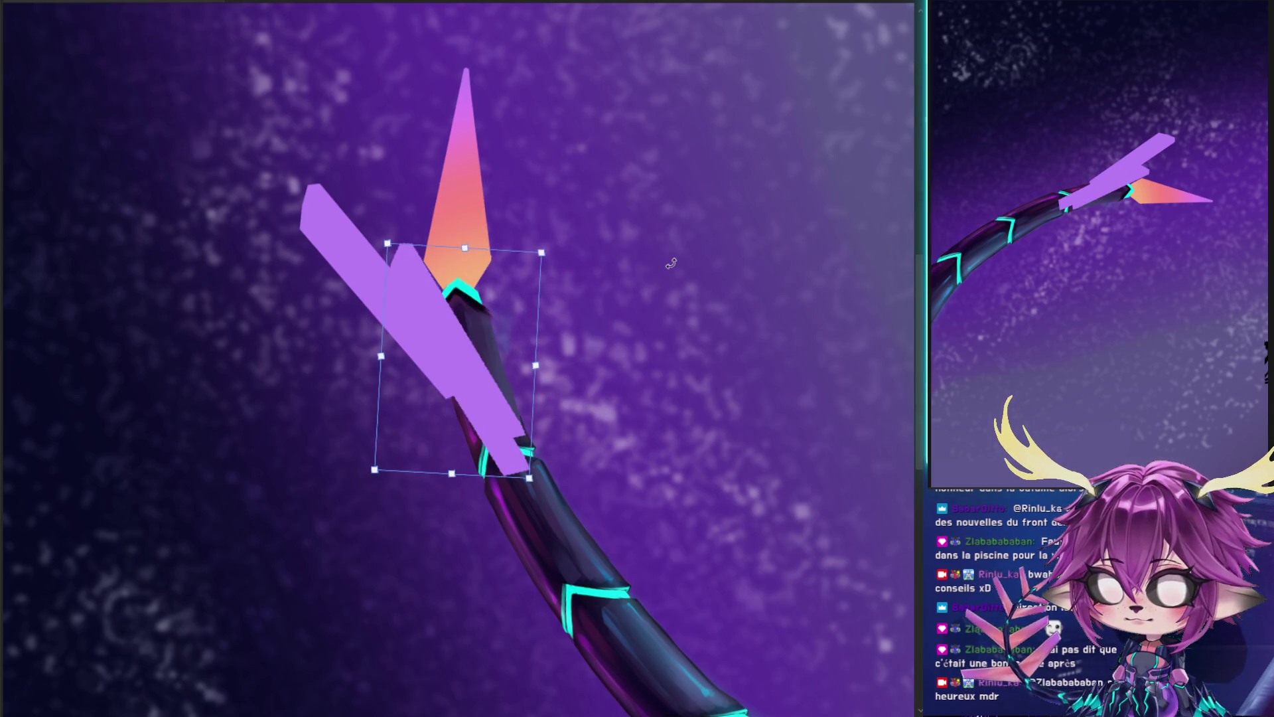
pyautogui.moveTo(536, 362)
pyautogui.mouseDown()
pyautogui.moveTo(629, 275)
pyautogui.moveTo(378, 488)
pyautogui.mouseUp()
pyautogui.moveTo(485, 403); pyautogui.dragTo(599, 331)
pyautogui.moveTo(641, 243); pyautogui.dragTo(690, 229)
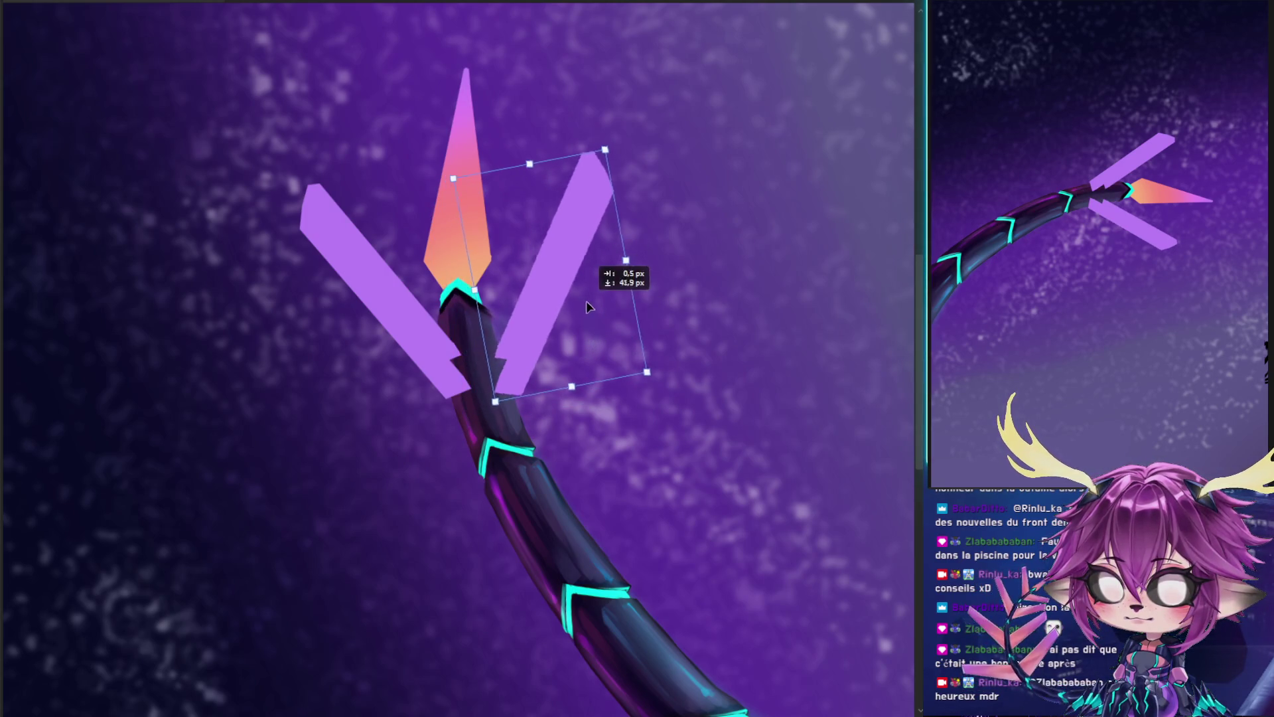
pyautogui.moveTo(562, 326); pyautogui.dragTo(550, 316)
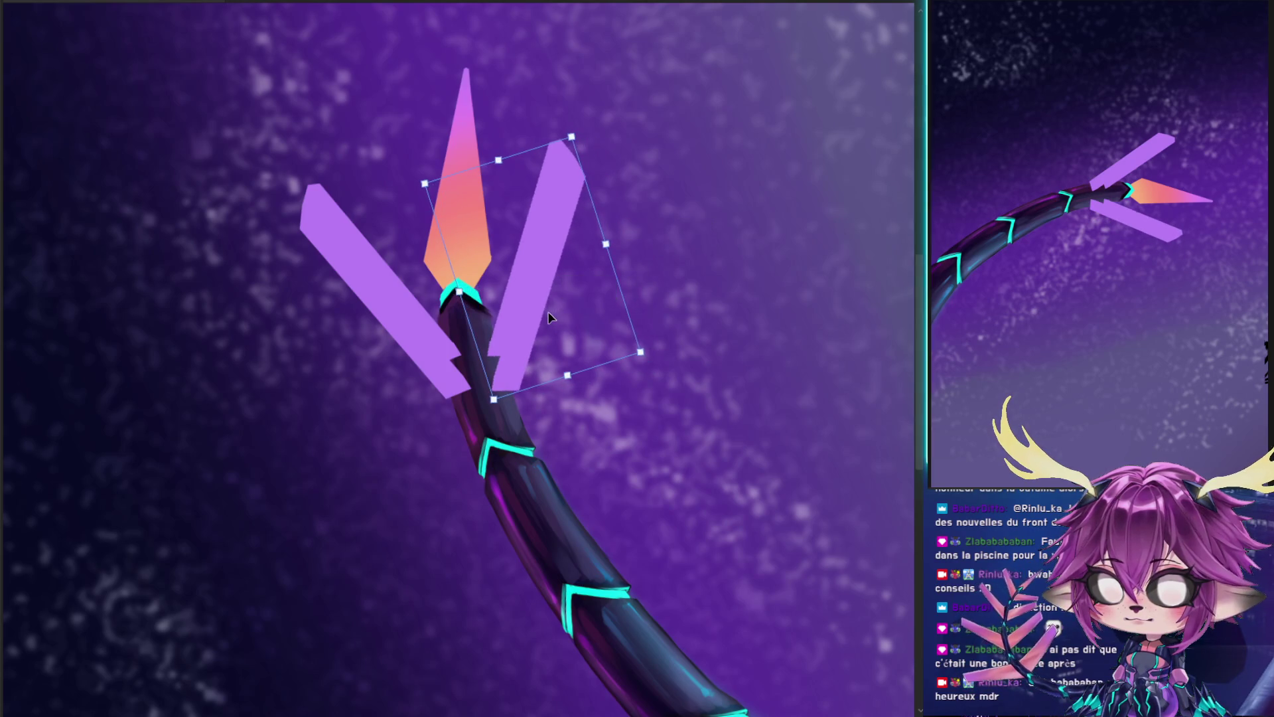
pyautogui.press('Return')
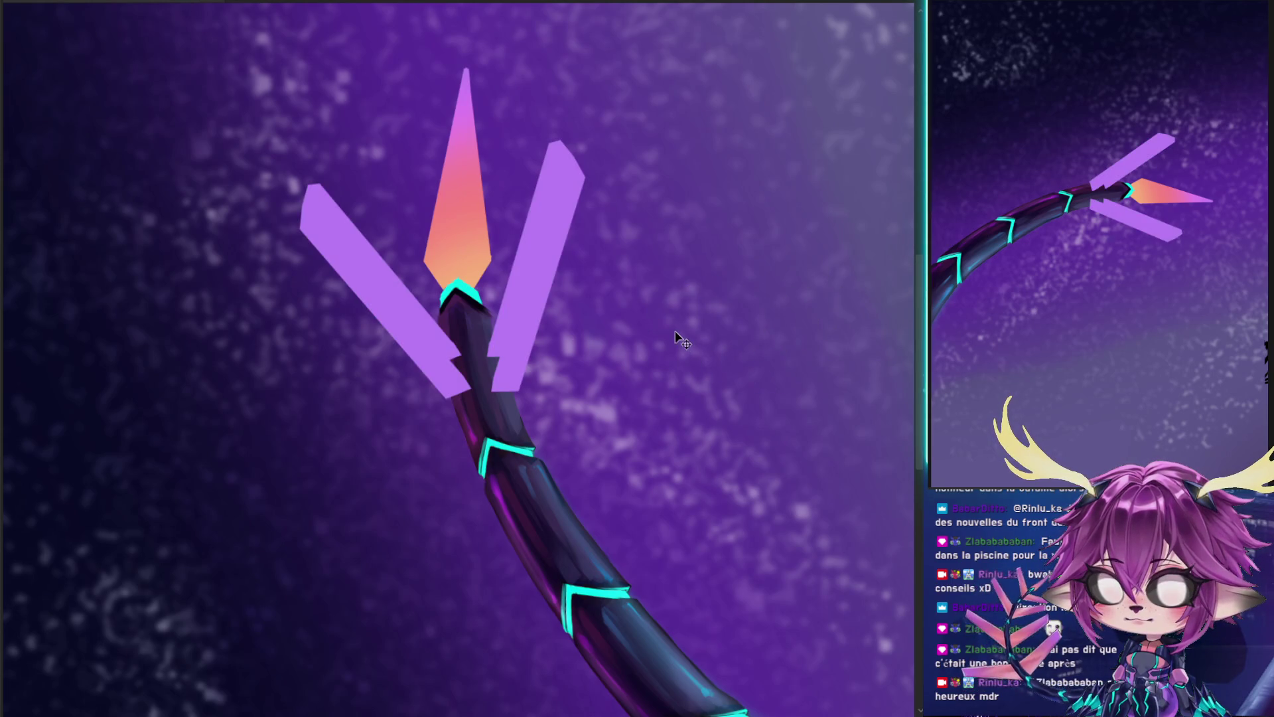
pyautogui.hotkey('ctrl', 'j')
pyautogui.hotkey('ctrl', 't')
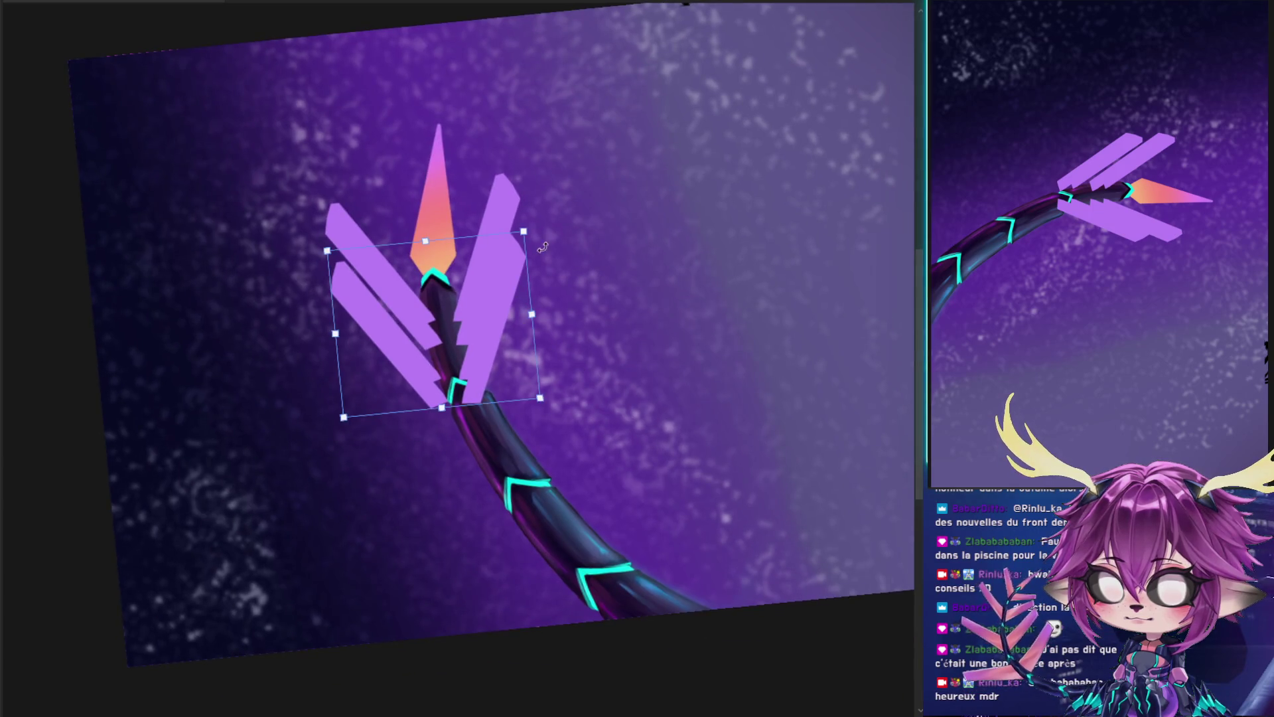
# - Enlarge the copied prongs, move them down the tail and tilt them into place
pyautogui.moveTo(542, 248); pyautogui.dragTo(491, 355)
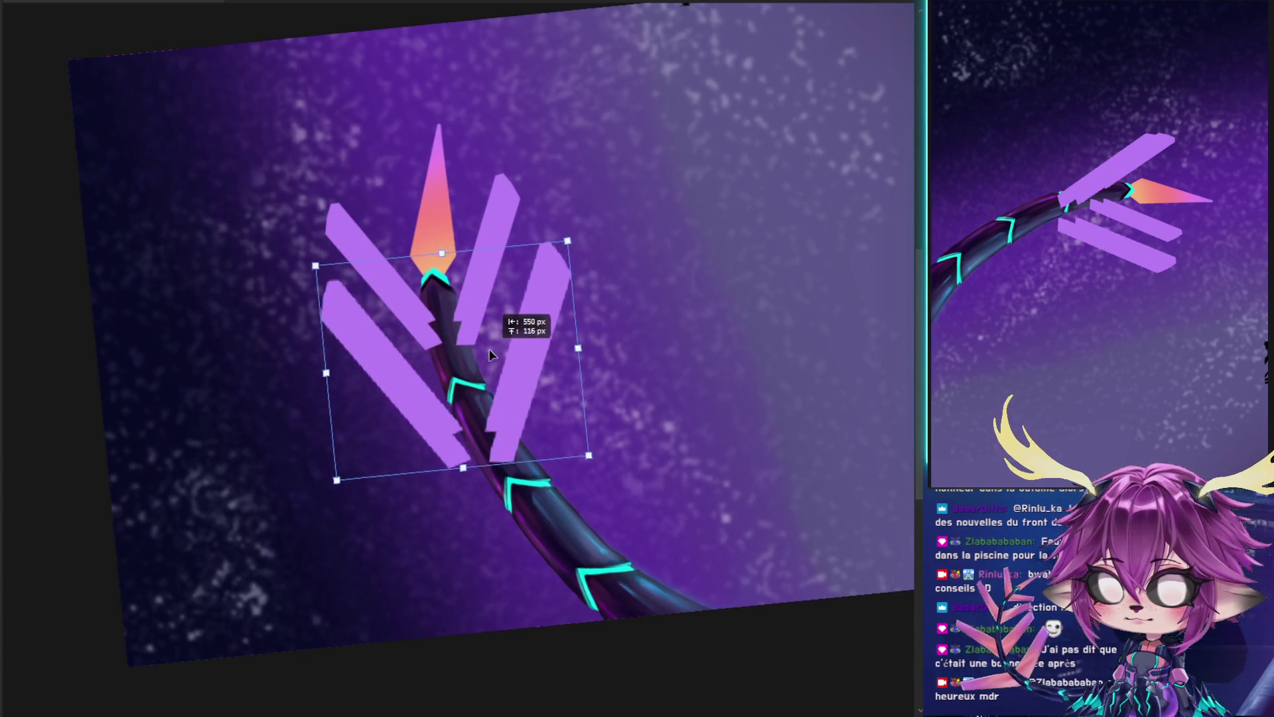
pyautogui.moveTo(648, 209); pyautogui.dragTo(620, 233)
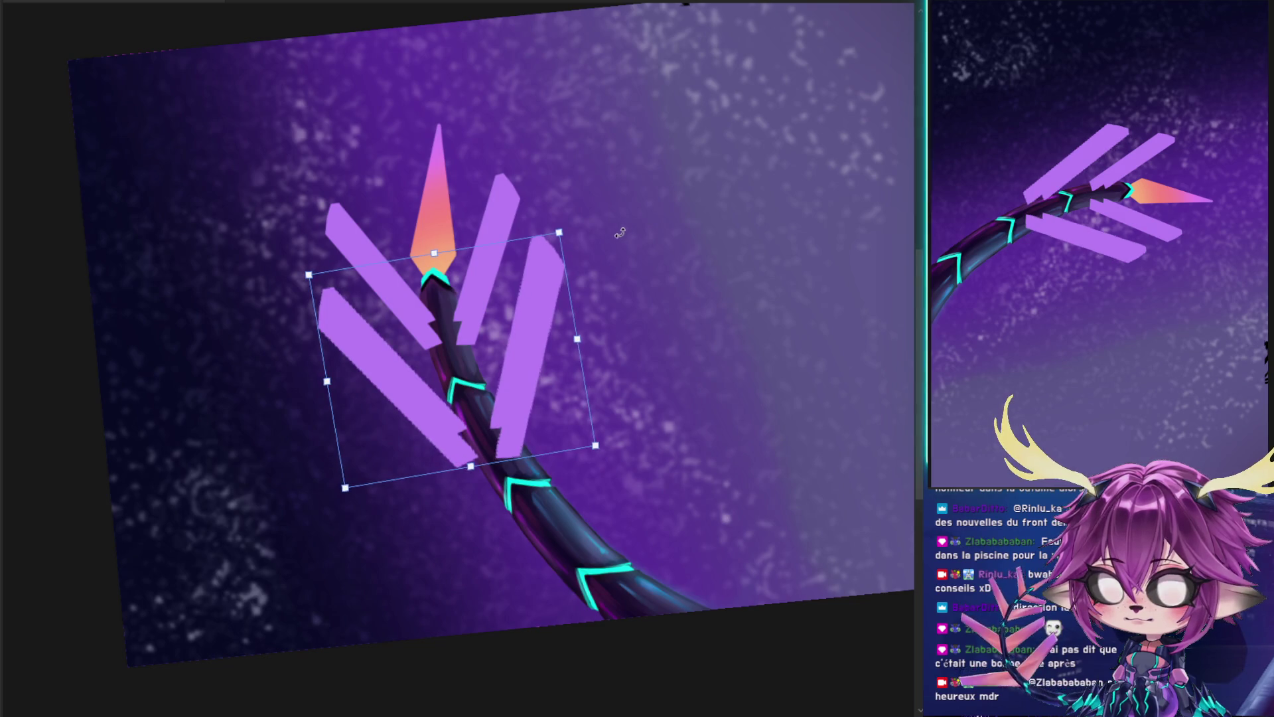
pyautogui.moveTo(535, 345); pyautogui.dragTo(511, 385)
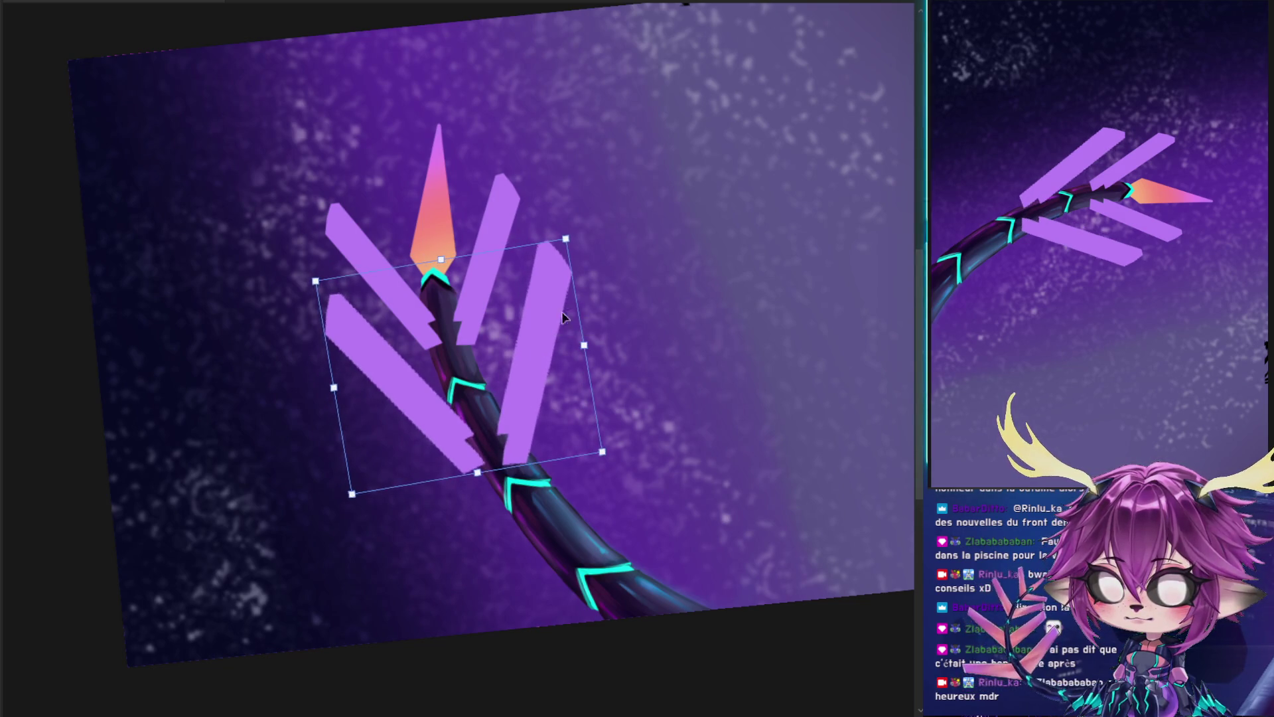
pyautogui.moveTo(657, 219); pyautogui.dragTo(669, 239)
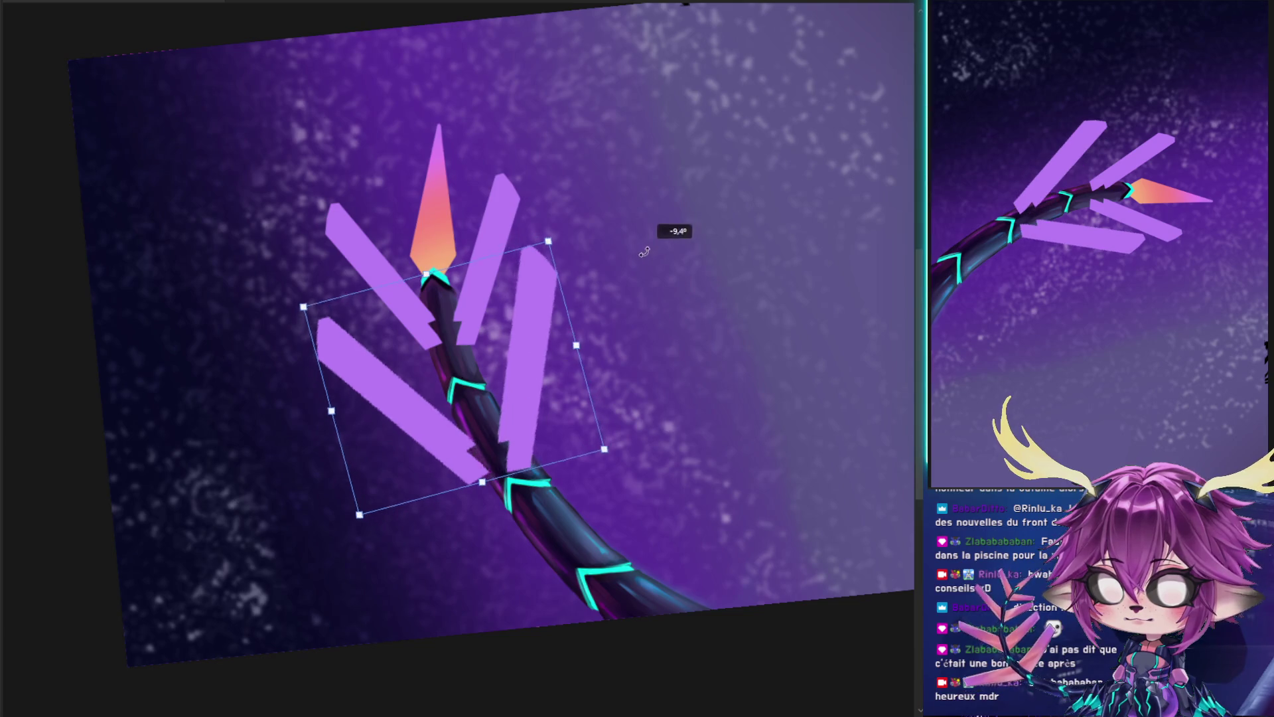
pyautogui.moveTo(517, 353); pyautogui.dragTo(524, 349)
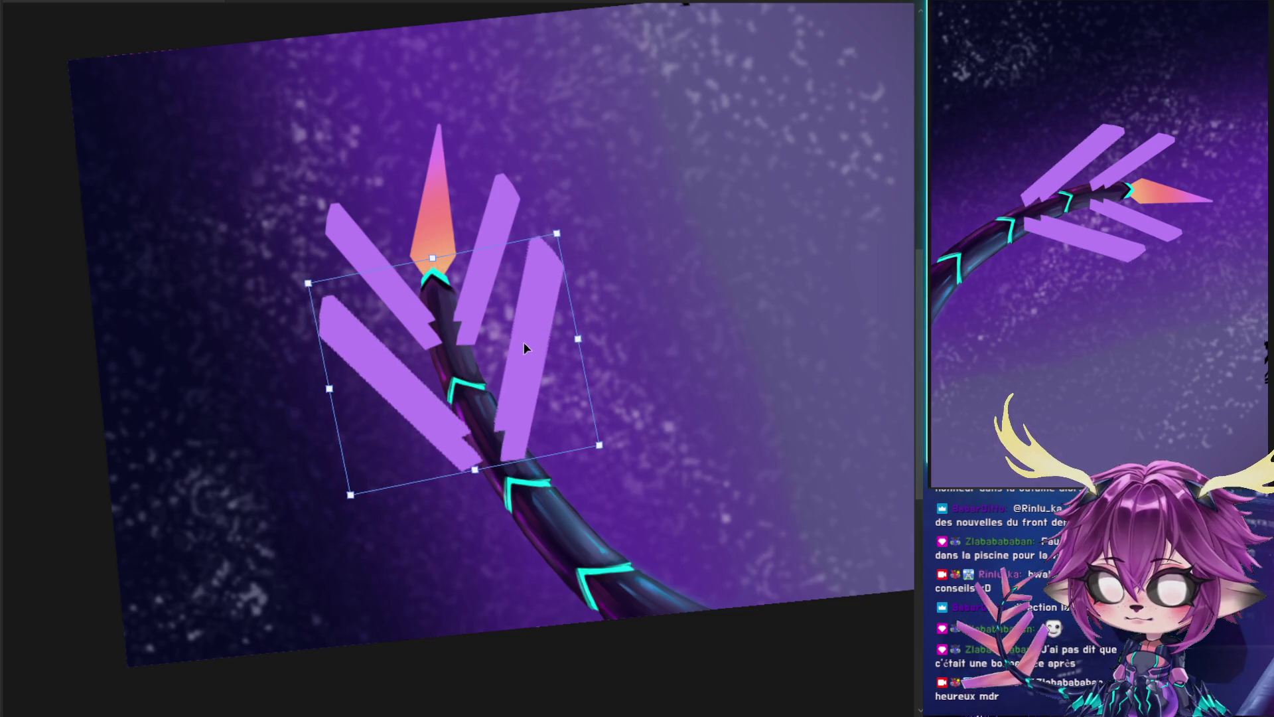
pyautogui.press('Return')
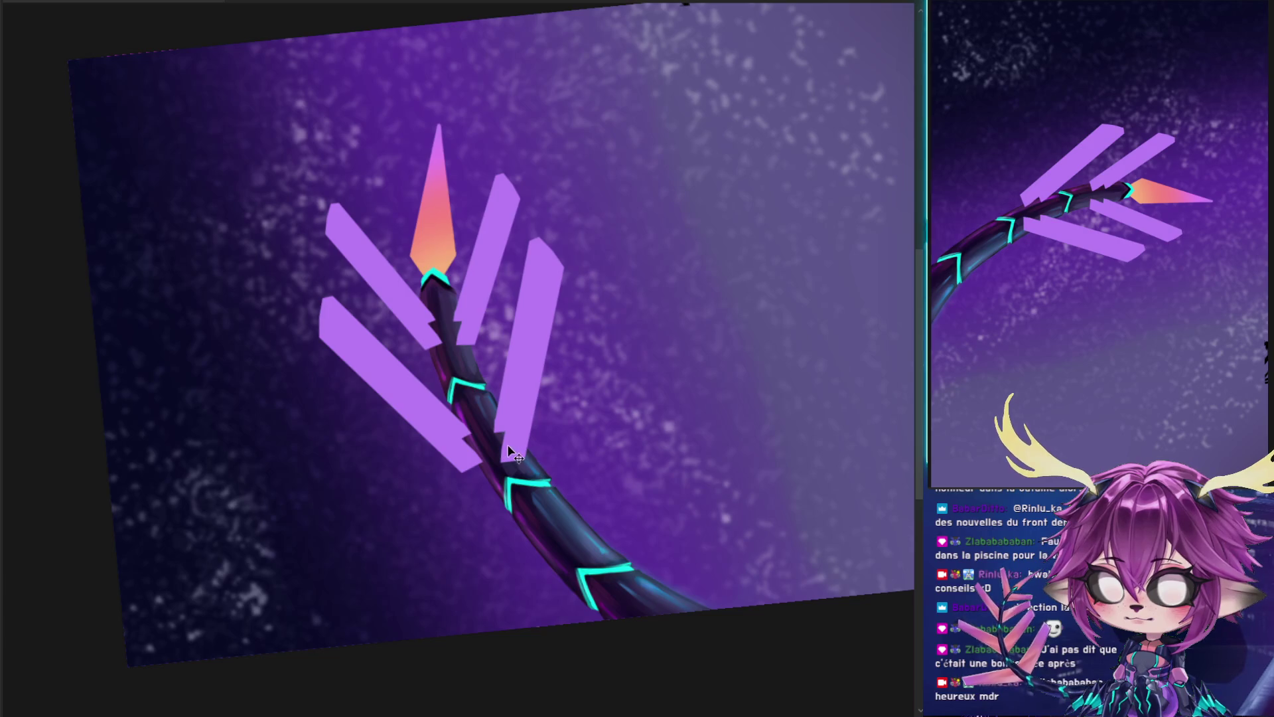
# - Duplicate the prongs again, then scale and rotate the new copy onto the lower tail
pyautogui.hotkey('ctrl', 'j')
pyautogui.hotkey('ctrl', 't')
pyautogui.moveTo(509, 347)
pyautogui.mouseDown()
pyautogui.moveTo(595, 543)
pyautogui.moveTo(588, 371)
pyautogui.mouseUp()
pyautogui.moveTo(565, 525); pyautogui.dragTo(521, 516)
pyautogui.moveTo(494, 374)
pyautogui.mouseDown()
pyautogui.moveTo(489, 205)
pyautogui.moveTo(658, 273)
pyautogui.mouseUp()
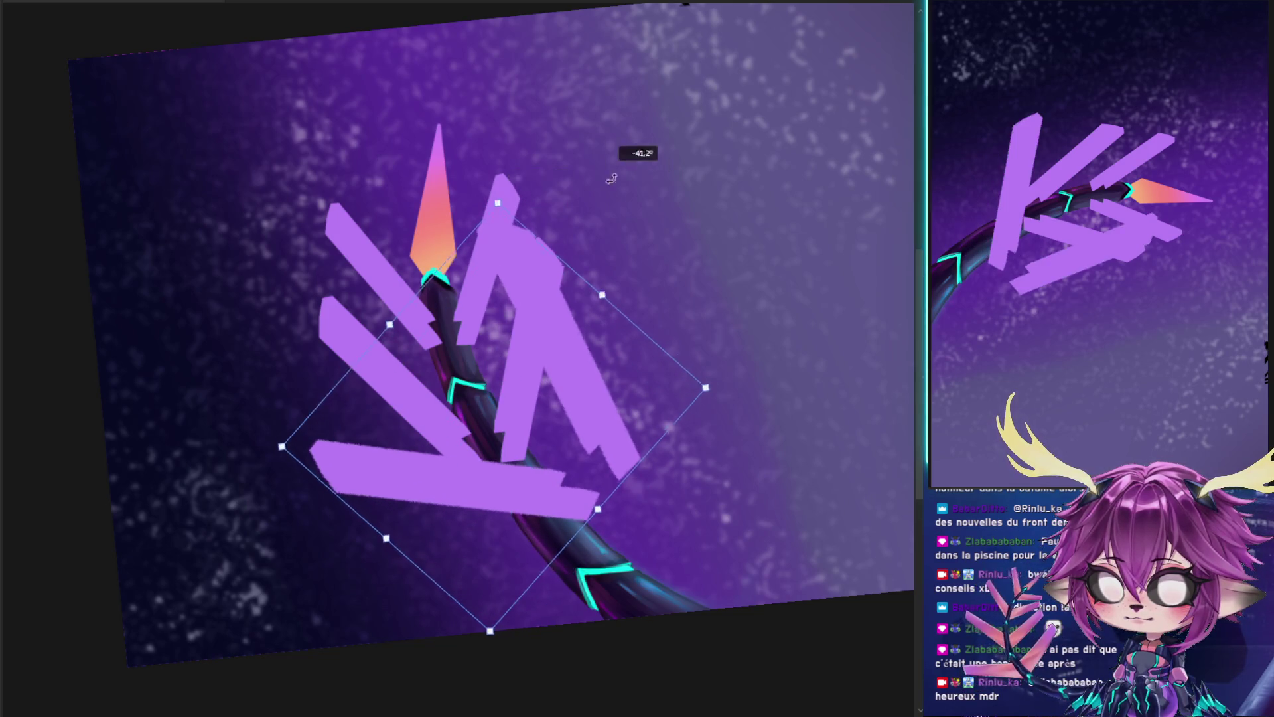
pyautogui.moveTo(604, 233); pyautogui.dragTo(620, 176)
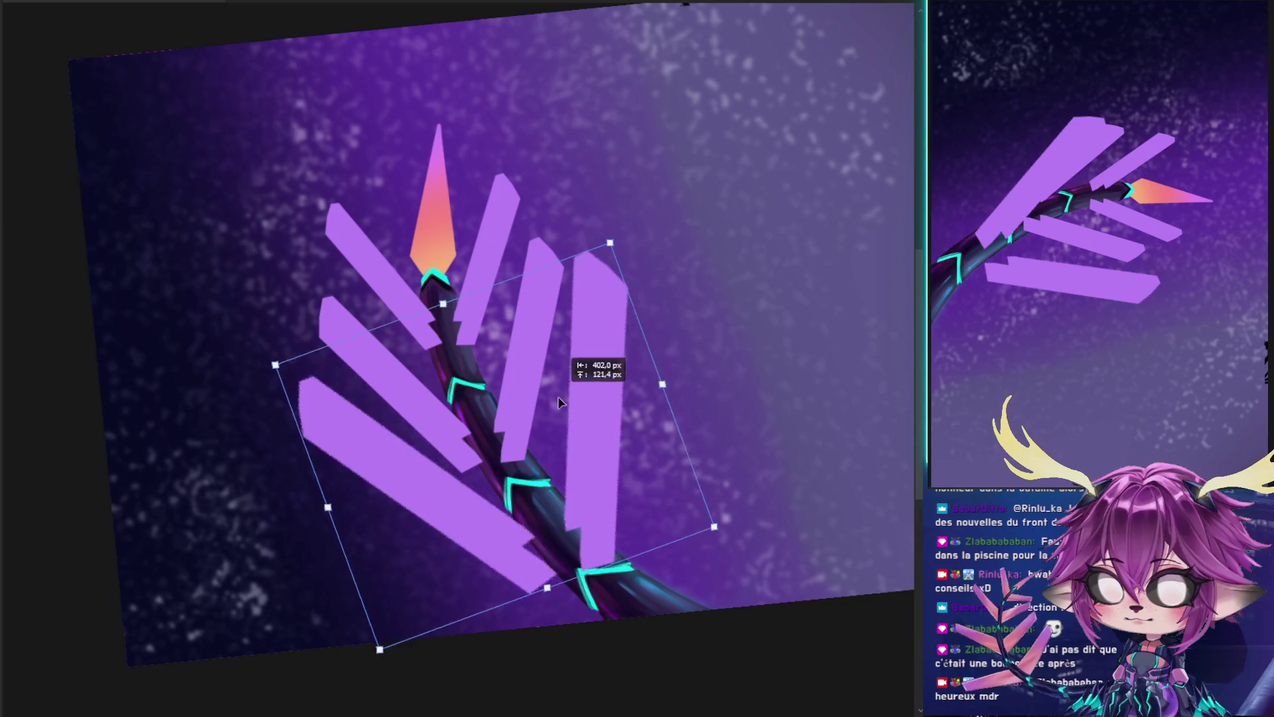
pyautogui.moveTo(704, 318); pyautogui.dragTo(664, 274)
pyautogui.moveTo(585, 498); pyautogui.dragTo(577, 490)
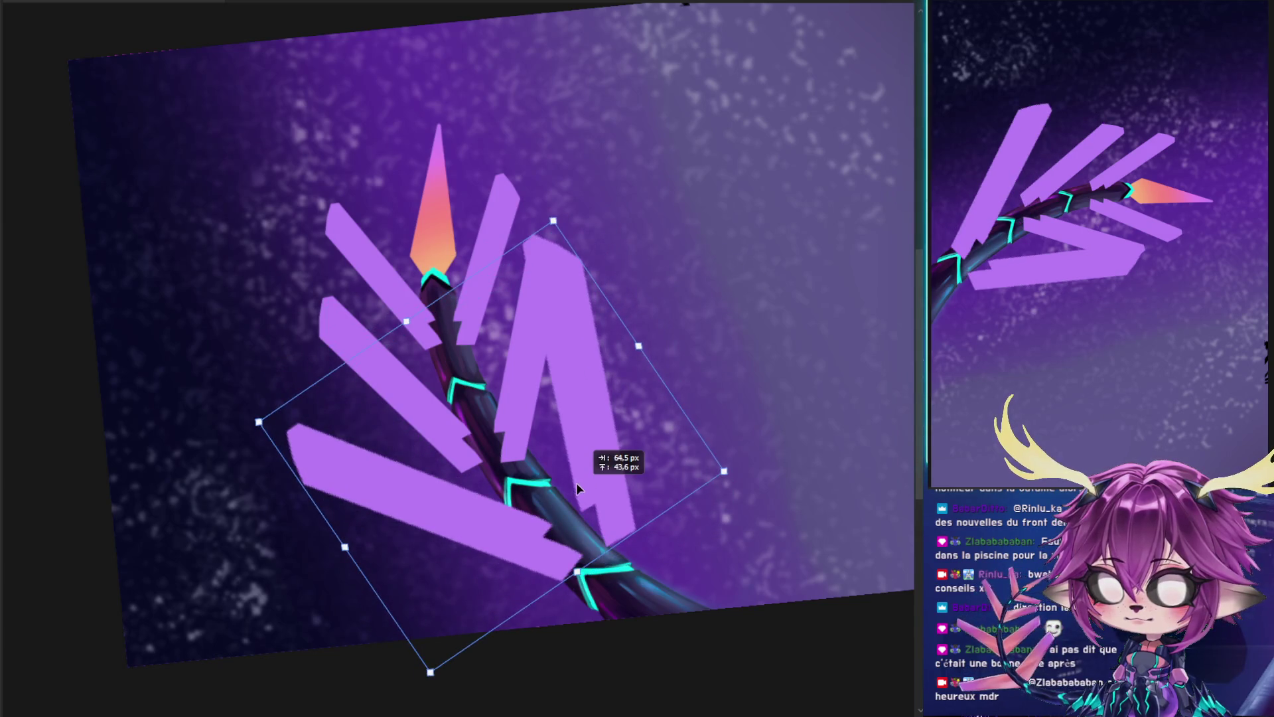
pyautogui.press('Return')
# - Lasso the right-hand prongs, rotate them about 23° and shift them down-right
pyautogui.moveTo(615, 175); pyautogui.dragTo(697, 608)
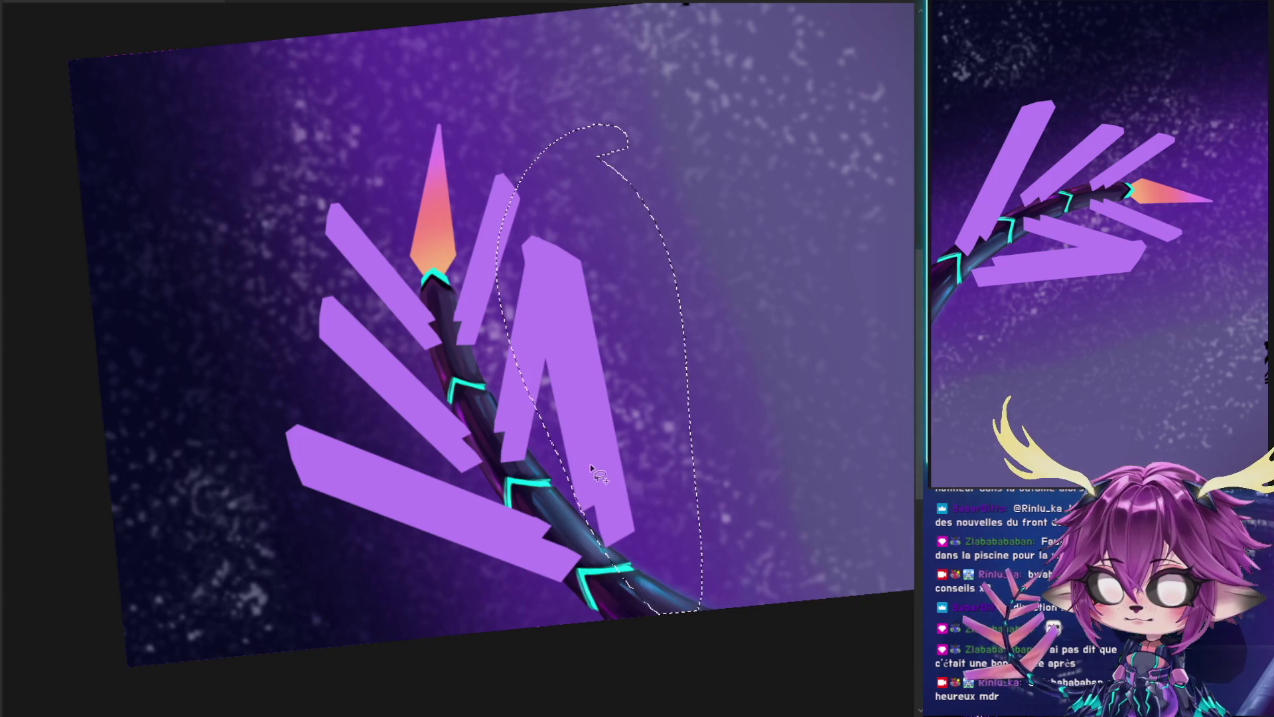
pyautogui.hotkey('ctrl', 't')
pyautogui.moveTo(683, 149); pyautogui.dragTo(758, 203)
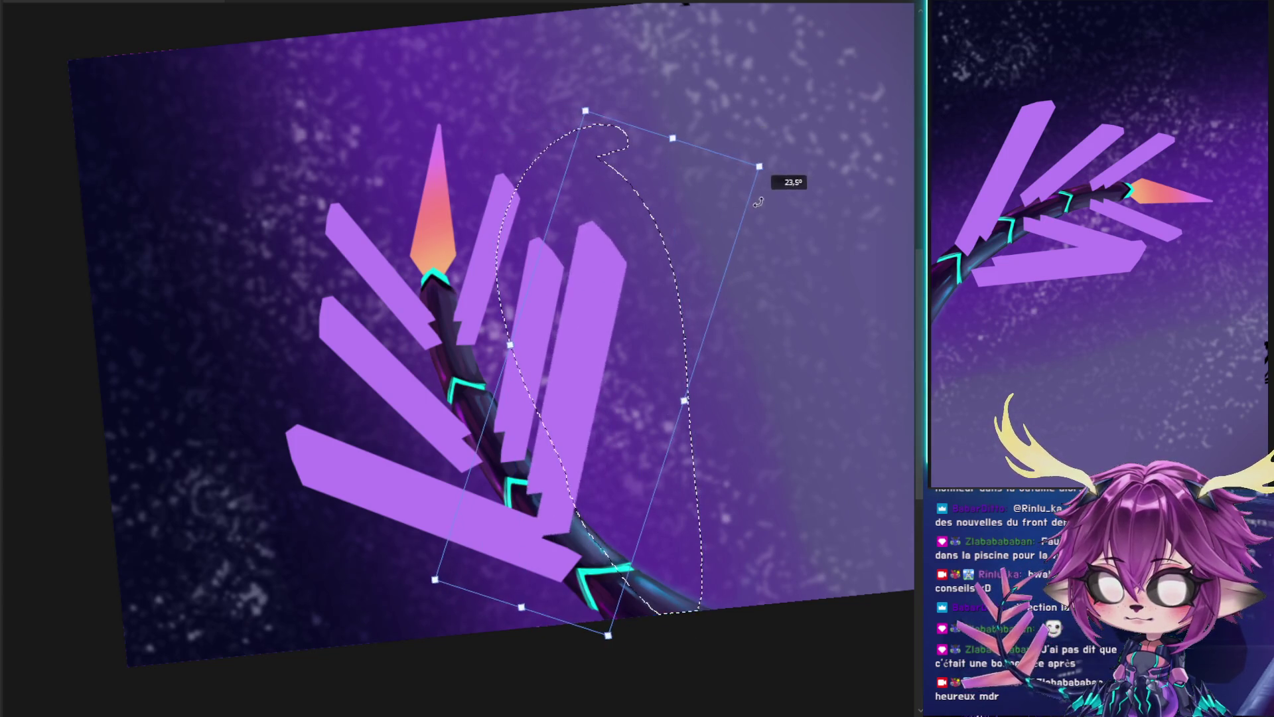
pyautogui.moveTo(595, 376); pyautogui.dragTo(631, 402)
pyautogui.press('Return')
# - Rotate the left-hand prongs about -10° and bring the tail in front of the strips
pyautogui.moveTo(319, 270); pyautogui.dragTo(435, 352)
pyautogui.moveTo(472, 485); pyautogui.dragTo(475, 486)
pyautogui.hotkey('ctrl', 't')
pyautogui.moveTo(527, 180)
pyautogui.mouseDown()
pyautogui.moveTo(489, 165)
pyautogui.moveTo(490, 315)
pyautogui.moveTo(479, 266)
pyautogui.mouseUp()
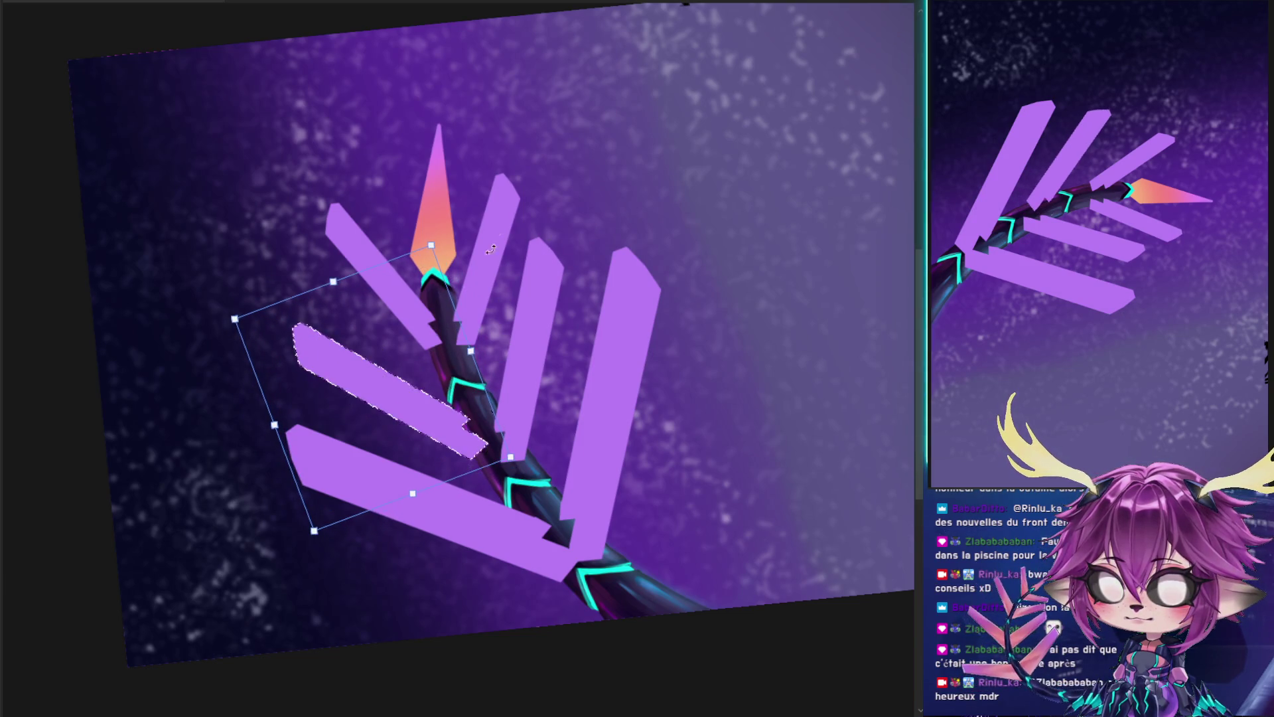
pyautogui.press('Return')
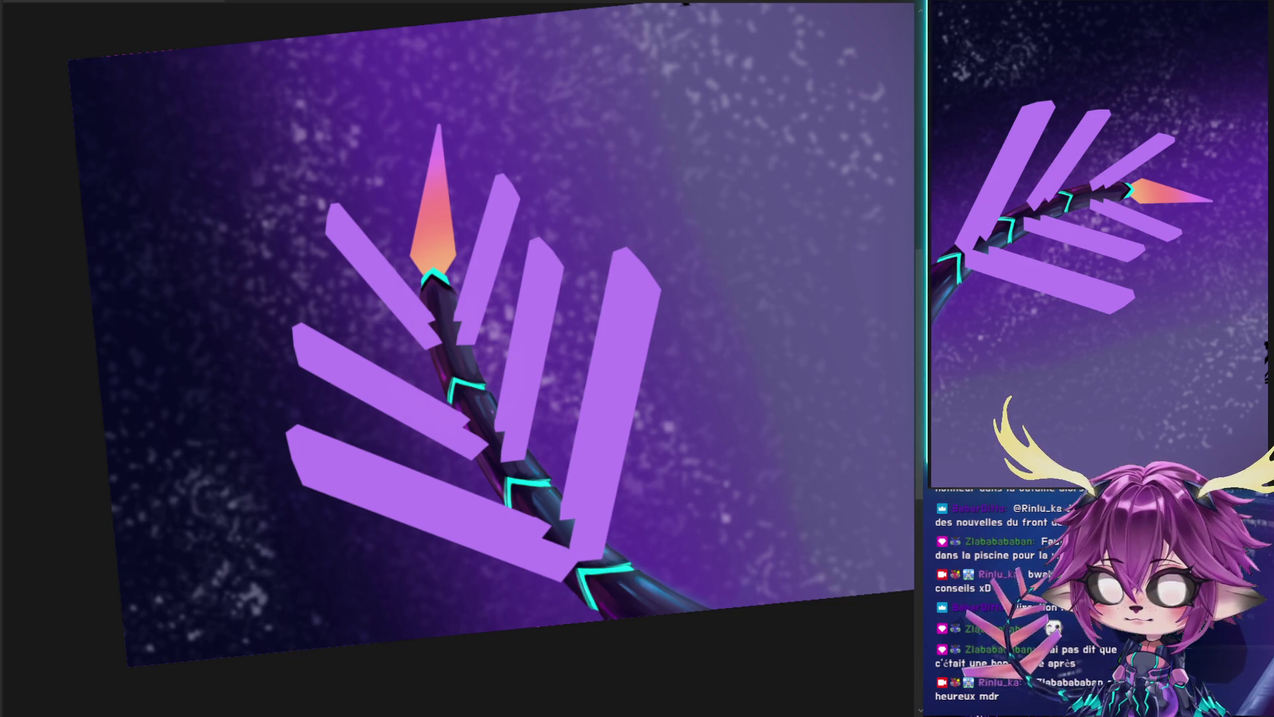
pyautogui.hotkey('ctrl', ']')
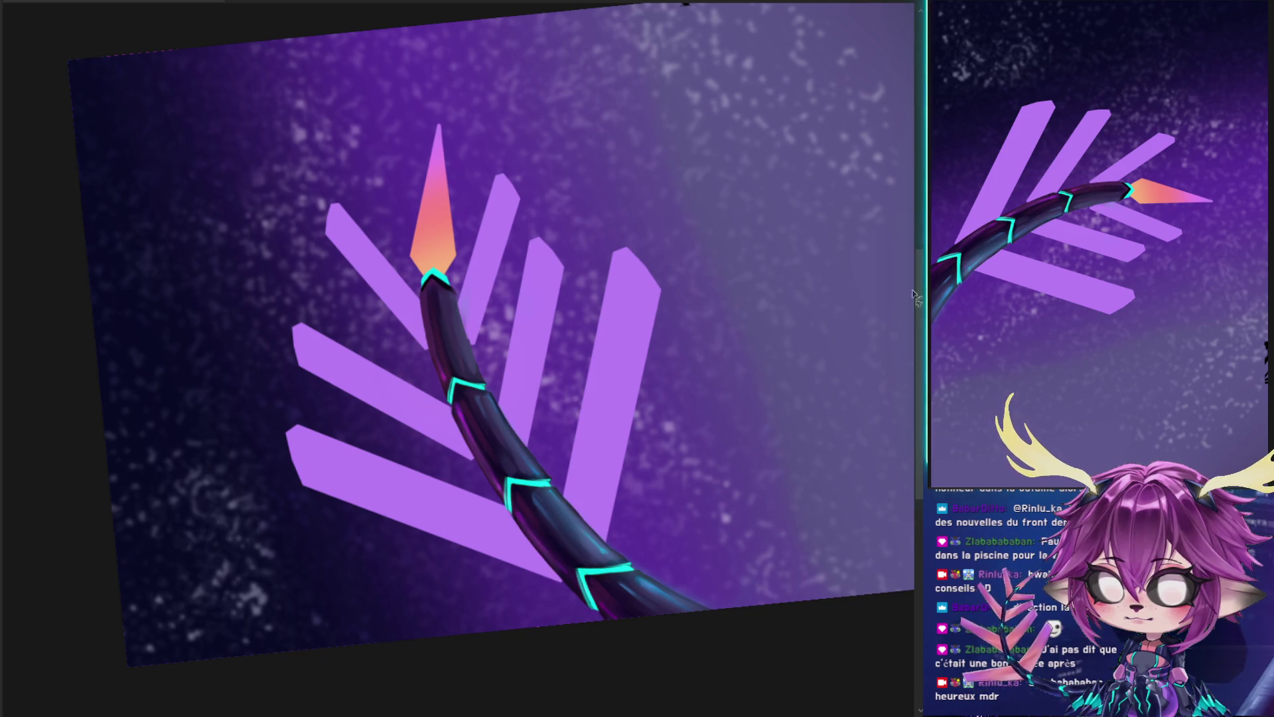
pyautogui.moveTo(570, 116); pyautogui.dragTo(663, 478)
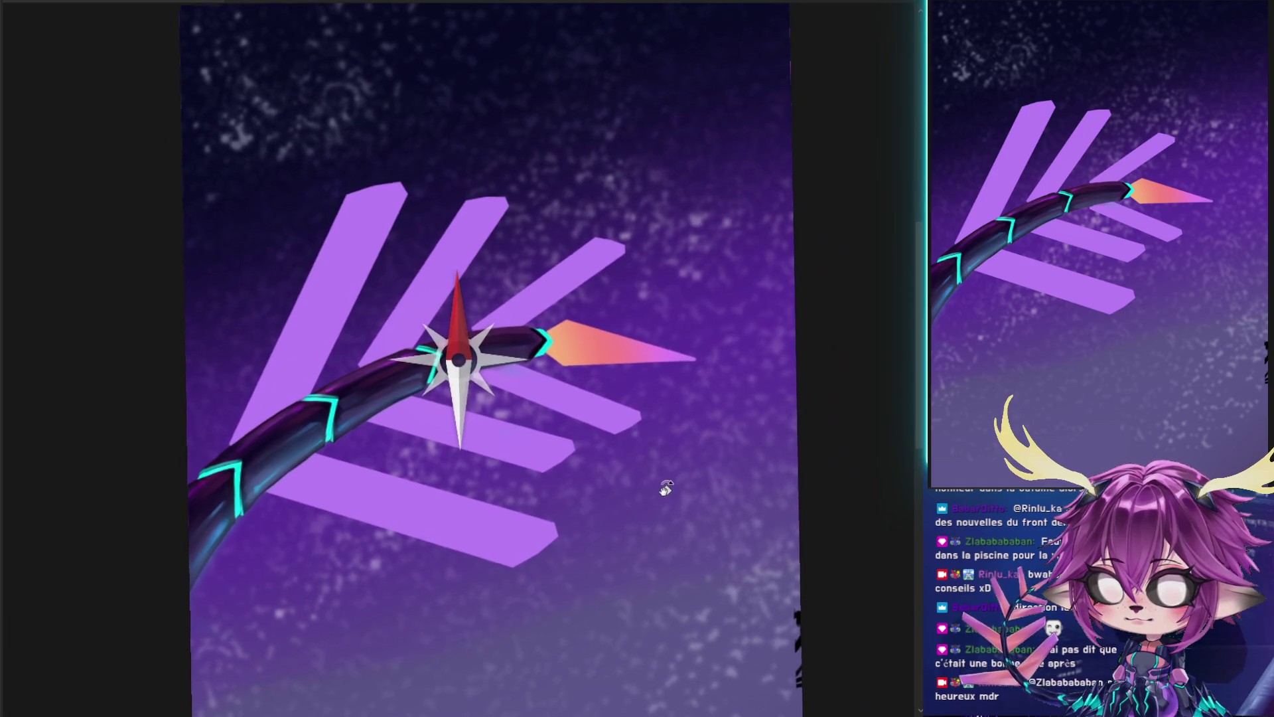
# - Paint over the rounded tips of the lower, middle and rightmost lilac strips to cut them sharp
pyautogui.moveTo(663, 478); pyautogui.dragTo(658, 486)
pyautogui.hotkey('ctrl', 'z')
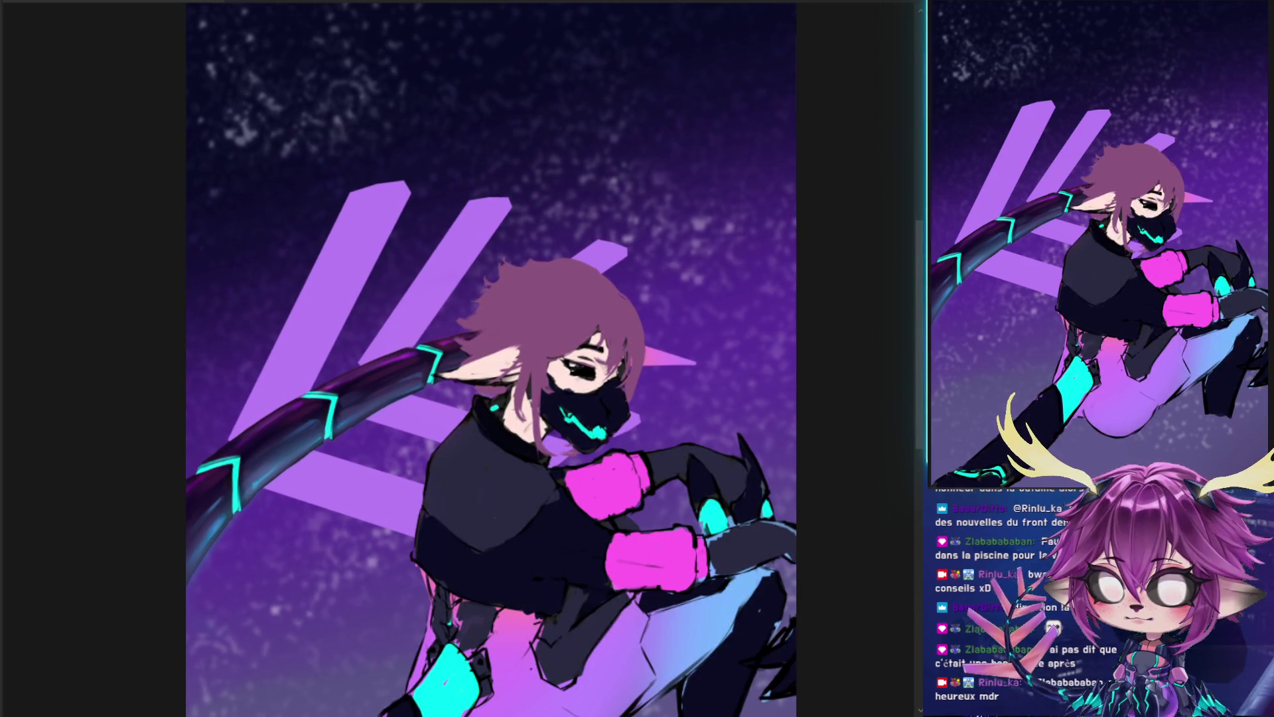
pyautogui.hotkey('ctrl', 'y')
pyautogui.moveTo(540, 85); pyautogui.dragTo(316, 99)
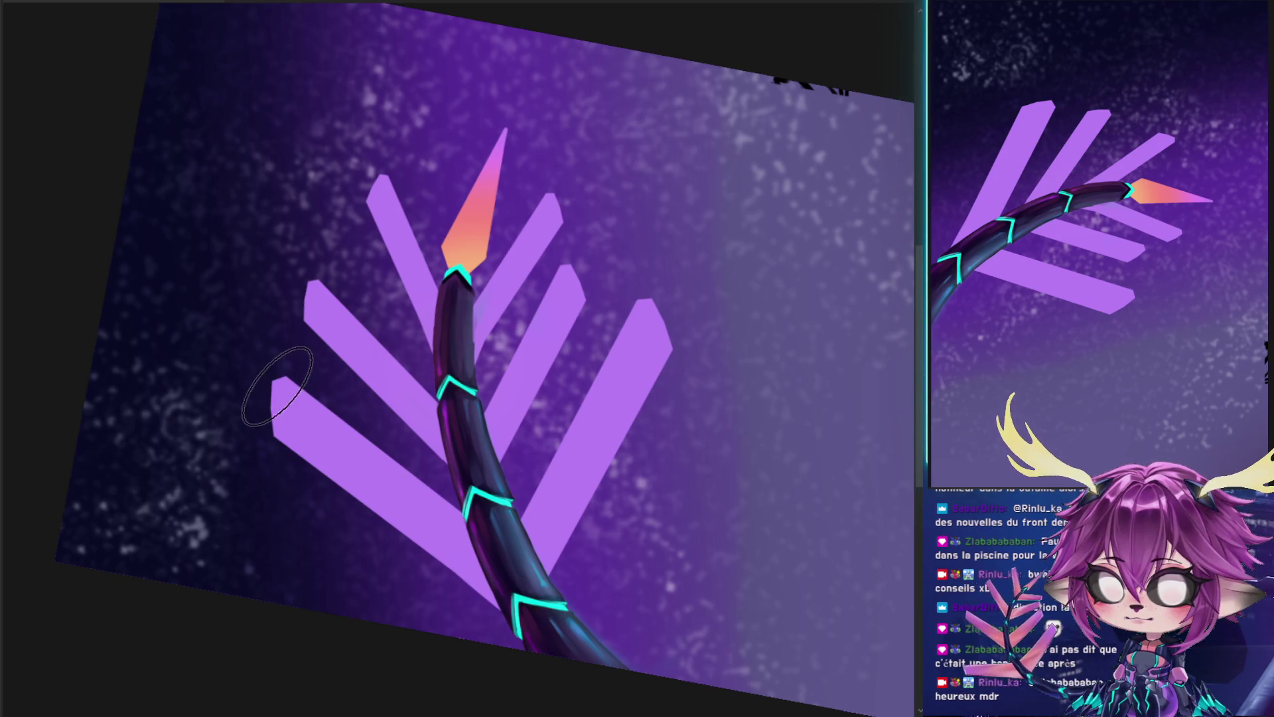
pyautogui.moveTo(287, 378); pyautogui.dragTo(272, 445)
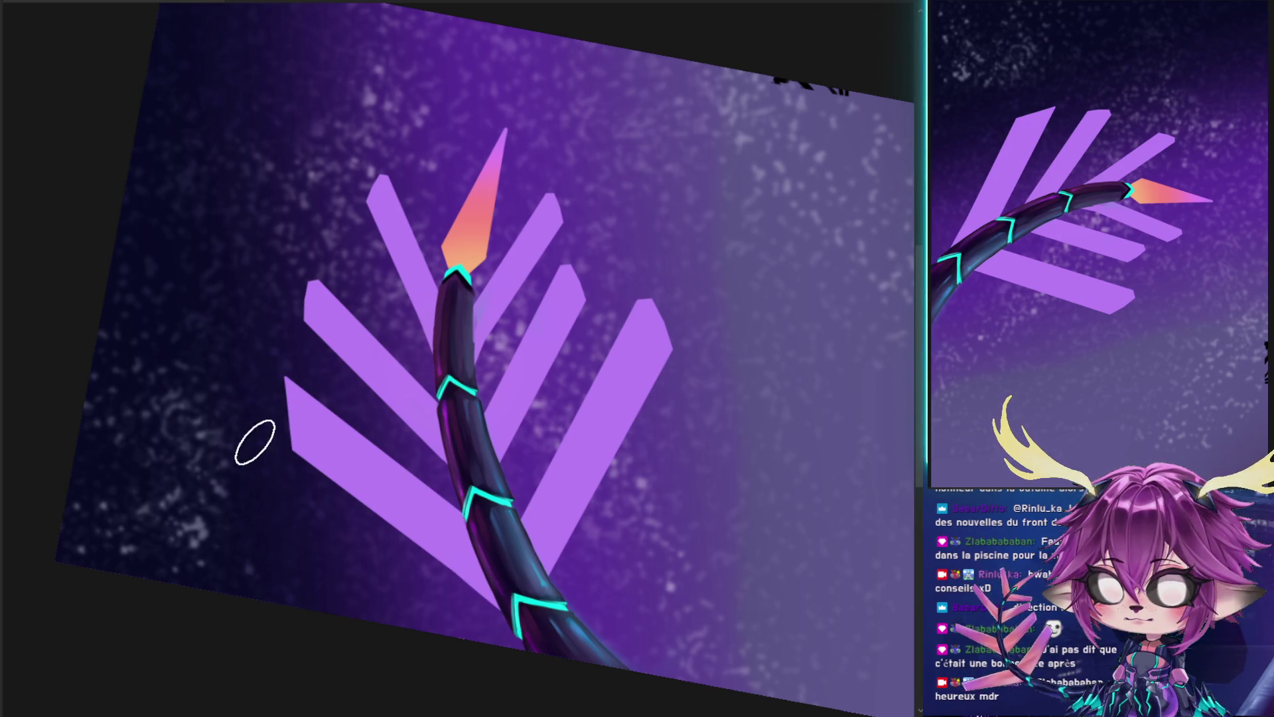
pyautogui.moveTo(307, 282); pyautogui.dragTo(299, 305)
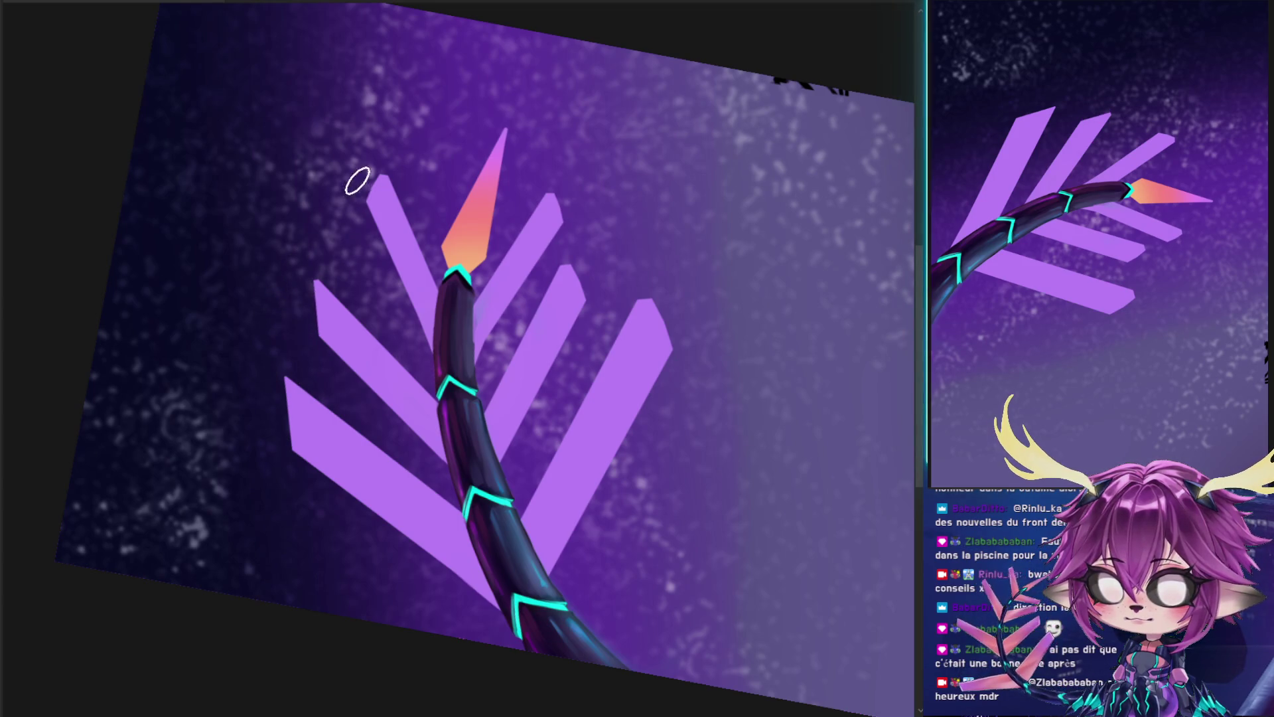
pyautogui.moveTo(561, 194); pyautogui.dragTo(587, 303)
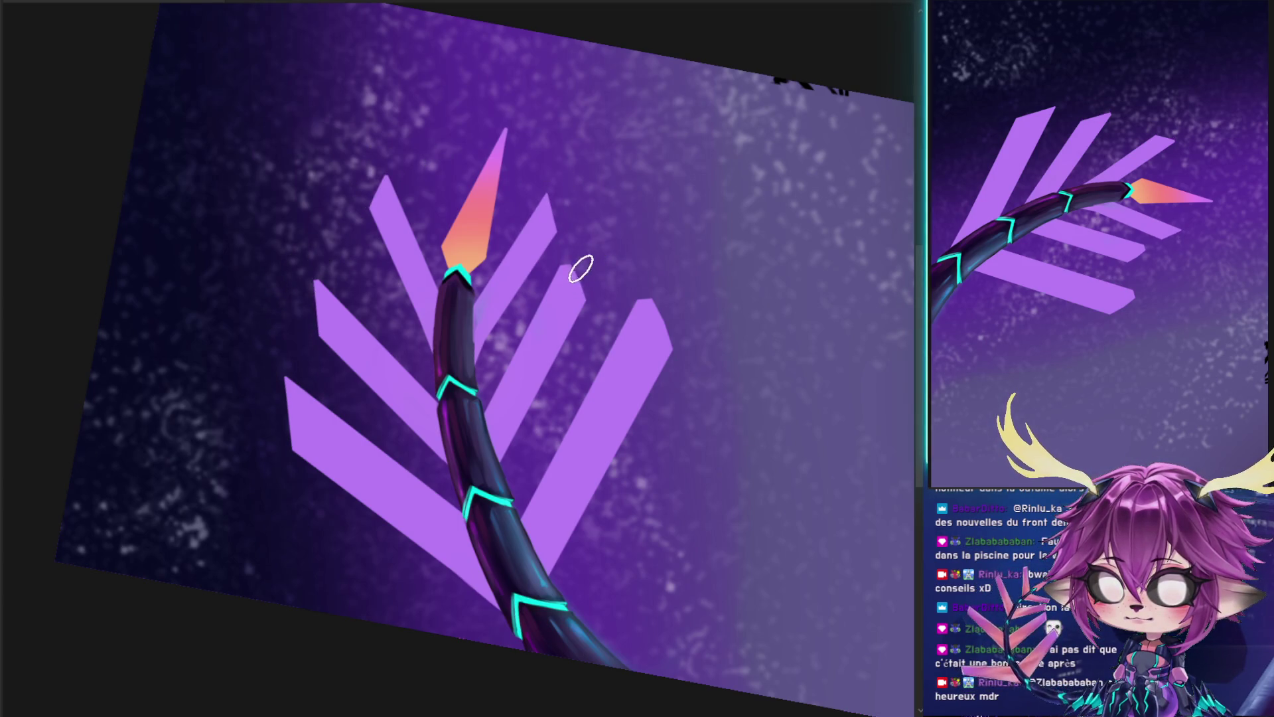
pyautogui.moveTo(636, 267); pyautogui.dragTo(669, 365)
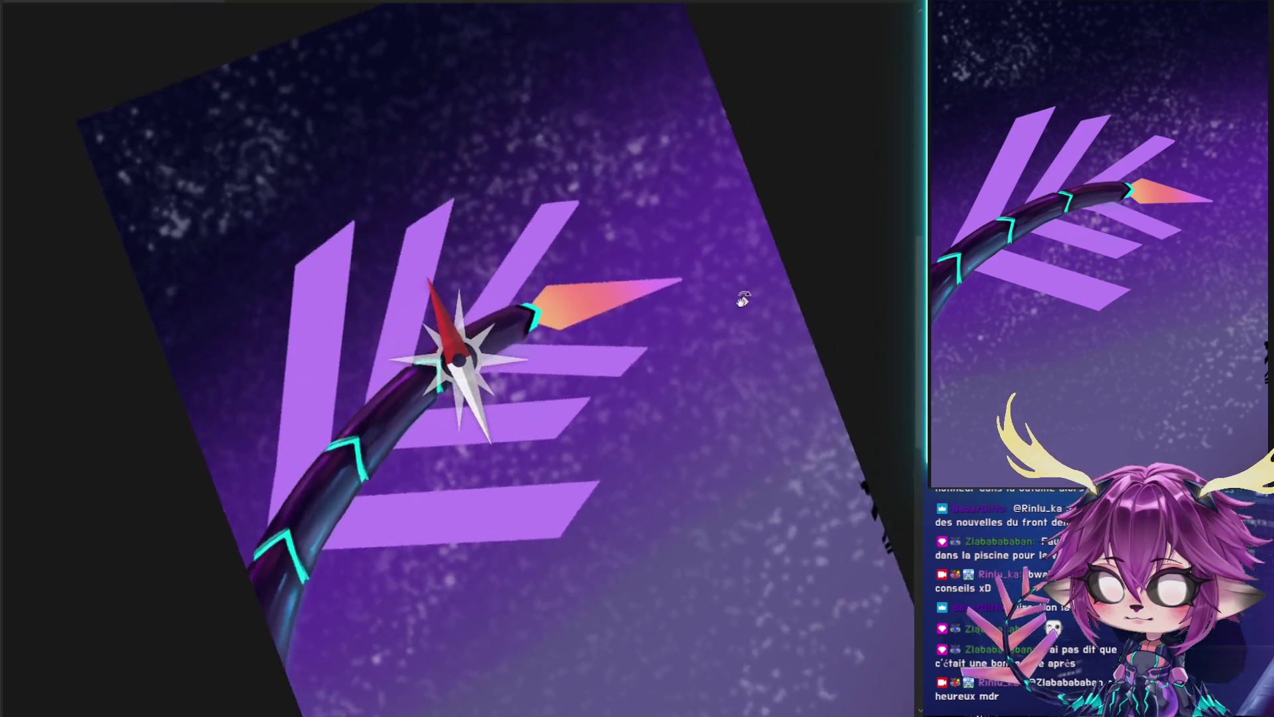
pyautogui.moveTo(456, 126); pyautogui.dragTo(730, 318)
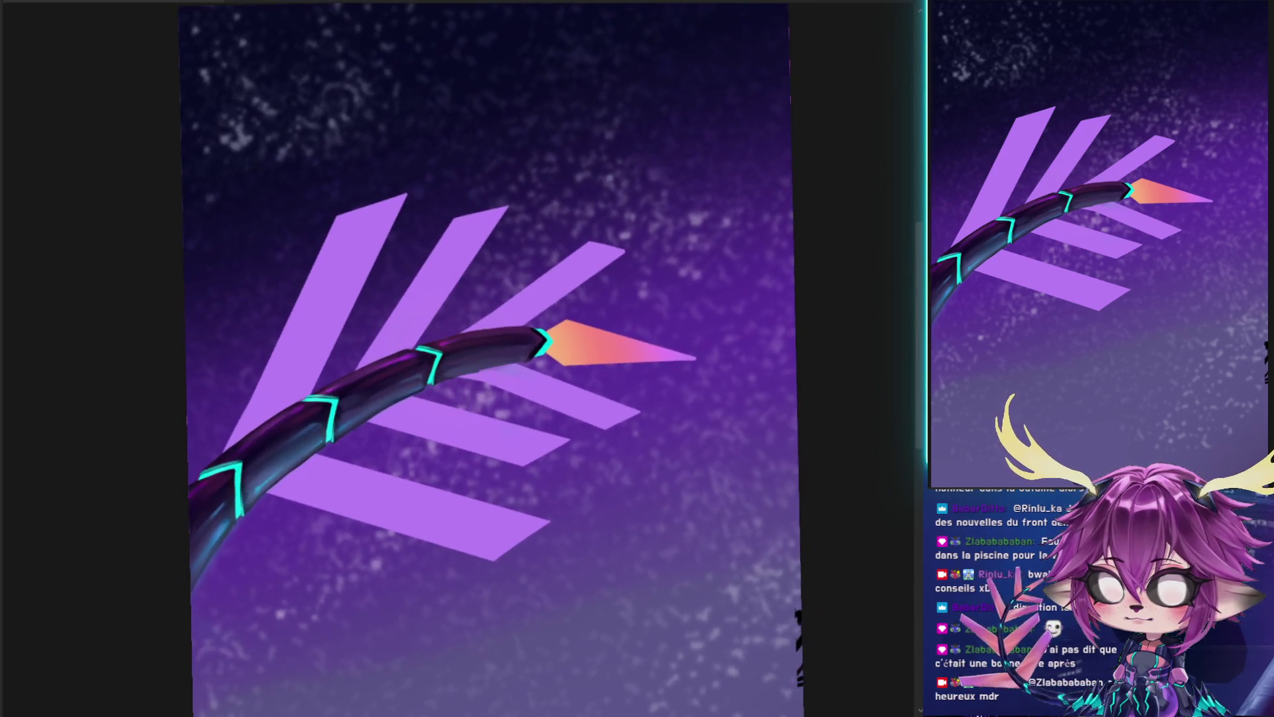
# - Shift the lilac strip pieces into place and erase the leftover long right-hand stripe piece
pyautogui.moveTo(296, 412); pyautogui.dragTo(336, 420)
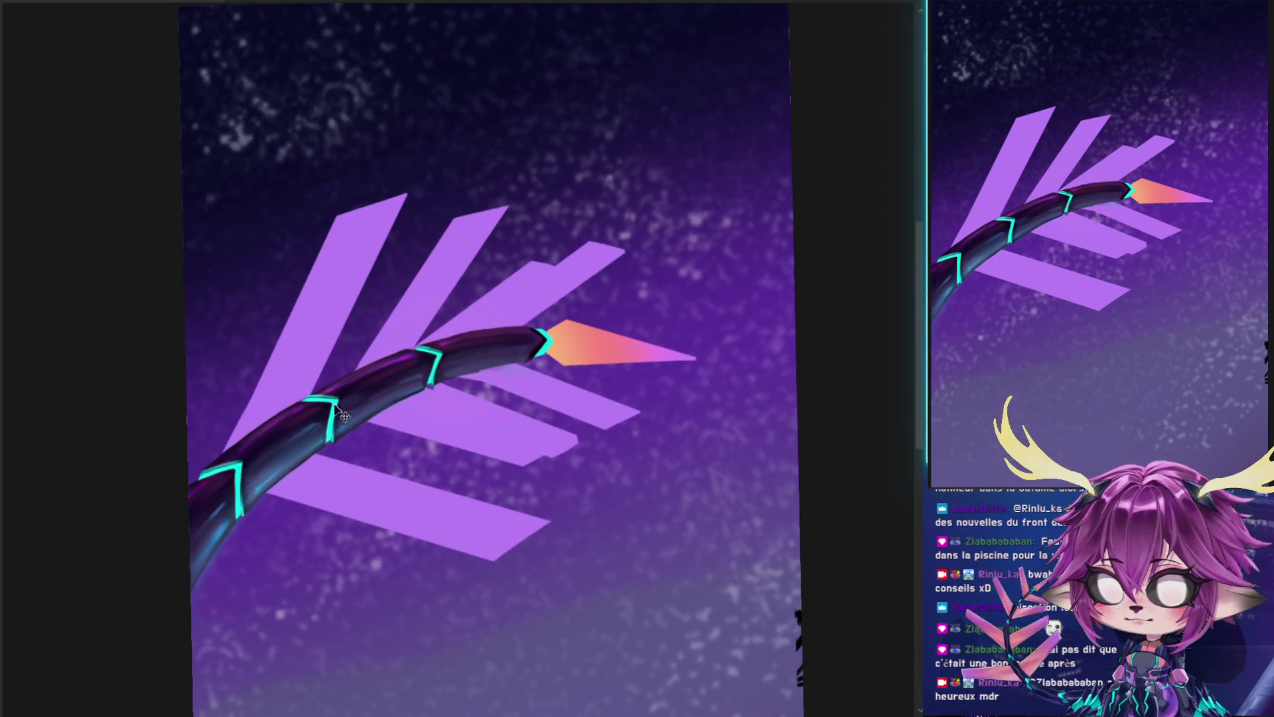
pyautogui.moveTo(492, 383); pyautogui.dragTo(629, 149)
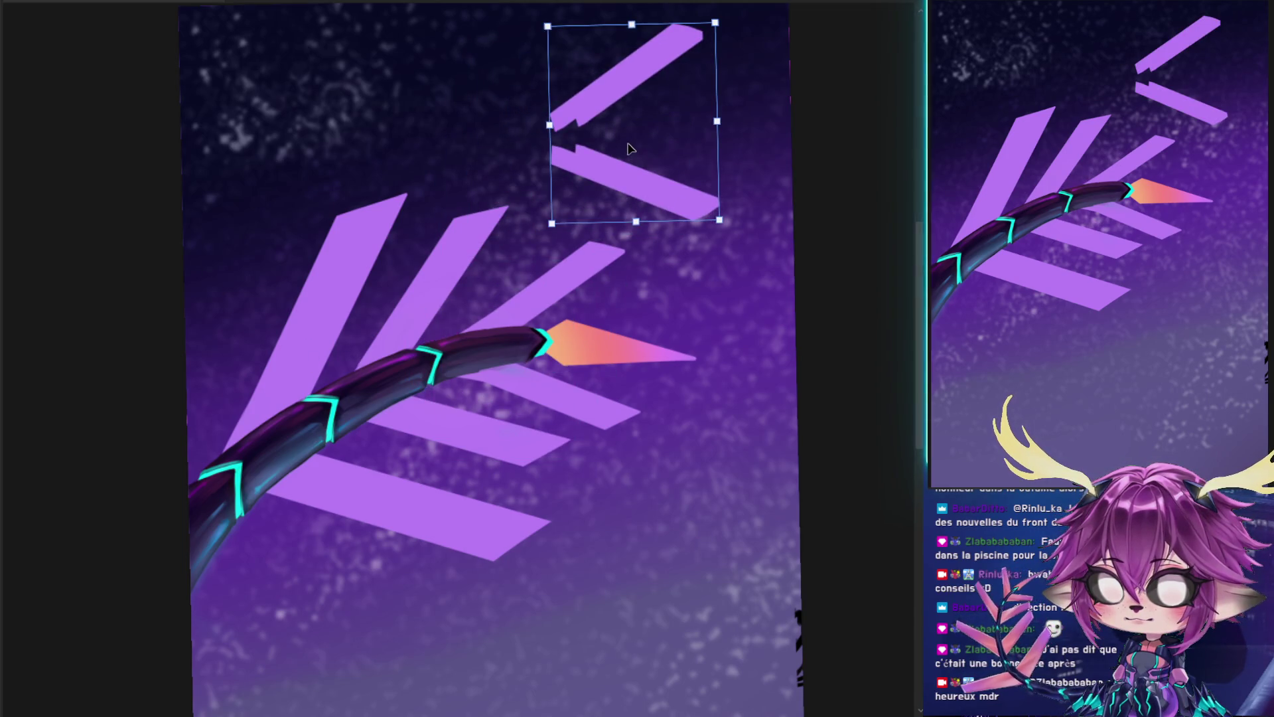
pyautogui.press('Delete')
pyautogui.hotkey('ctrl', 'z')
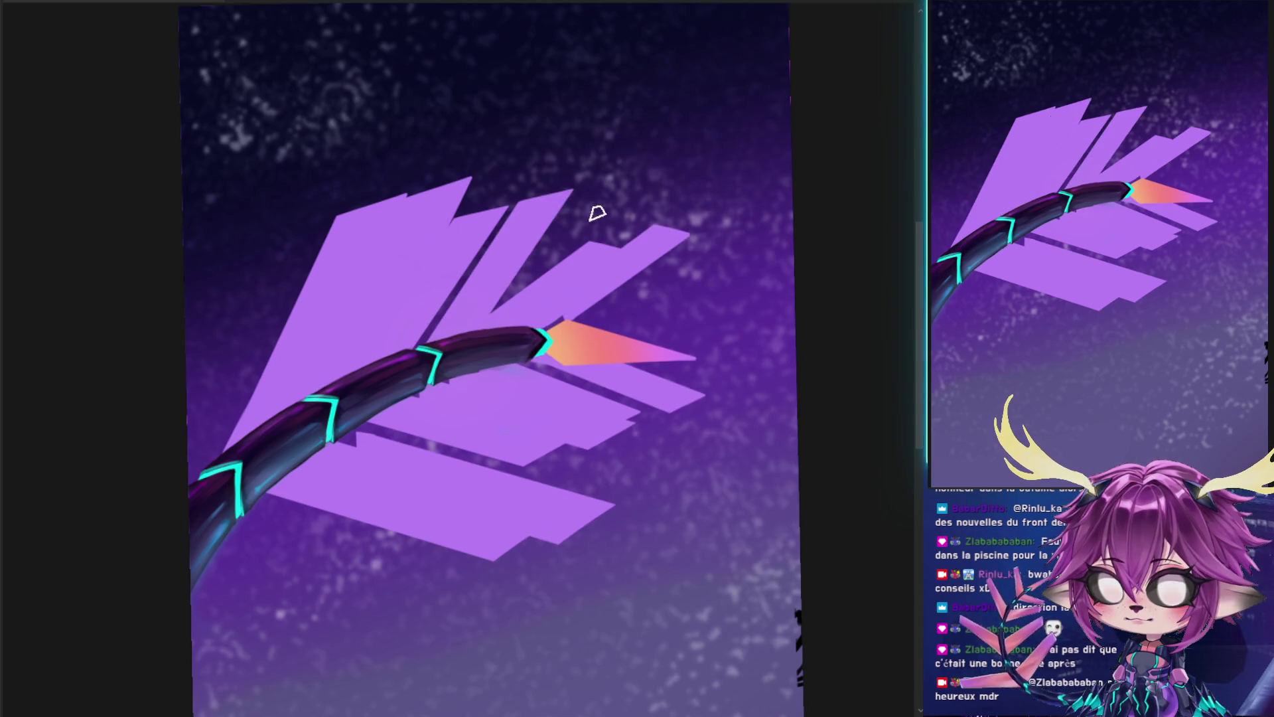
pyautogui.moveTo(500, 378)
pyautogui.mouseDown()
pyautogui.moveTo(595, 424)
pyautogui.moveTo(555, 630)
pyautogui.mouseUp()
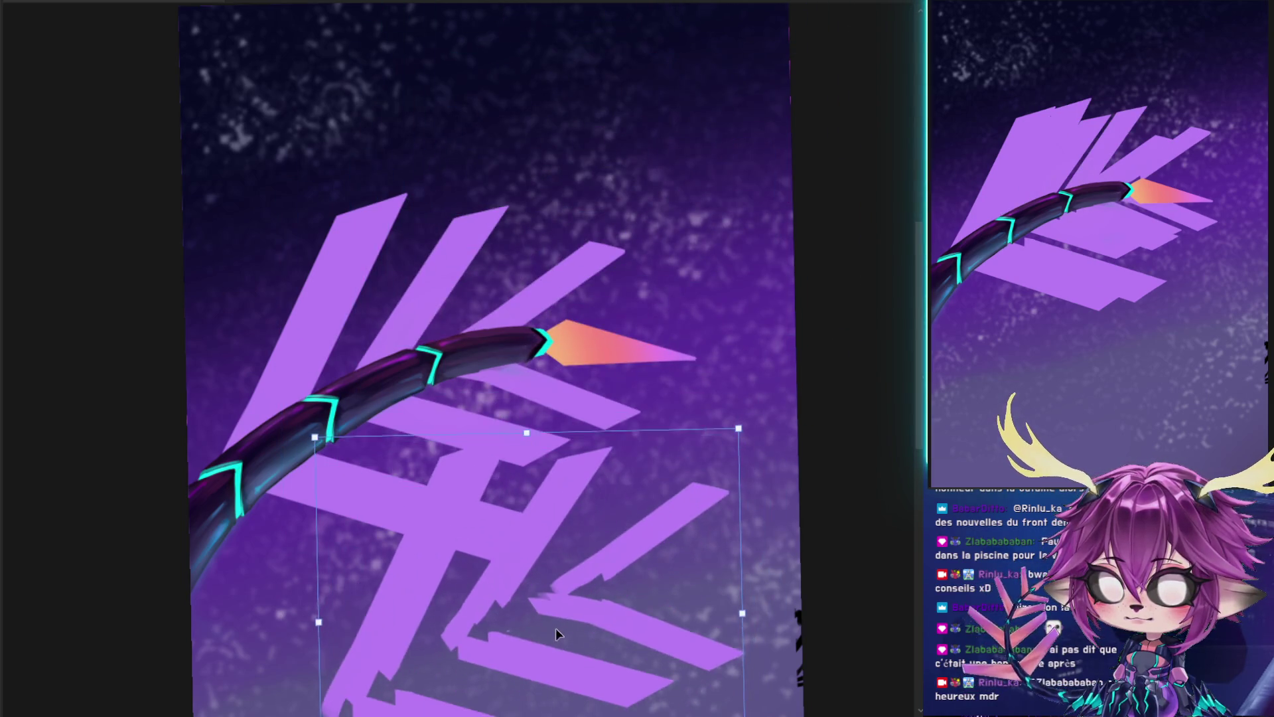
pyautogui.hotkey('ctrl', 'd')
pyautogui.moveTo(545, 539); pyautogui.dragTo(549, 397)
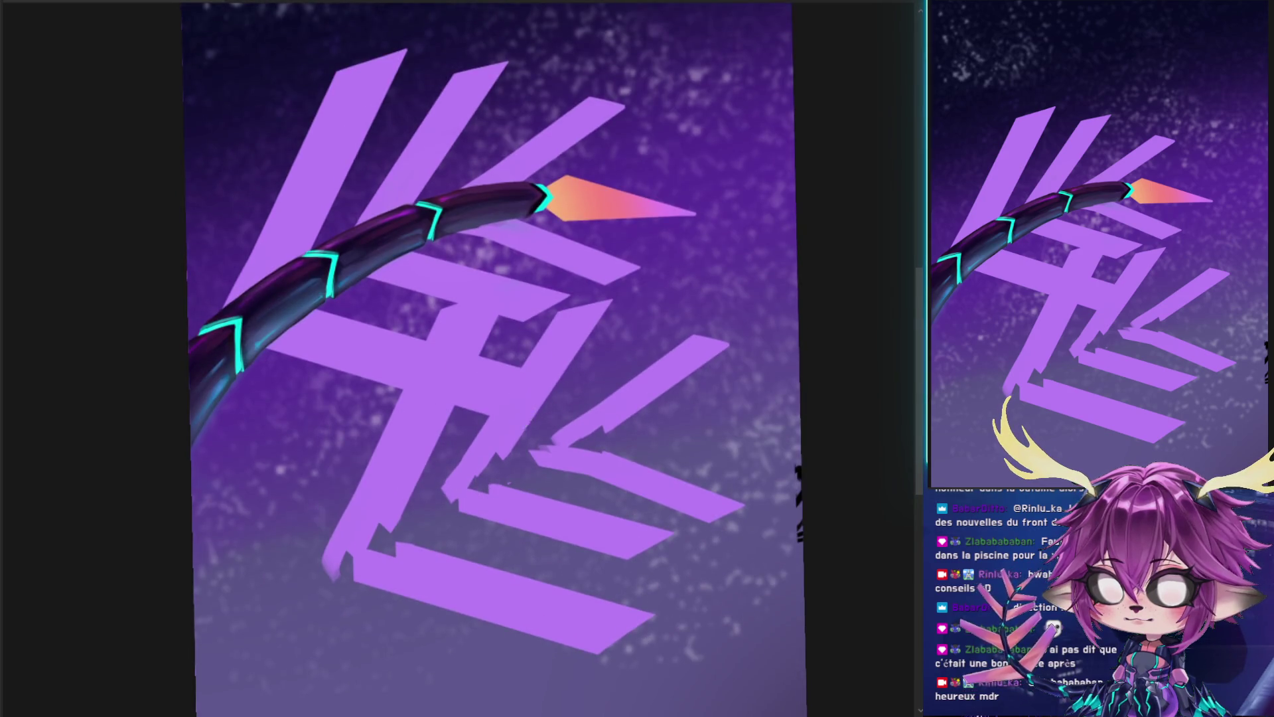
pyautogui.hotkey('ctrl', 'z')
pyautogui.moveTo(810, 561)
pyautogui.mouseDown()
pyautogui.moveTo(502, 427)
pyautogui.moveTo(669, 518)
pyautogui.mouseUp()
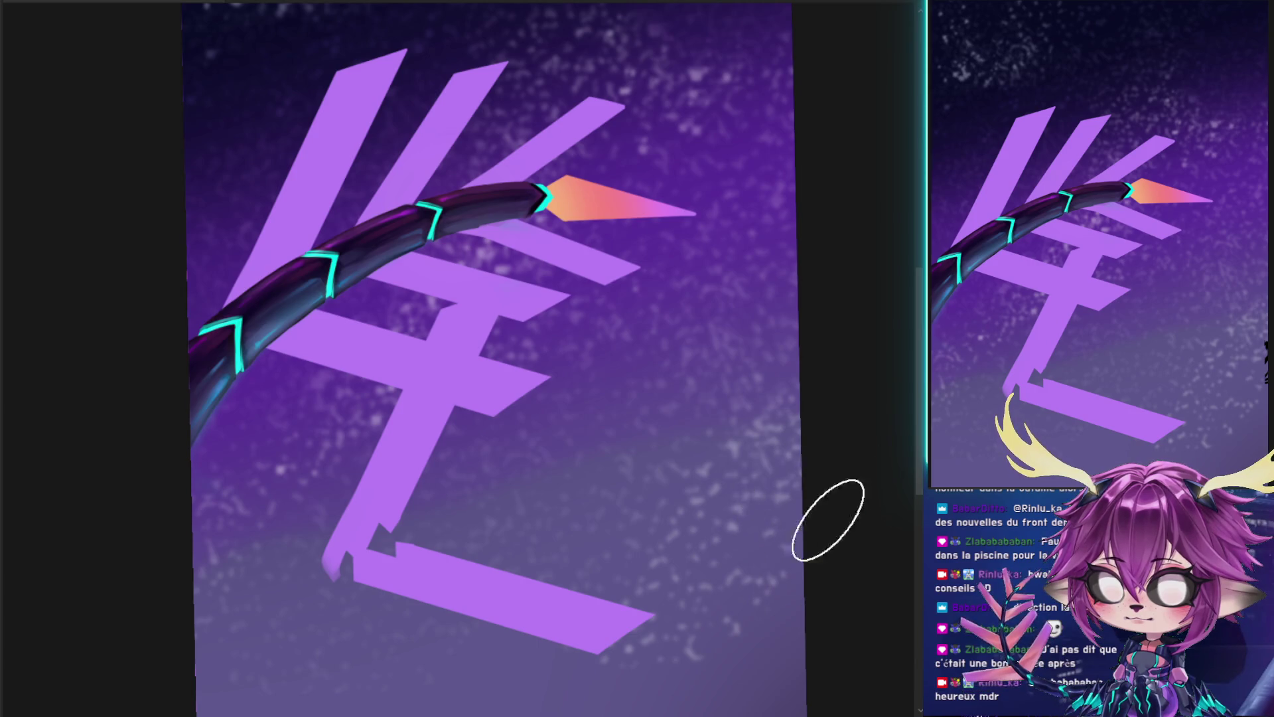
# - Move the lower strokes up-left, rotate them about 11°, and stretch the L strokes downward
pyautogui.hotkey('ctrl', 't')
pyautogui.moveTo(588, 443); pyautogui.dragTo(395, 325)
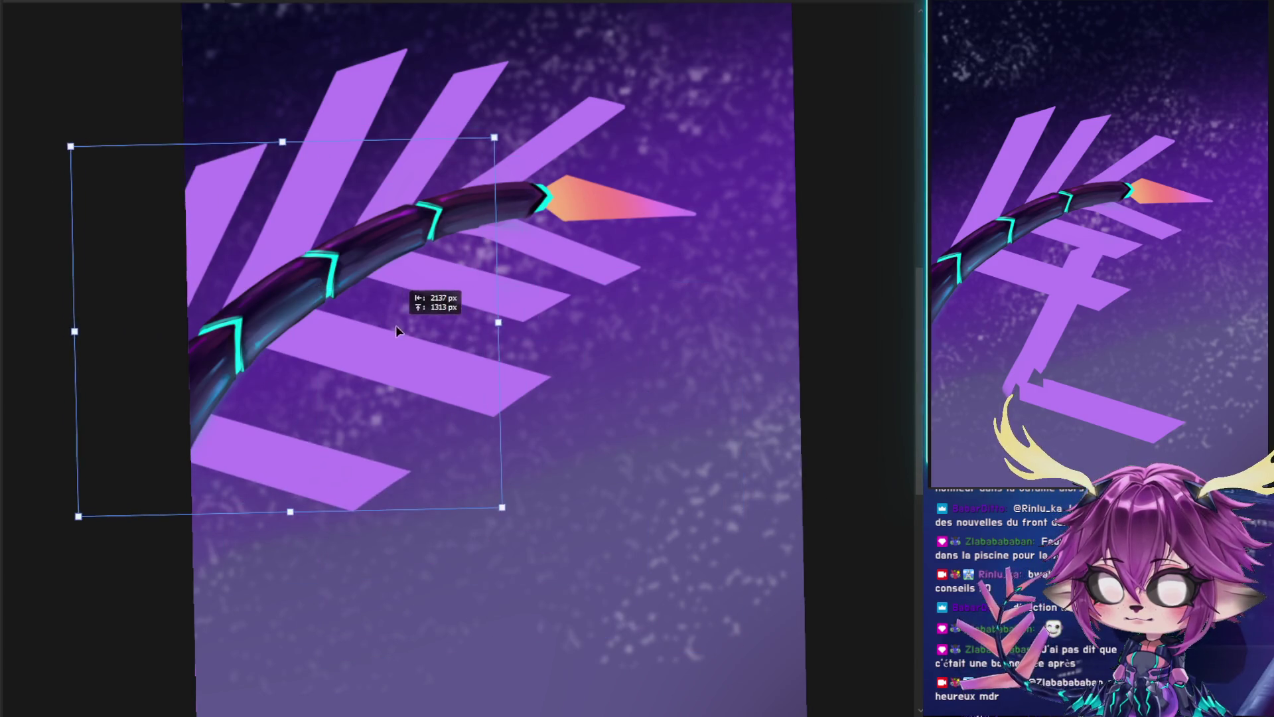
pyautogui.moveTo(620, 120); pyautogui.dragTo(480, 163)
pyautogui.press('Escape')
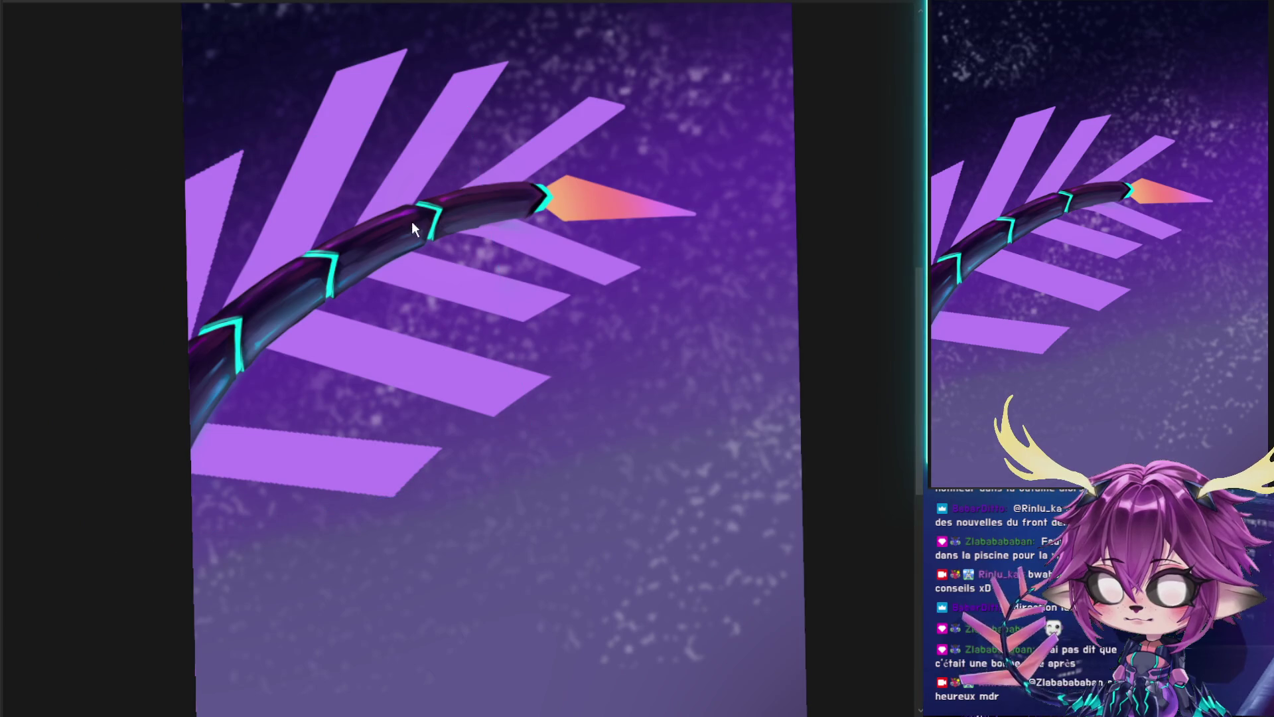
pyautogui.hotkey('ctrl', 't')
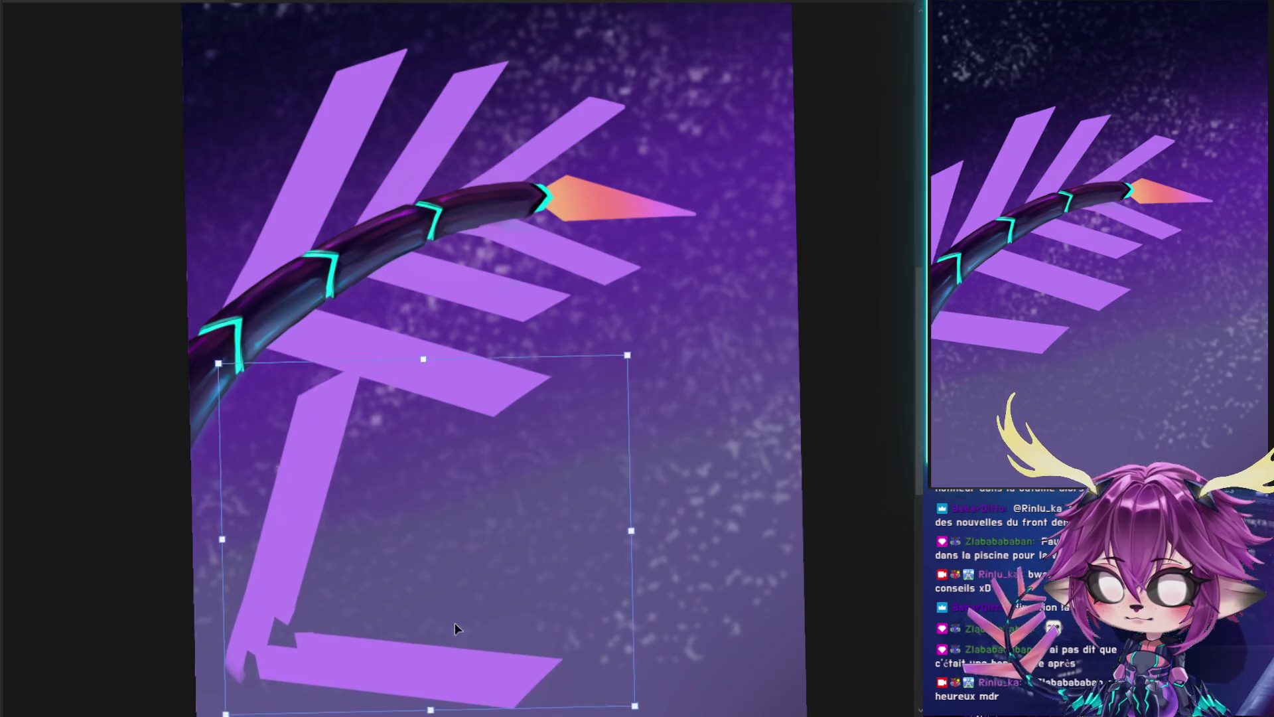
pyautogui.moveTo(466, 490); pyautogui.dragTo(455, 641)
pyautogui.press('Return')
# - Stand the lower-left stroke upright along the canvas's left edge, enlarged to reach higher
pyautogui.moveTo(243, 617); pyautogui.dragTo(229, 637)
pyautogui.hotkey('ctrl', 't')
pyautogui.moveTo(271, 501); pyautogui.dragTo(294, 206)
pyautogui.moveTo(419, 54); pyautogui.dragTo(356, 11)
pyautogui.moveTo(279, 213); pyautogui.dragTo(224, 221)
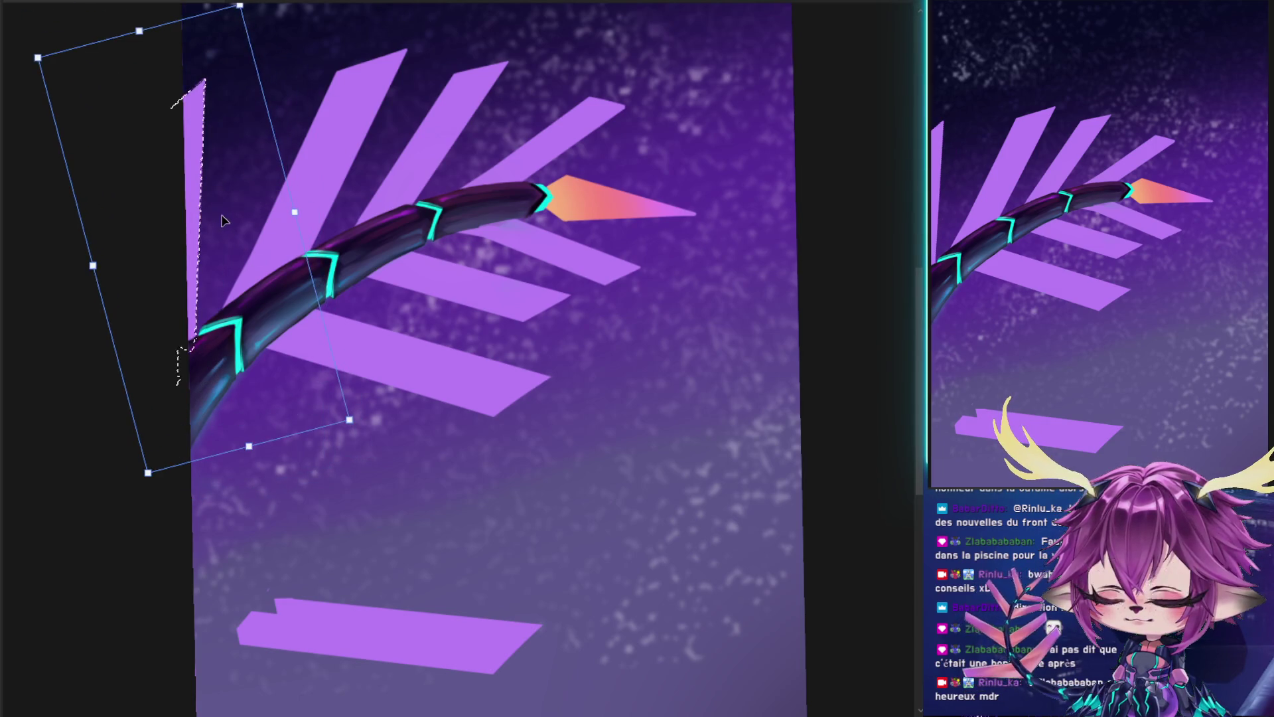
pyautogui.moveTo(310, 115)
pyautogui.mouseDown()
pyautogui.moveTo(299, 222)
pyautogui.moveTo(338, 216)
pyautogui.mouseUp()
pyautogui.moveTo(260, 251); pyautogui.dragTo(239, 253)
pyautogui.press('Return')
pyautogui.hotkey('ctrl', 'd')
# - Restore the lower L-shaped stroke, then enlarge and reshape it
pyautogui.moveTo(485, 528)
pyautogui.mouseDown()
pyautogui.moveTo(427, 621)
pyautogui.moveTo(309, 452)
pyautogui.mouseUp()
pyautogui.hotkey('ctrl', 't')
pyautogui.press('Escape')
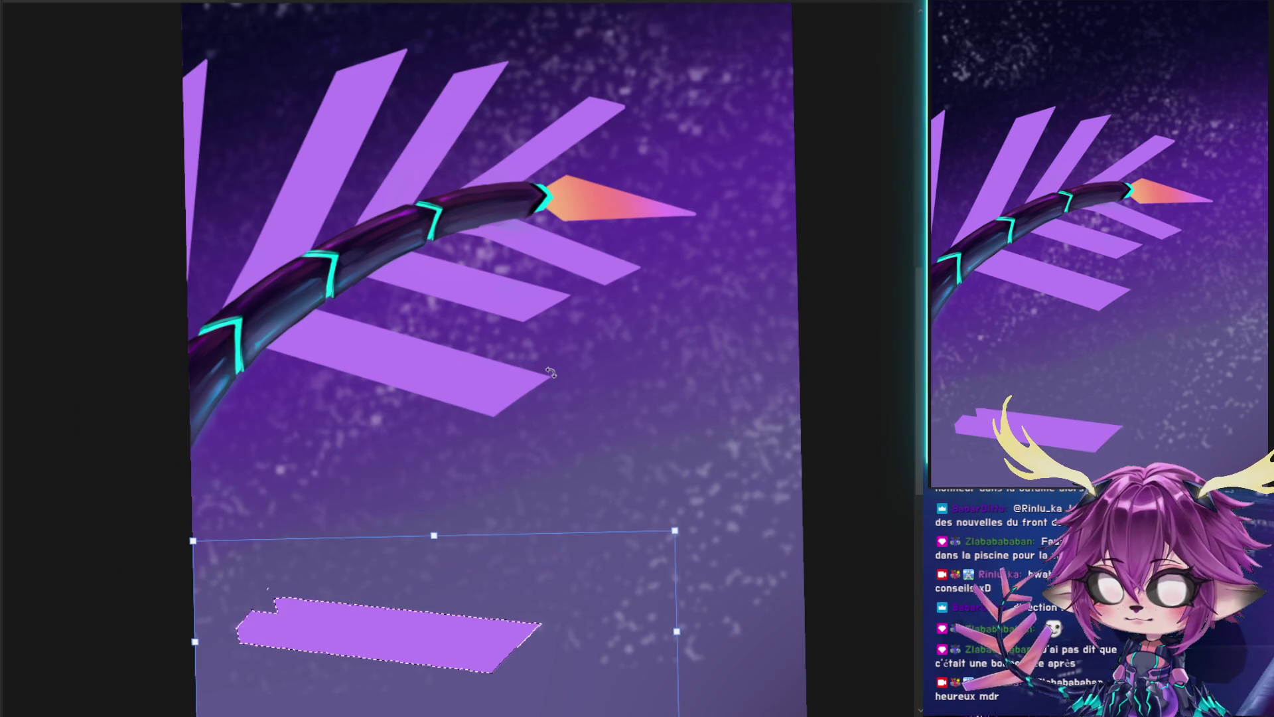
pyautogui.hotkey('ctrl', 'z')
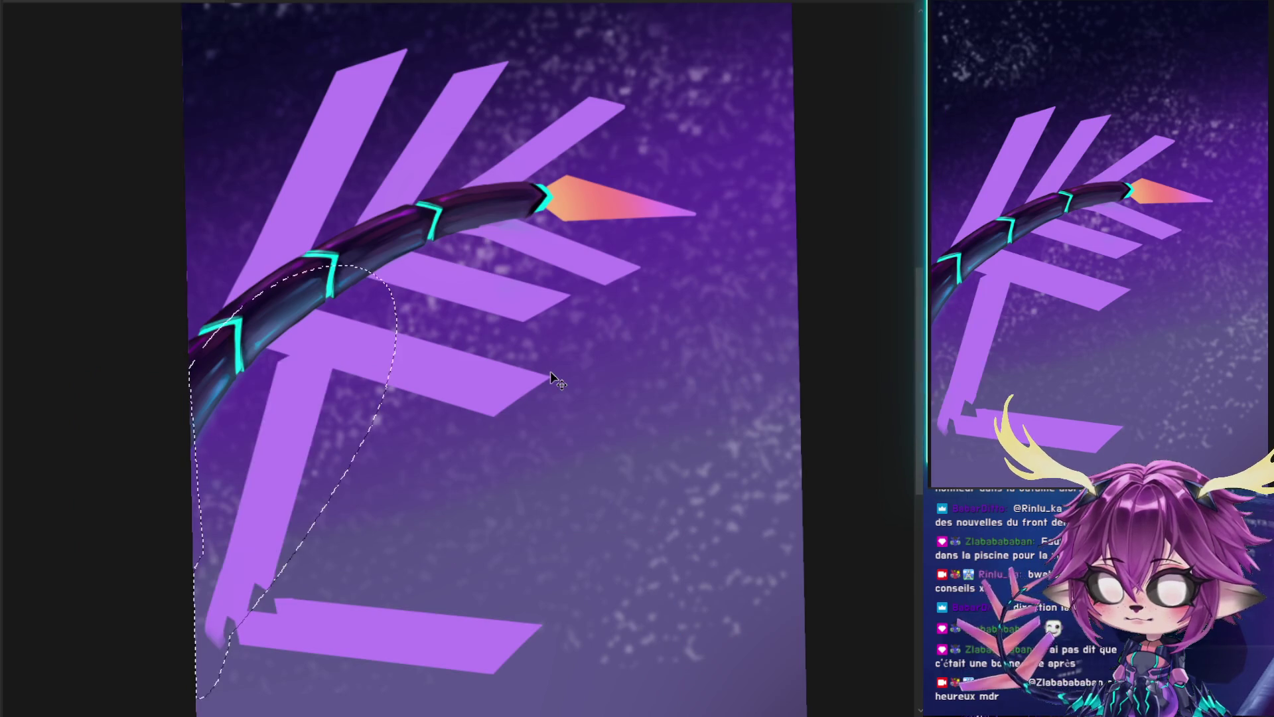
pyautogui.hotkey('ctrl', 'd')
pyautogui.hotkey('ctrl', 't')
pyautogui.moveTo(424, 417)
pyautogui.mouseDown()
pyautogui.moveTo(429, 355)
pyautogui.moveTo(534, 345)
pyautogui.mouseUp()
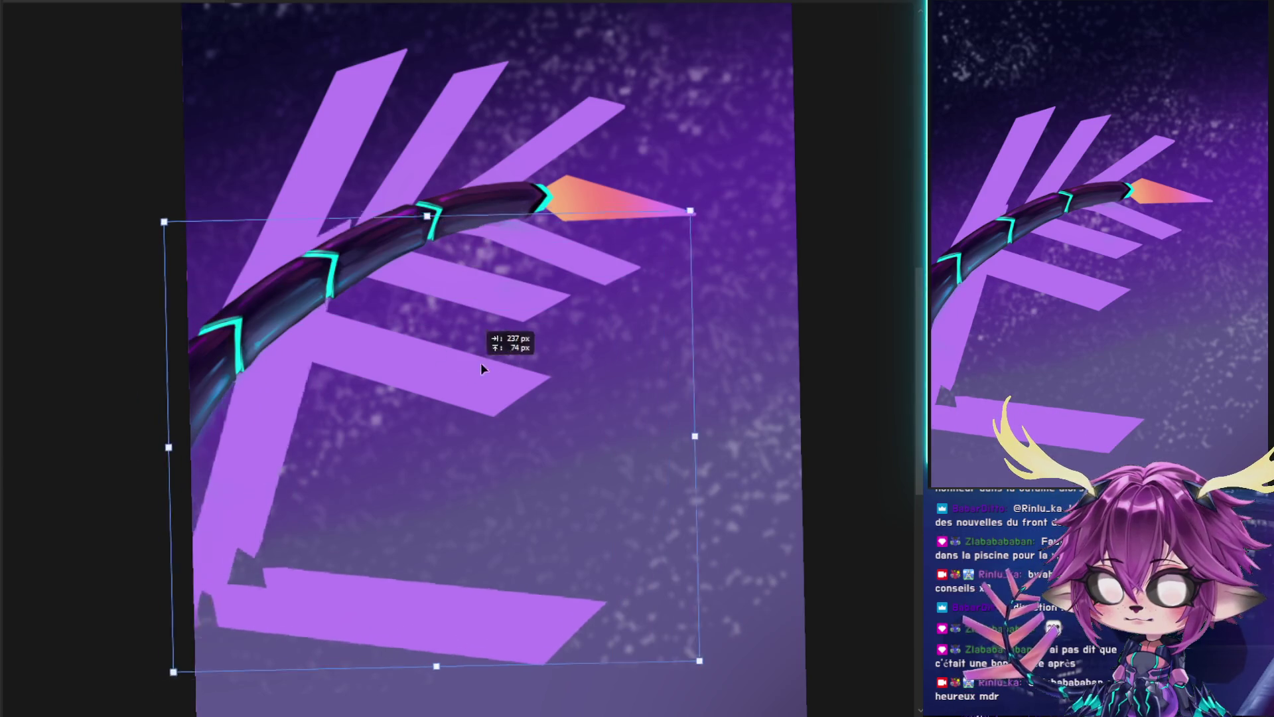
pyautogui.press('Return')
# - Move the strokes around the tail's upper part up-left and rotate them about -13°
pyautogui.moveTo(334, 488); pyautogui.dragTo(273, 541)
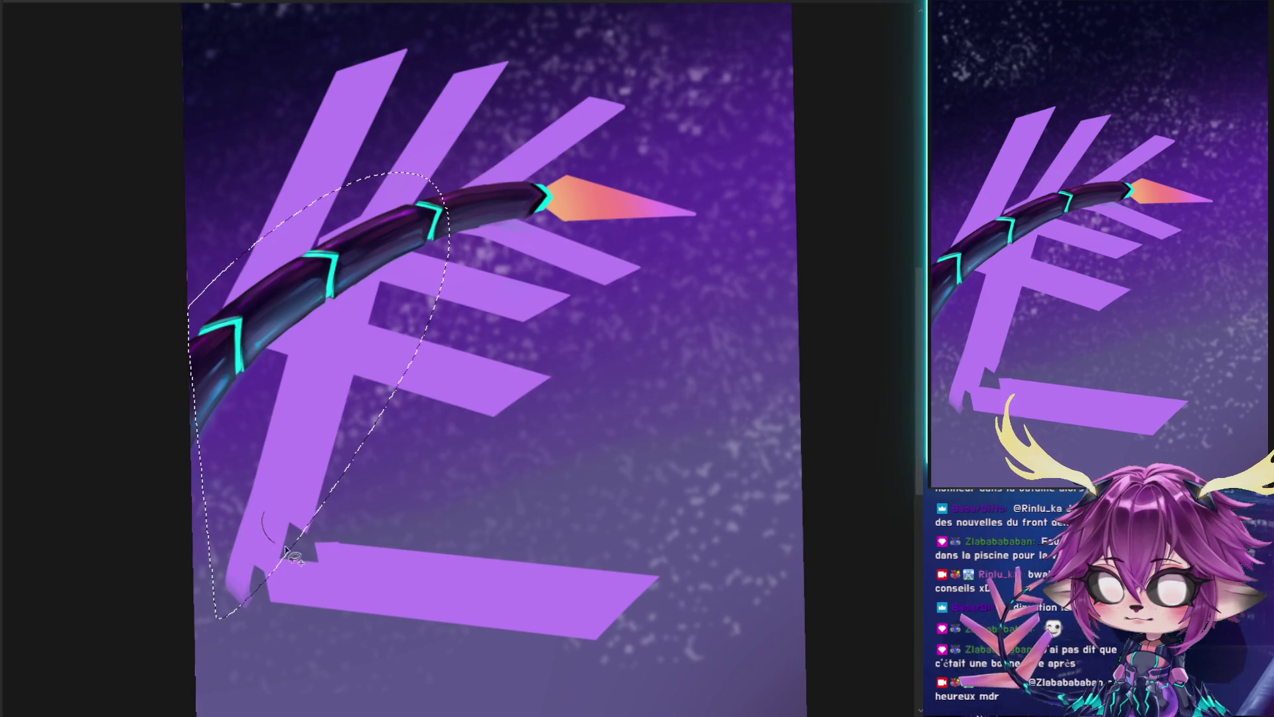
pyautogui.hotkey('ctrl', 't')
pyautogui.moveTo(300, 398); pyautogui.dragTo(189, 266)
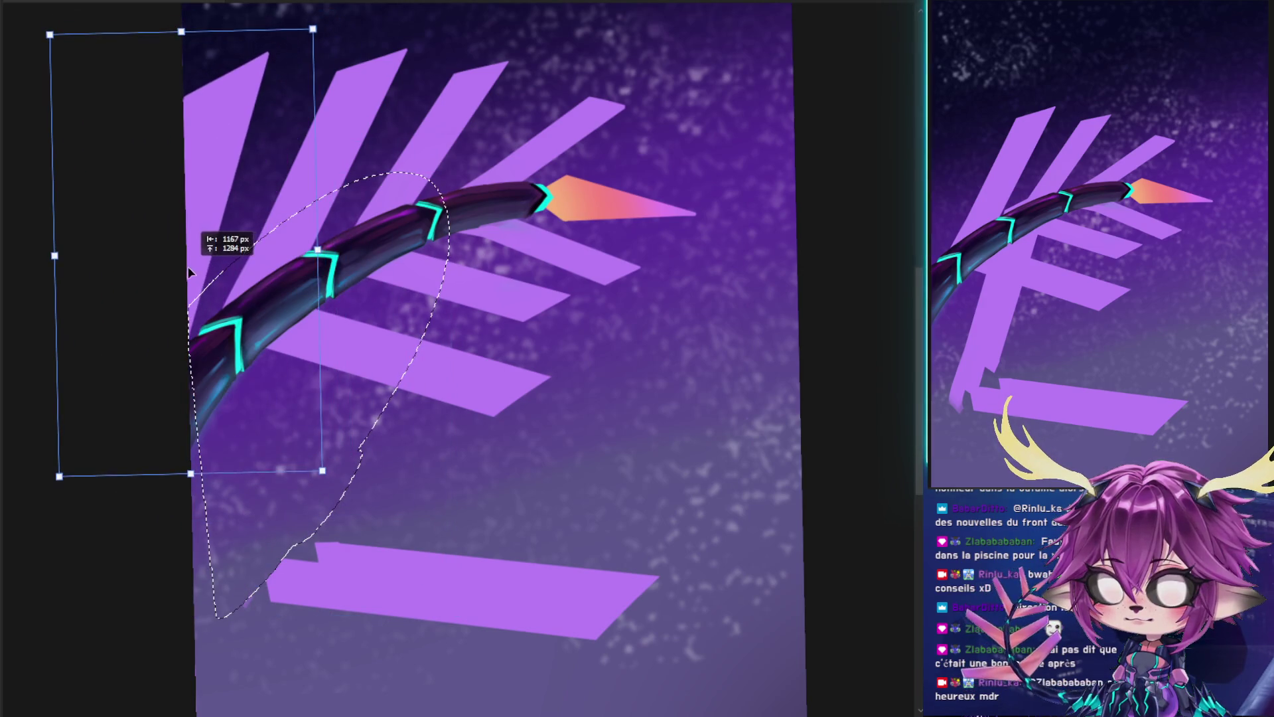
pyautogui.moveTo(266, 203)
pyautogui.mouseDown()
pyautogui.moveTo(213, 171)
pyautogui.moveTo(225, 165)
pyautogui.mouseUp()
pyautogui.moveTo(310, 158); pyautogui.dragTo(326, 136)
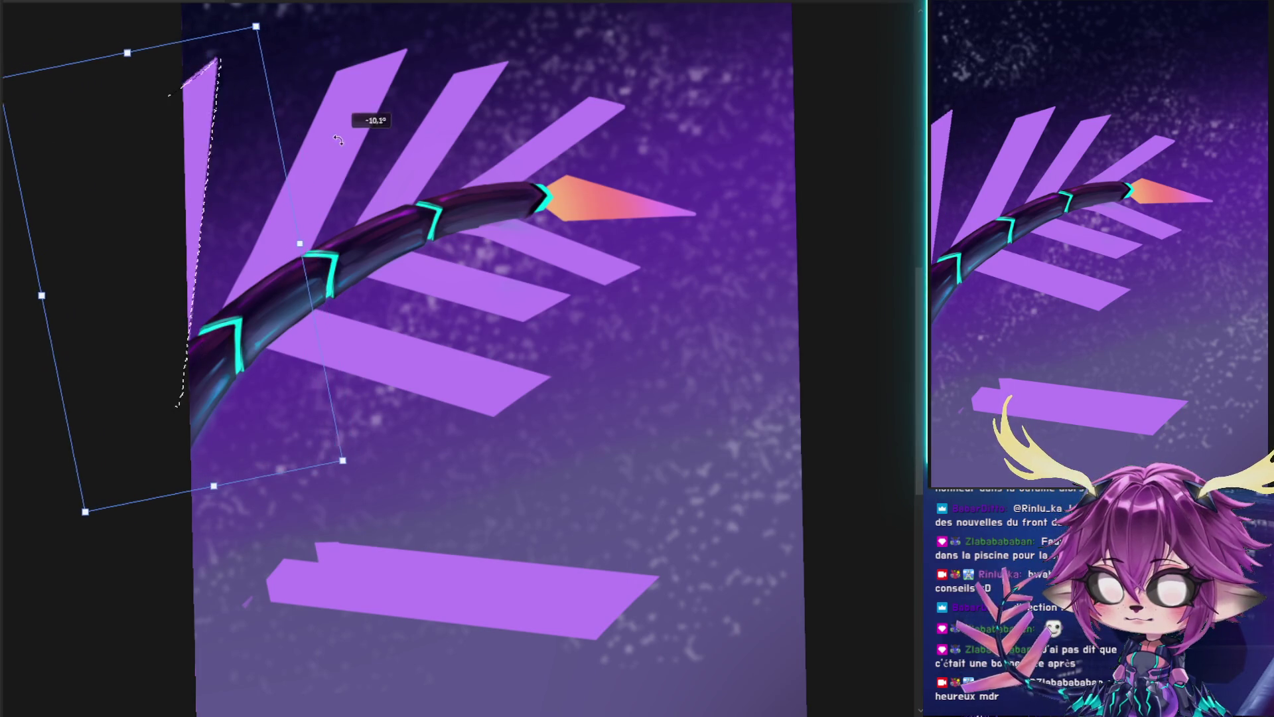
pyautogui.press('Return')
# - Rotate the lower stripe about 10° clockwise and fine-tune its position
pyautogui.moveTo(541, 424)
pyautogui.mouseDown()
pyautogui.moveTo(596, 508)
pyautogui.moveTo(425, 377)
pyautogui.moveTo(444, 388)
pyautogui.mouseUp()
pyautogui.hotkey('ctrl', 't')
pyautogui.moveTo(637, 214)
pyautogui.mouseDown()
pyautogui.moveTo(674, 269)
pyautogui.moveTo(653, 229)
pyautogui.mouseUp()
pyautogui.moveTo(320, 412); pyautogui.dragTo(340, 409)
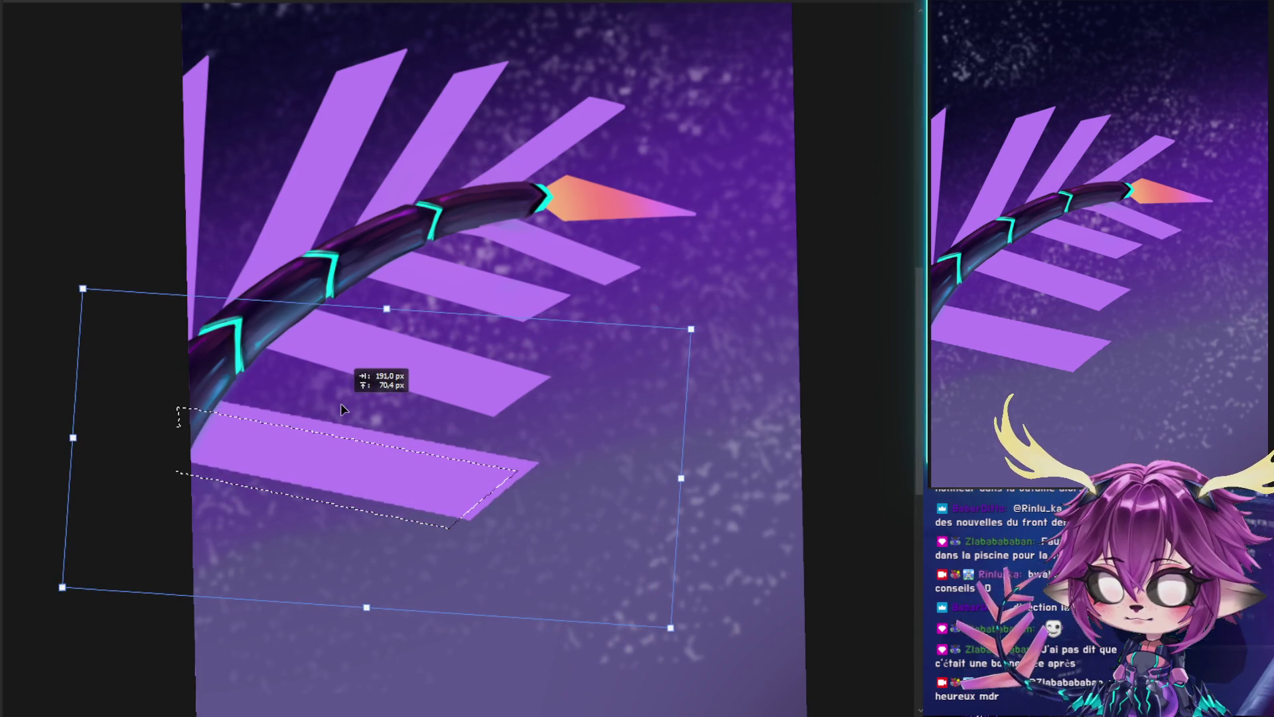
pyautogui.press('Return')
pyautogui.press('b')
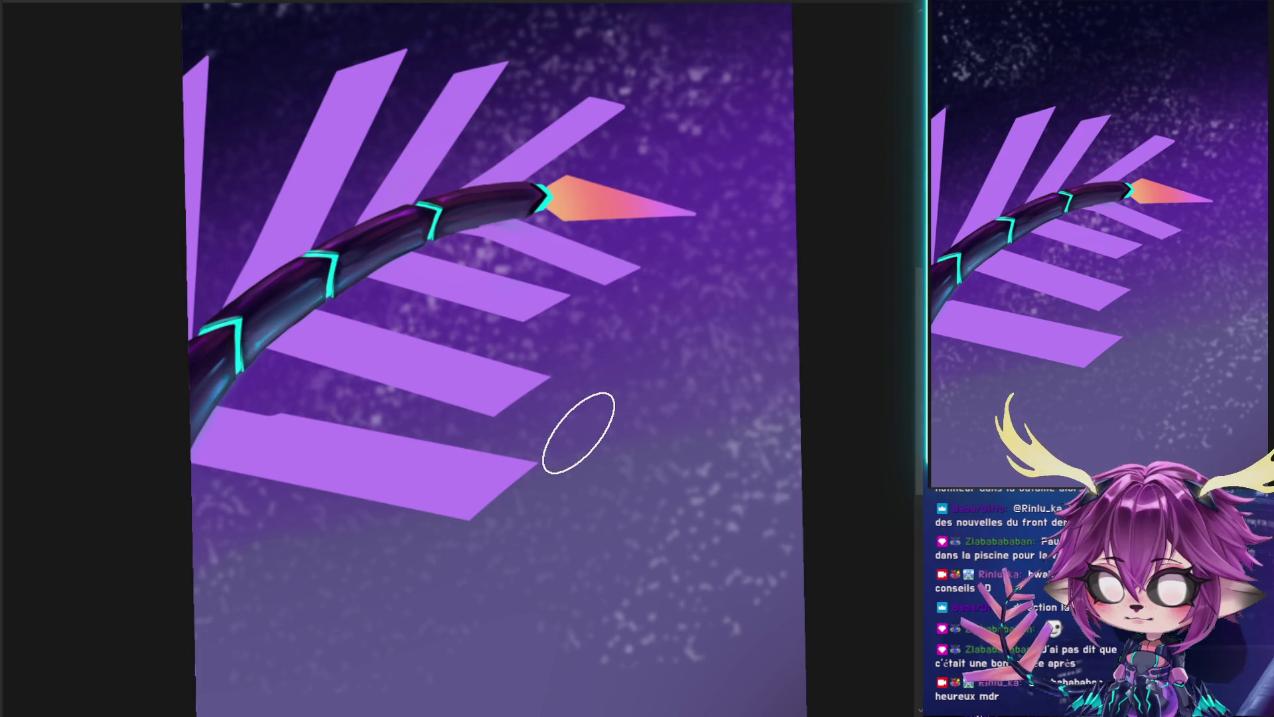
# - Fill the notches and straighten the edges of the lowest, upper and middle stripes
pyautogui.moveTo(578, 433); pyautogui.dragTo(572, 433)
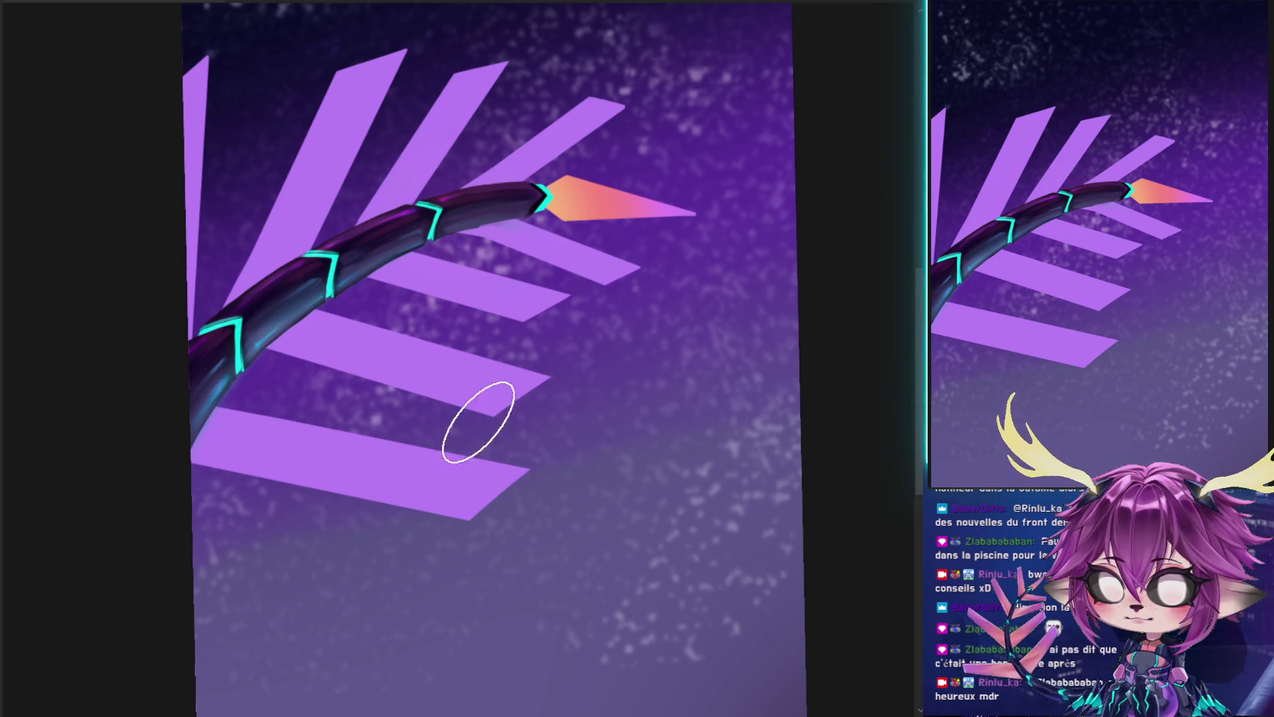
pyautogui.hotkey('ctrl', 'z')
pyautogui.hotkey('ctrl', 'z')
pyautogui.hotkey('ctrl', 'z')
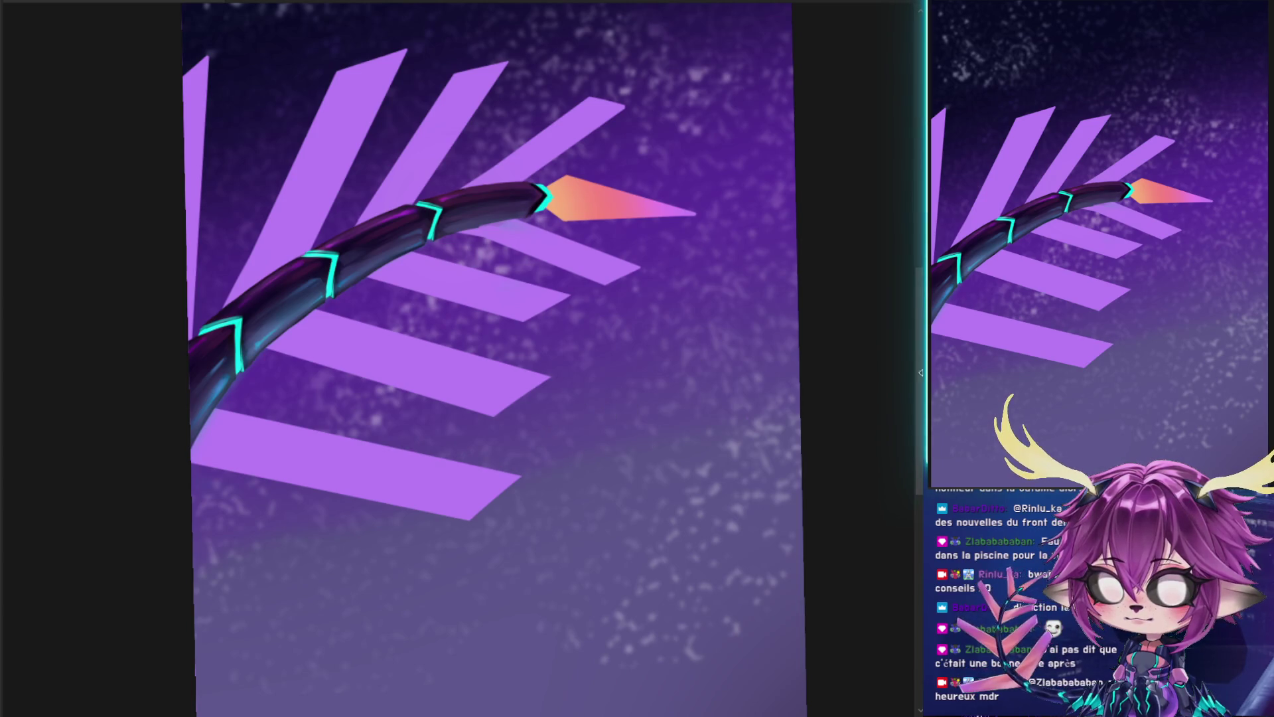
pyautogui.moveTo(401, 381); pyautogui.dragTo(344, 375)
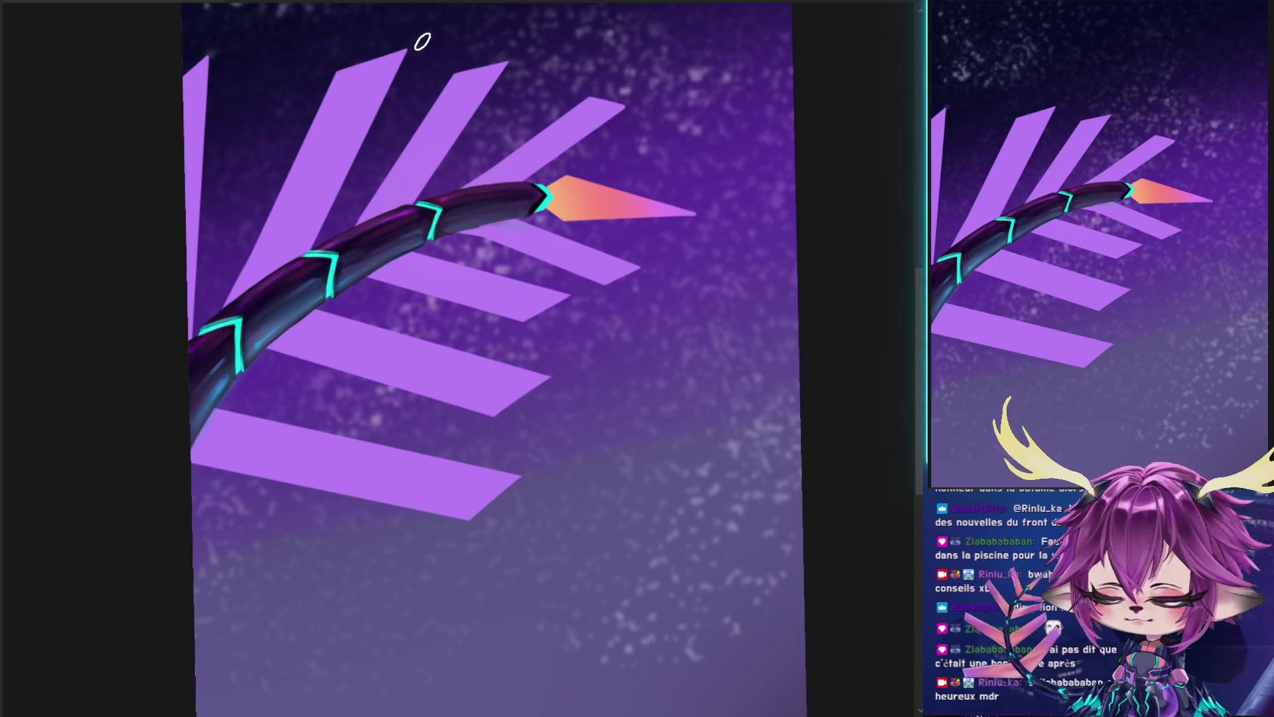
pyautogui.moveTo(406, 48); pyautogui.dragTo(310, 262)
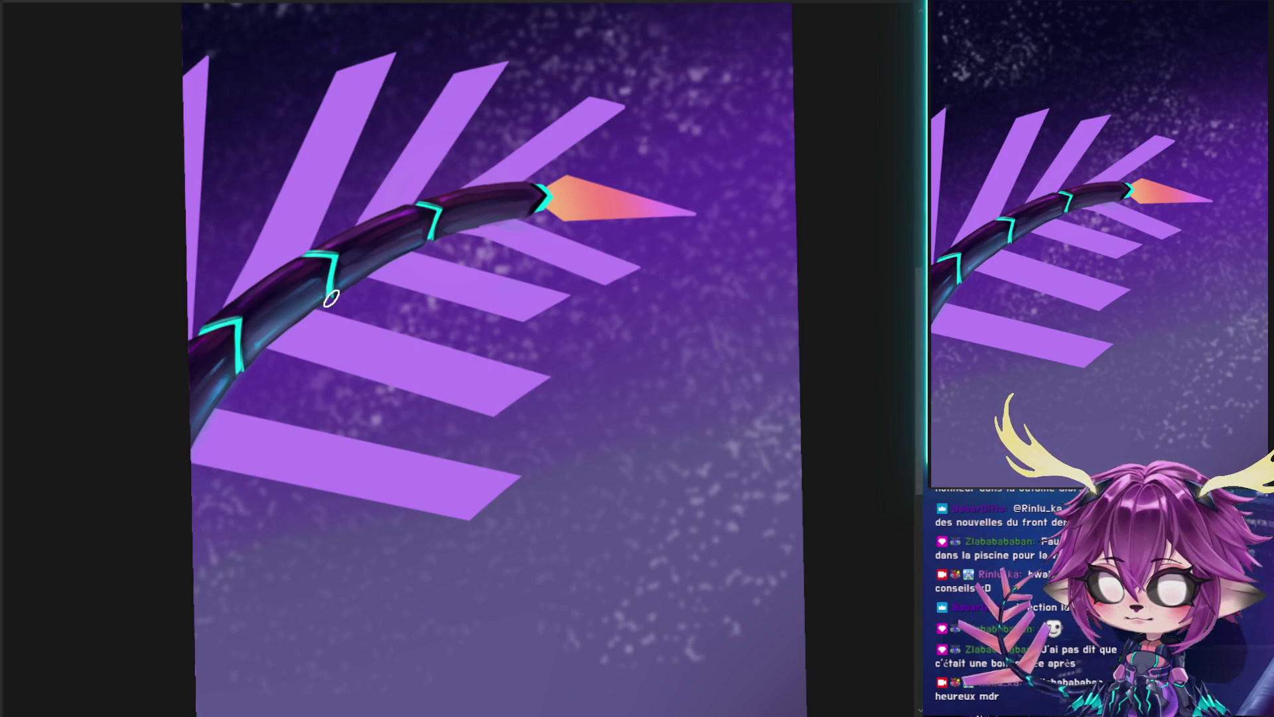
pyautogui.moveTo(309, 310); pyautogui.dragTo(561, 372)
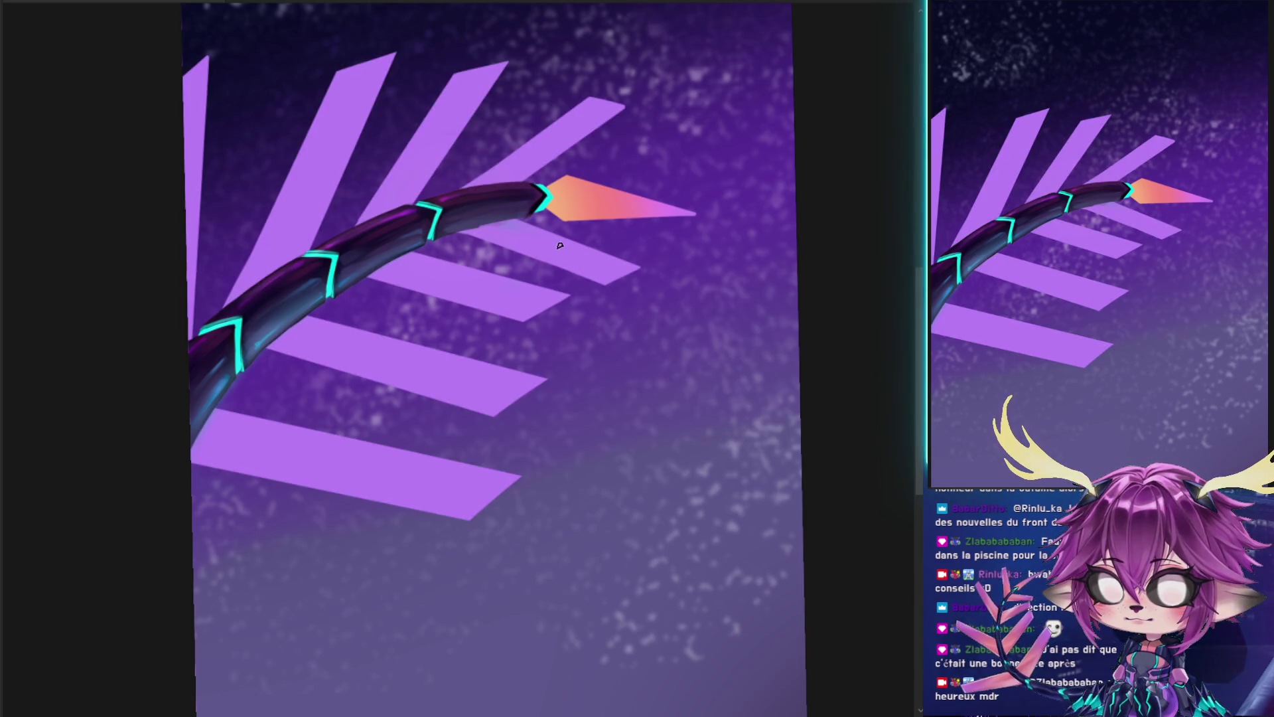
# - Sample the tail-tip colour and test an orange glow along the tail, then undo it
pyautogui.click(531, 199)
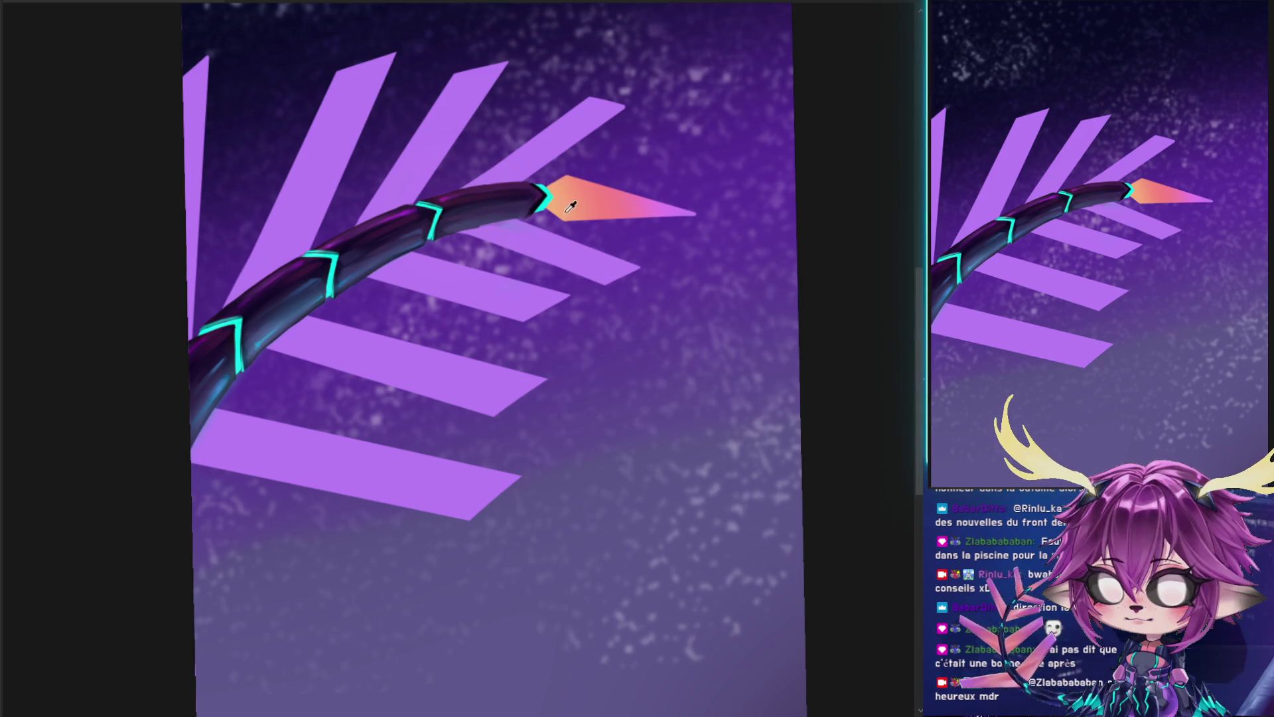
pyautogui.click(408, 239)
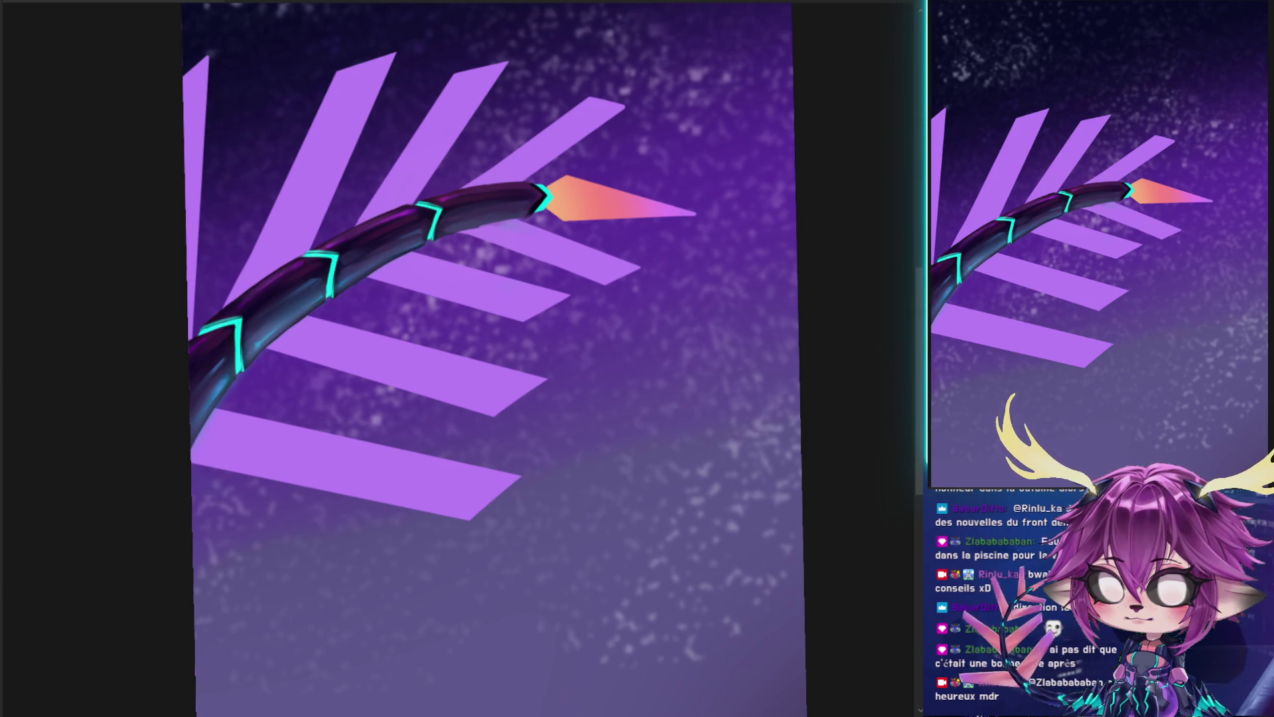
pyautogui.moveTo(341, 398); pyautogui.dragTo(441, 233)
pyautogui.hotkey('ctrl', 'z')
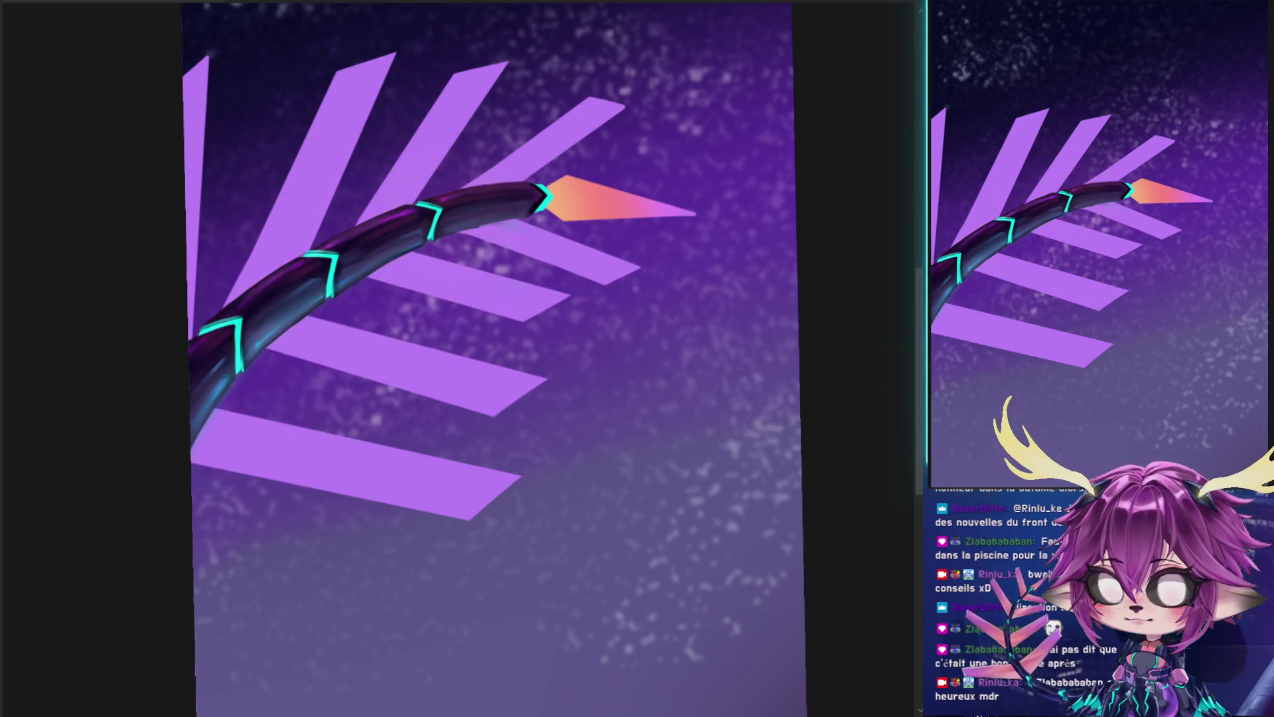
# - Airbrush orange glow along the stripes beside the tail and discard the pink-magenta tip tint
pyautogui.moveTo(278, 408); pyautogui.dragTo(603, 165)
pyautogui.hotkey('ctrl', 'z')
pyautogui.moveTo(213, 322)
pyautogui.mouseDown()
pyautogui.moveTo(292, 268)
pyautogui.moveTo(148, 440)
pyautogui.moveTo(512, 213)
pyautogui.mouseUp()
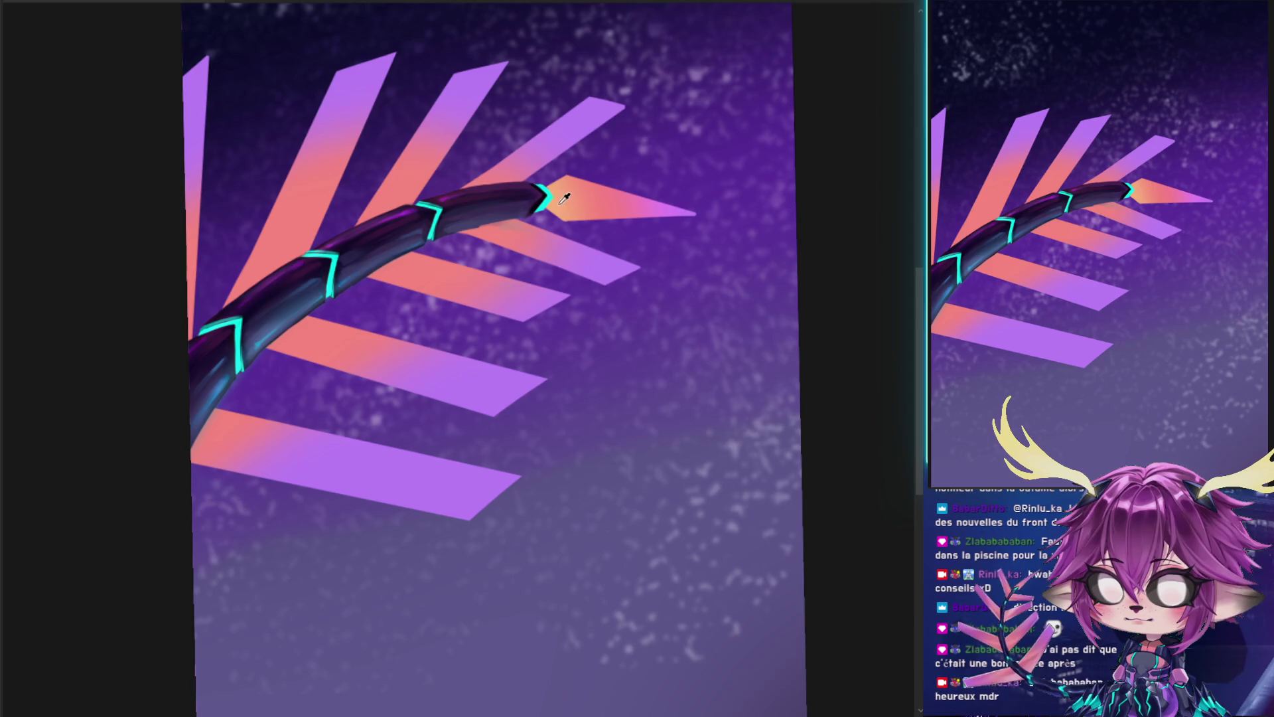
pyautogui.moveTo(199, 370)
pyautogui.mouseDown()
pyautogui.moveTo(671, 200)
pyautogui.moveTo(656, 294)
pyautogui.mouseUp()
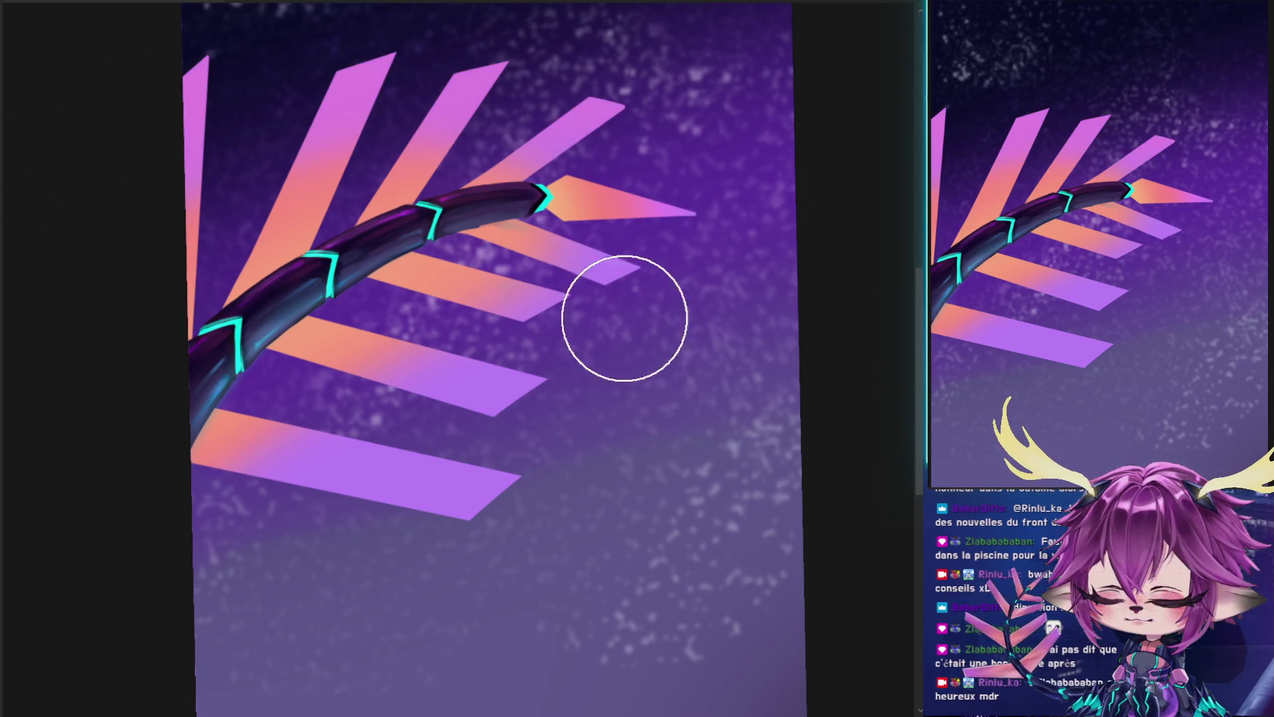
pyautogui.moveTo(656, 294); pyautogui.dragTo(256, 620)
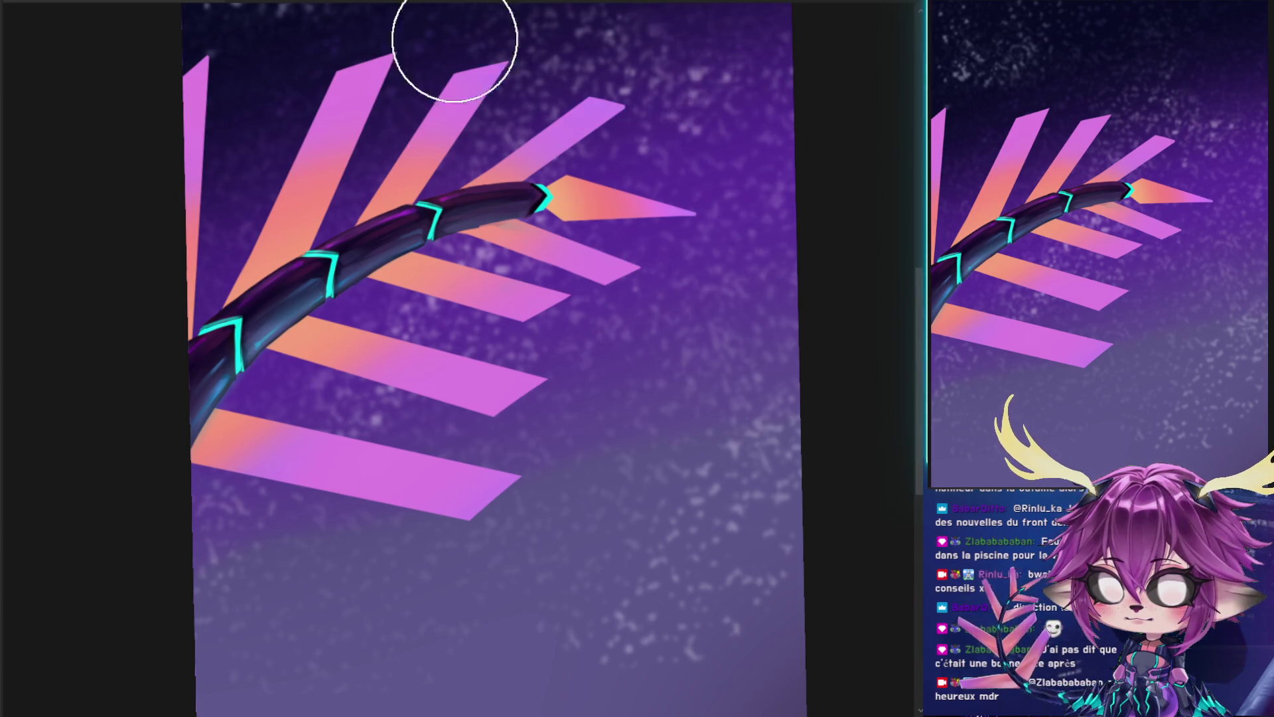
pyautogui.hotkey('ctrl', 'z')
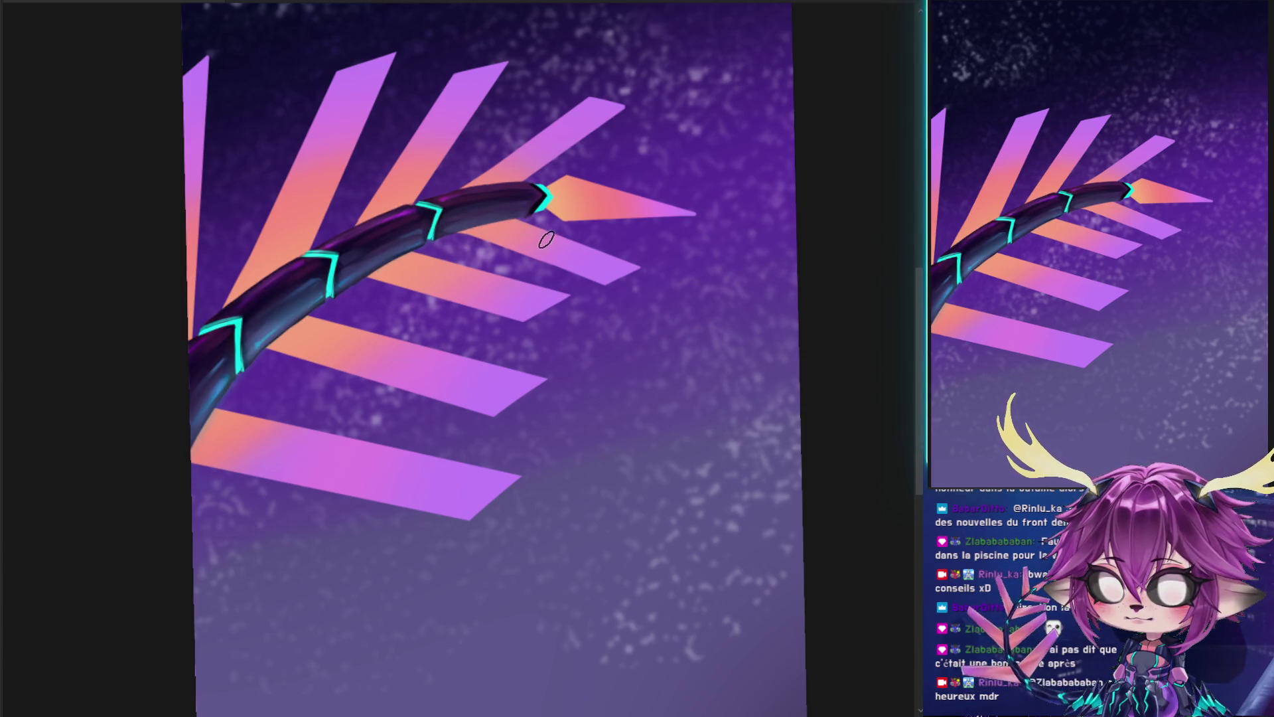
pyautogui.moveTo(758, 302)
pyautogui.mouseDown()
pyautogui.moveTo(569, 319)
pyautogui.moveTo(517, 245)
pyautogui.moveTo(713, 291)
pyautogui.mouseUp()
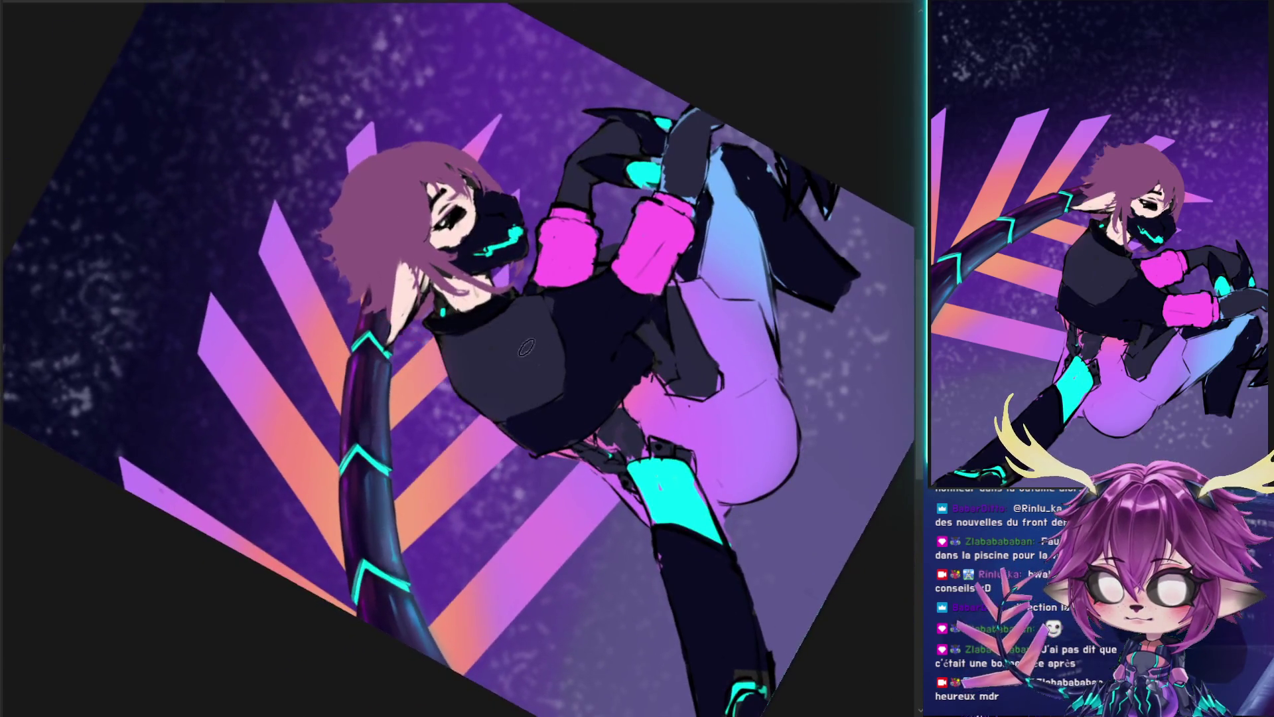
# - Enlarge the brush to about 390 px and stroke a magenta rim down the tail's left edge, then undo it
pyautogui.scroll(2, 713, 291)
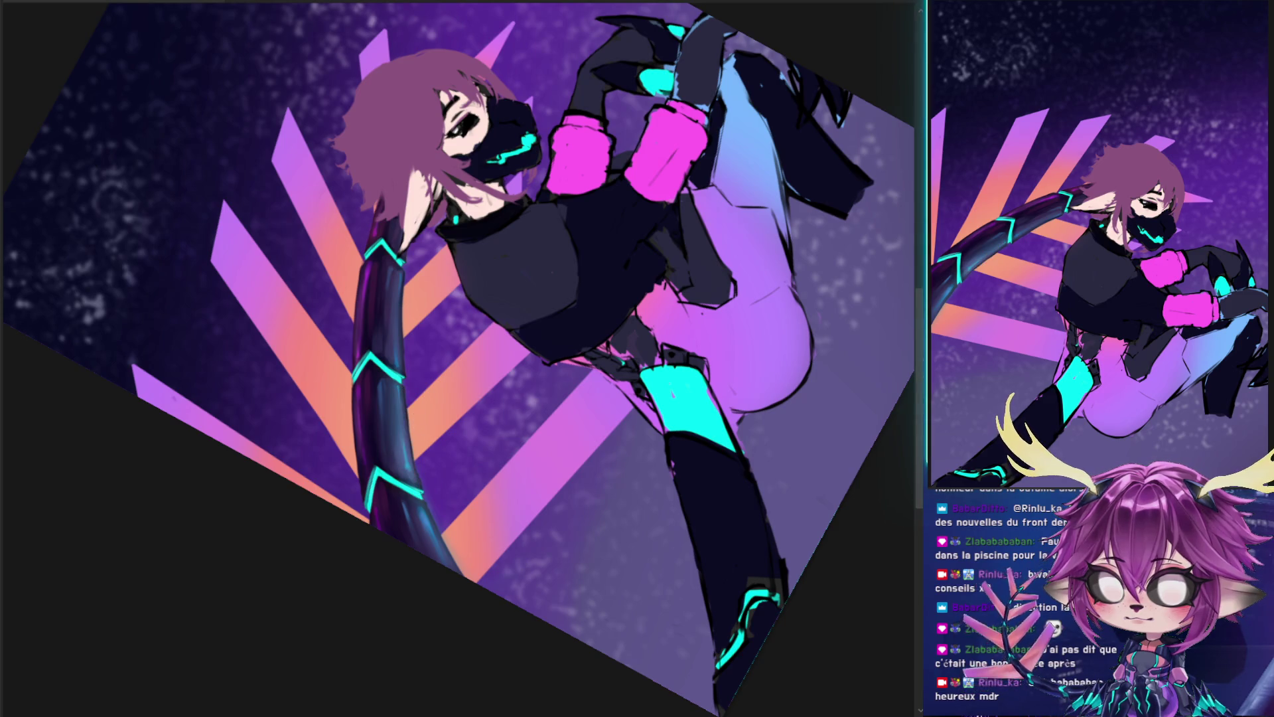
pyautogui.moveTo(400, 396); pyautogui.dragTo(471, 445)
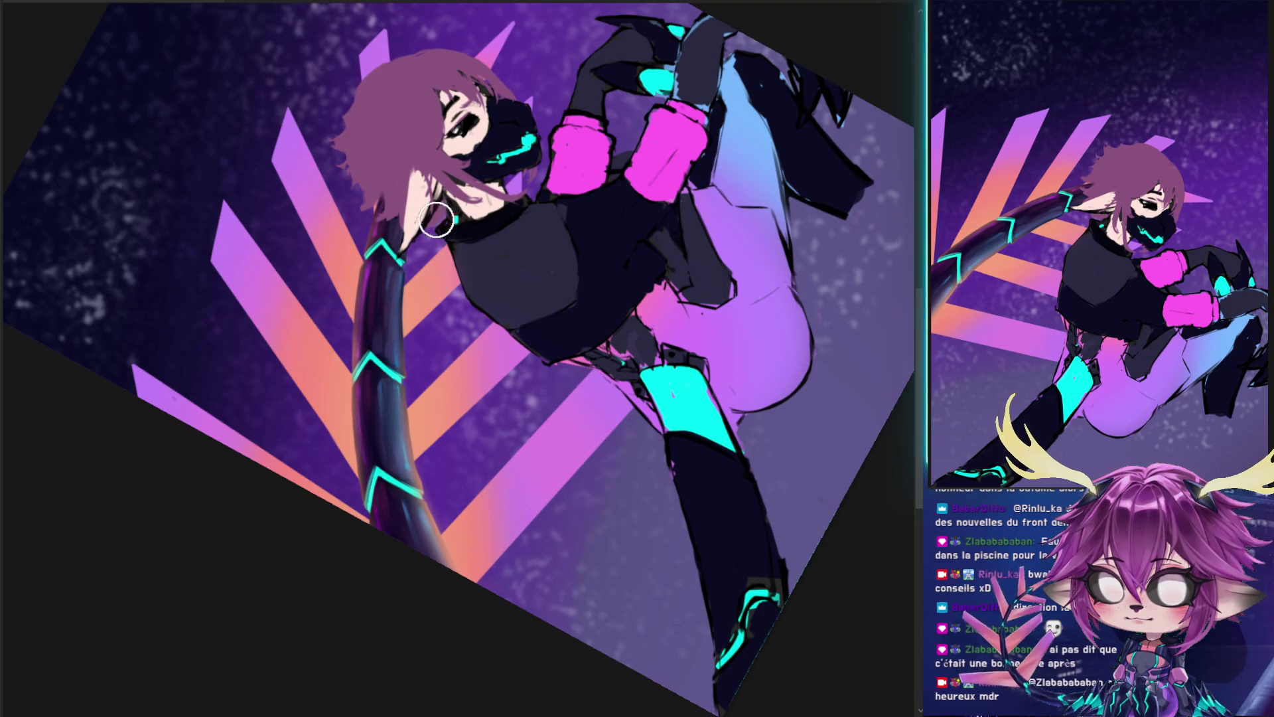
pyautogui.keyDown('ctrl'); pyautogui.click(412, 284); pyautogui.keyUp('ctrl')
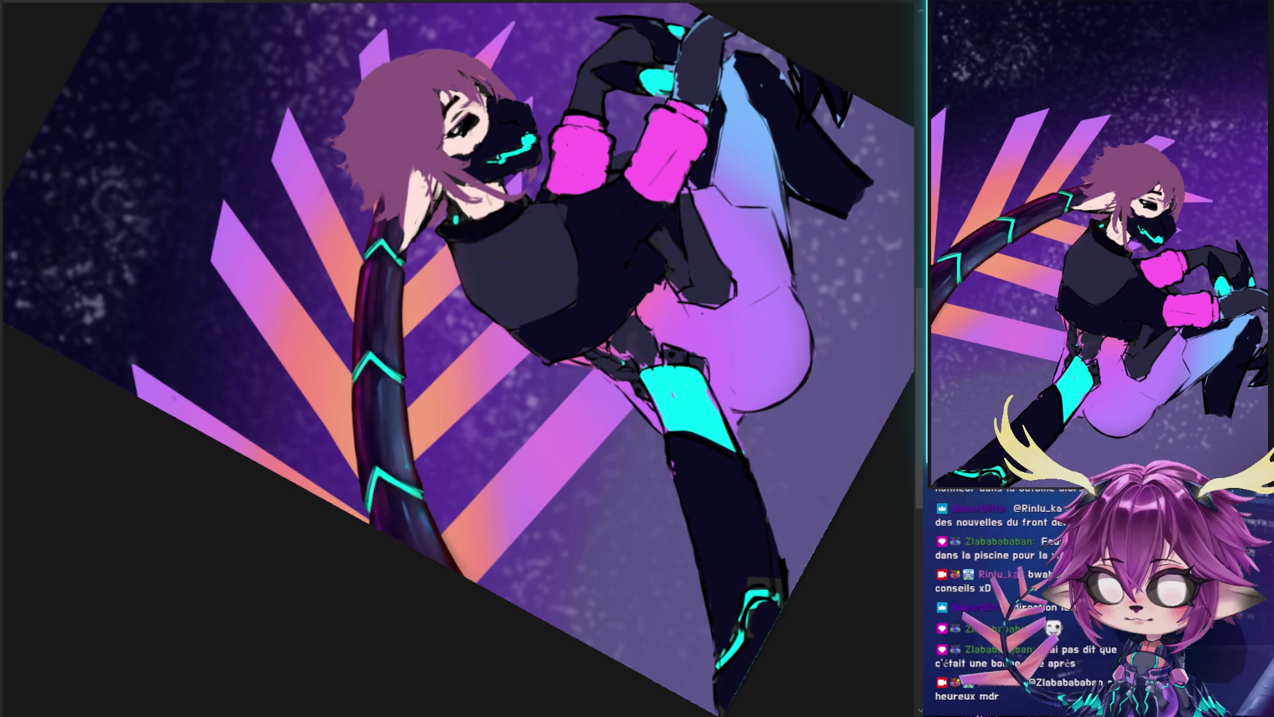
pyautogui.moveTo(364, 265); pyautogui.dragTo(356, 504)
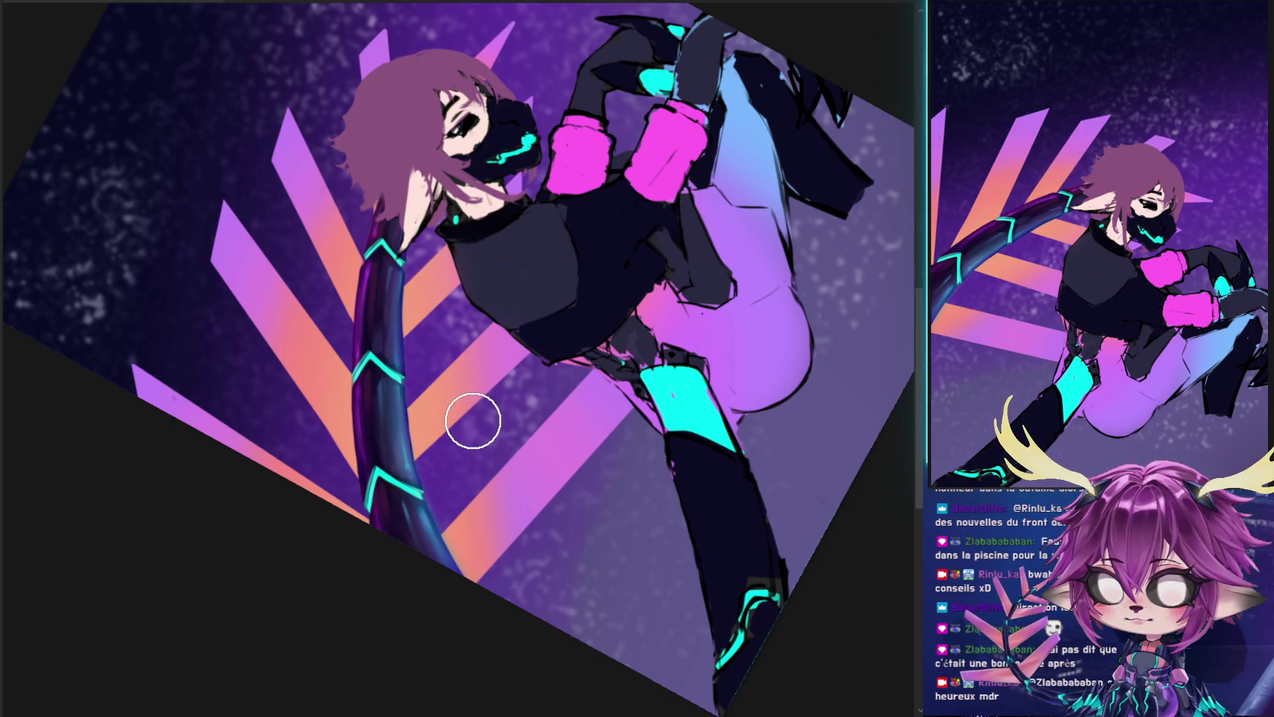
pyautogui.hotkey('ctrl', 'z')
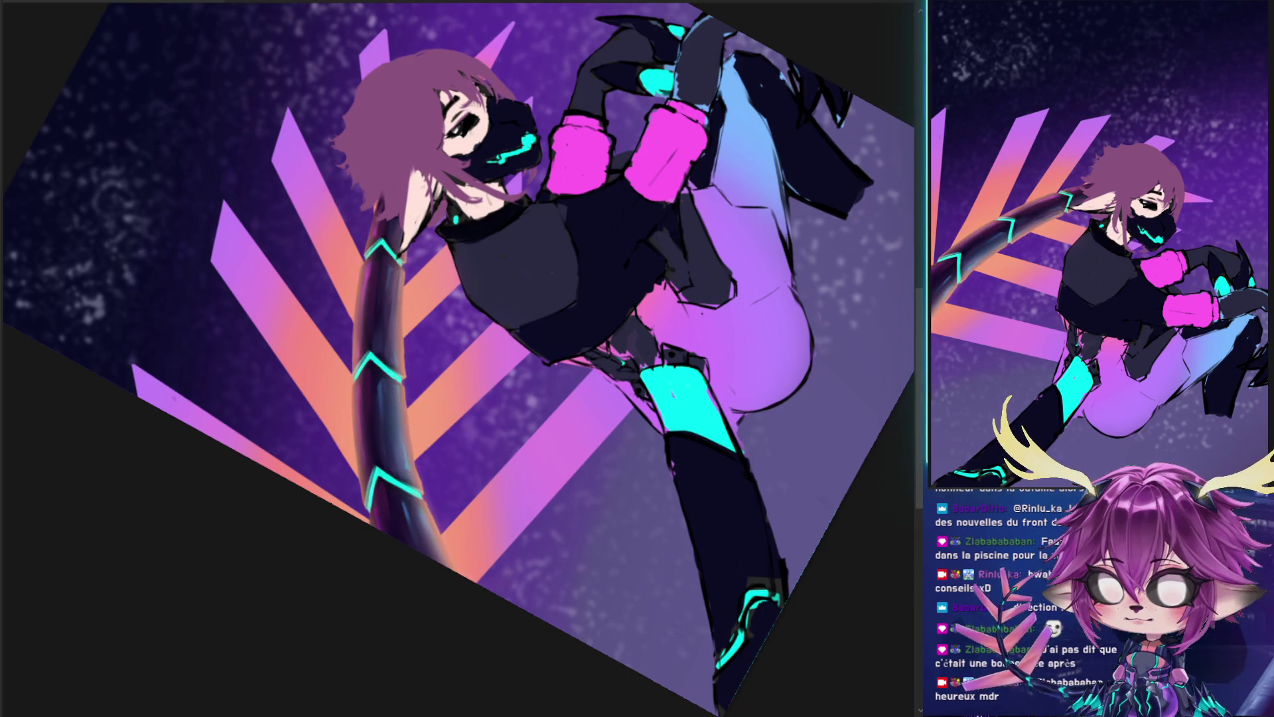
# - Step through undo history to compare the tail's glow and shading versions
pyautogui.hotkey('ctrl', 'z')
pyautogui.hotkey('ctrl', 'z')
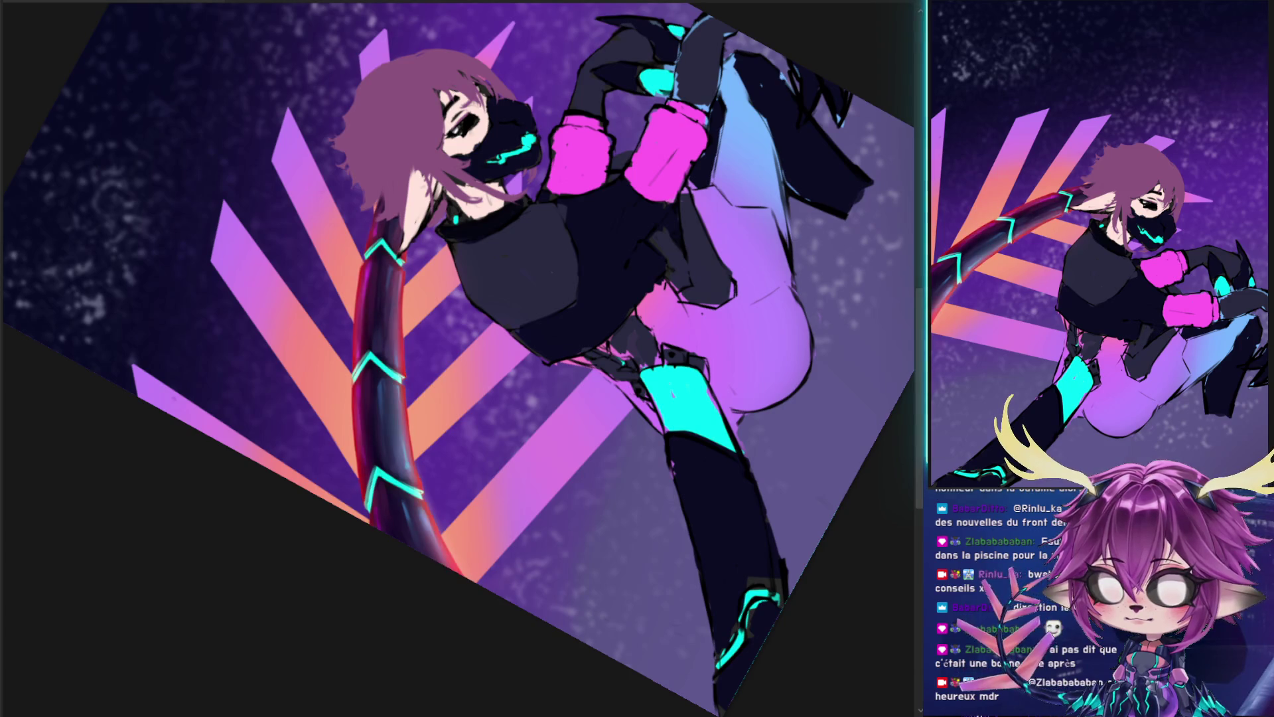
pyautogui.hotkey('ctrl', 'z')
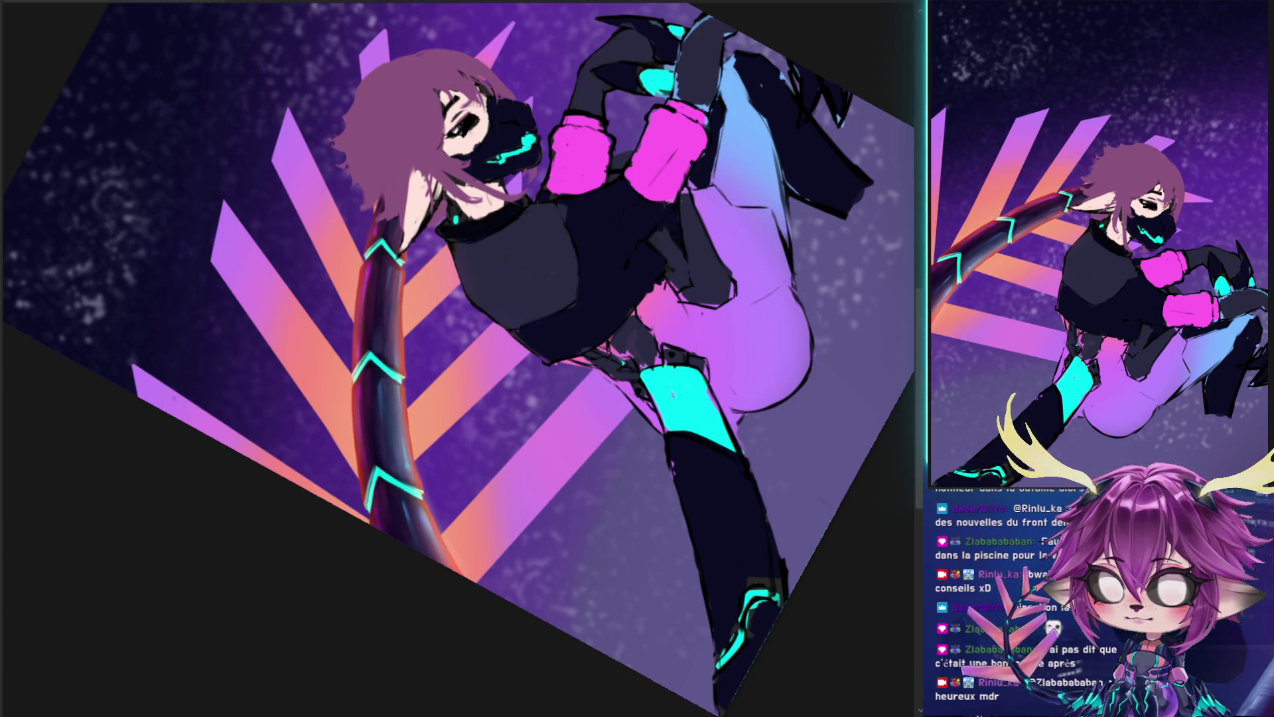
pyautogui.hotkey('ctrl', 'z')
pyautogui.hotkey('ctrl', 'z')
pyautogui.hotkey('ctrl', 'z')
pyautogui.hotkey('ctrl', 'z')
pyautogui.hotkey('ctrl', 'z')
pyautogui.hotkey('ctrl', 'z')
pyautogui.hotkey('ctrl', 'z')
pyautogui.hotkey('ctrl', 'z')
pyautogui.hotkey('ctrl', 'z')
pyautogui.hotkey('ctrl', 'z')
pyautogui.hotkey('ctrl', 'z')
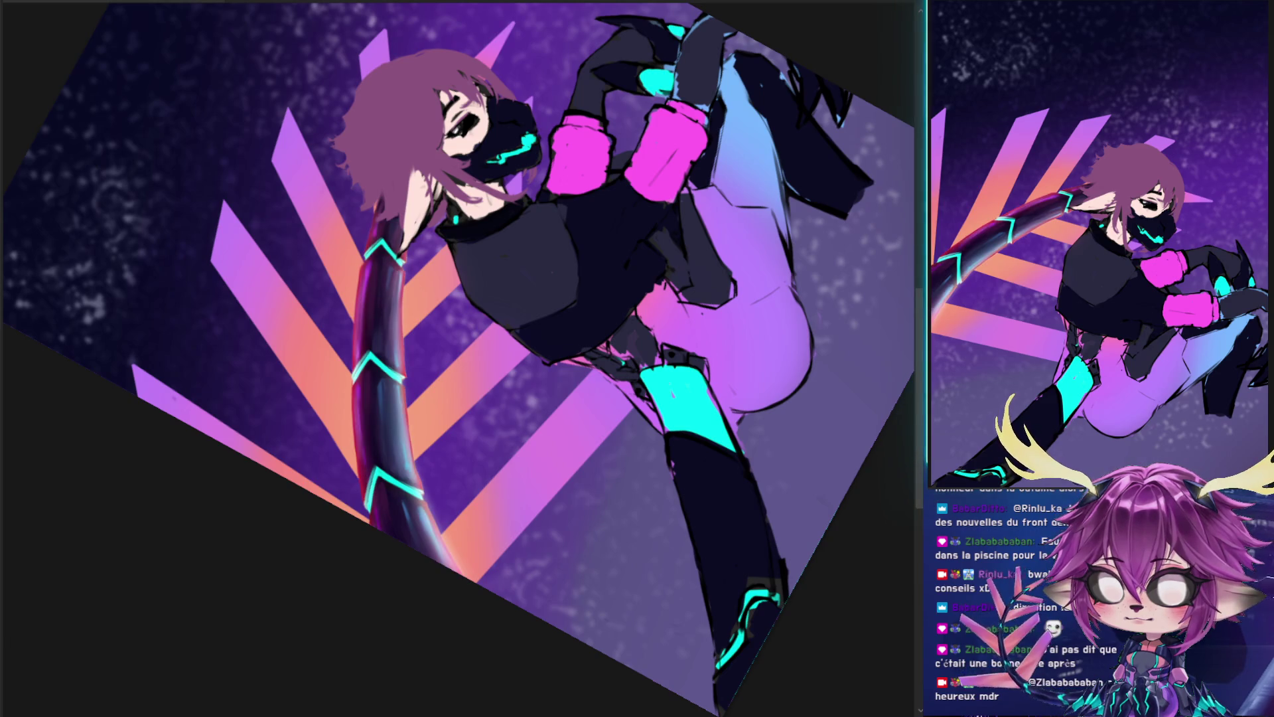
pyautogui.hotkey('ctrl', 'z')
pyautogui.hotkey('ctrl', 'z')
pyautogui.hotkey('ctrl', 'z')
pyautogui.hotkey('ctrl', 'z')
pyautogui.hotkey('ctrl', 'z')
pyautogui.hotkey('ctrl', 'z')
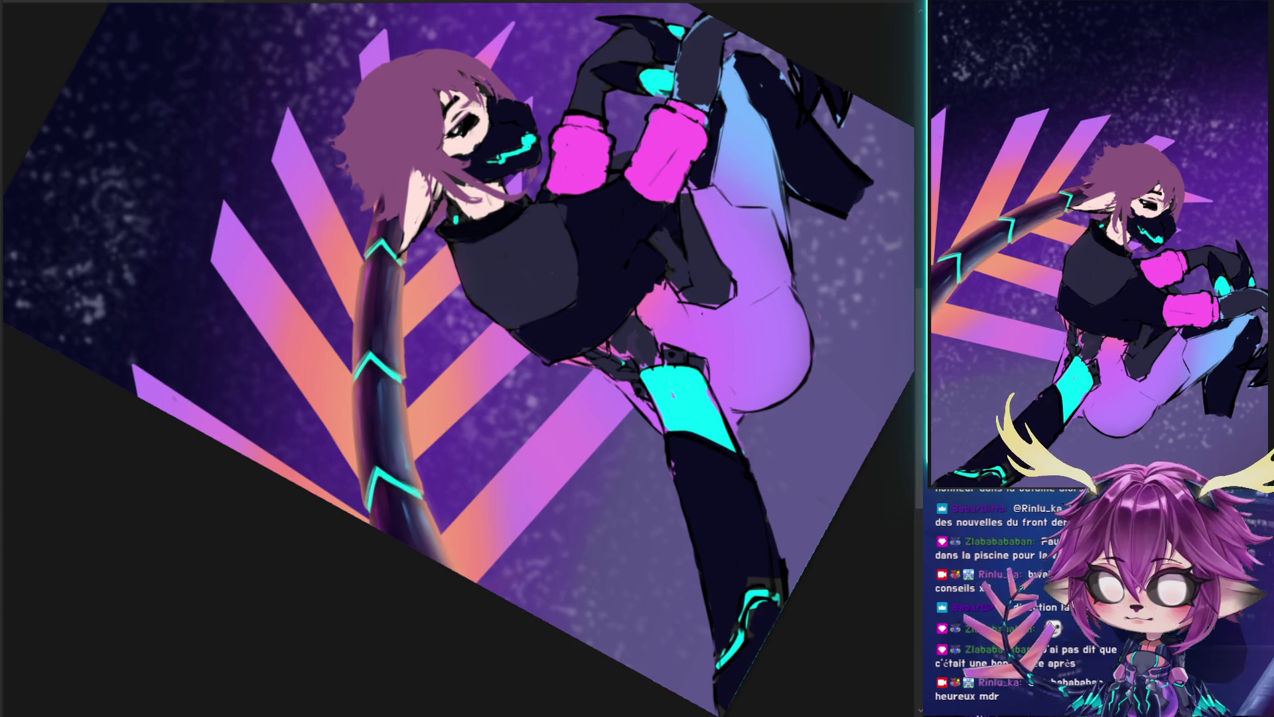
pyautogui.hotkey('ctrl', 'z')
pyautogui.hotkey('ctrl', 'z')
pyautogui.hotkey('ctrl', 'z')
pyautogui.hotkey('ctrl', 'y')
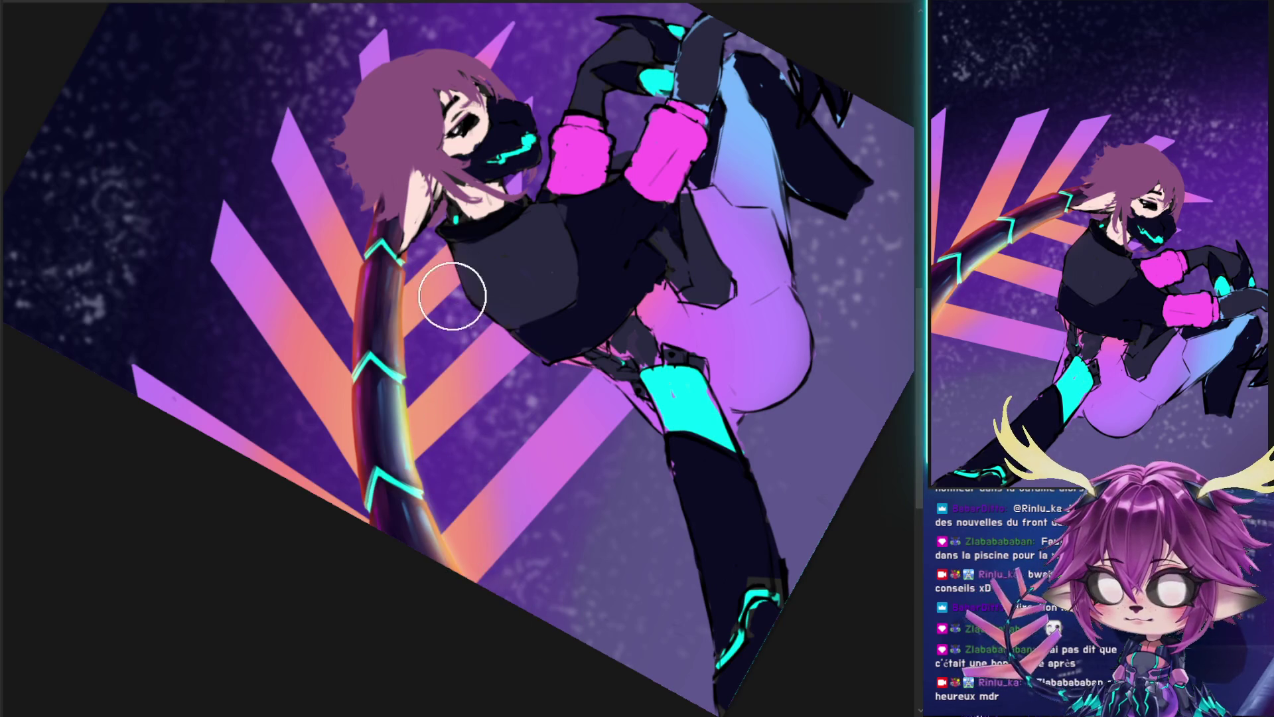
# - Try an orange left-edge rim and an all-orange tail, then undo both
pyautogui.moveTo(351, 205)
pyautogui.mouseDown()
pyautogui.moveTo(313, 263)
pyautogui.moveTo(313, 336)
pyautogui.mouseUp()
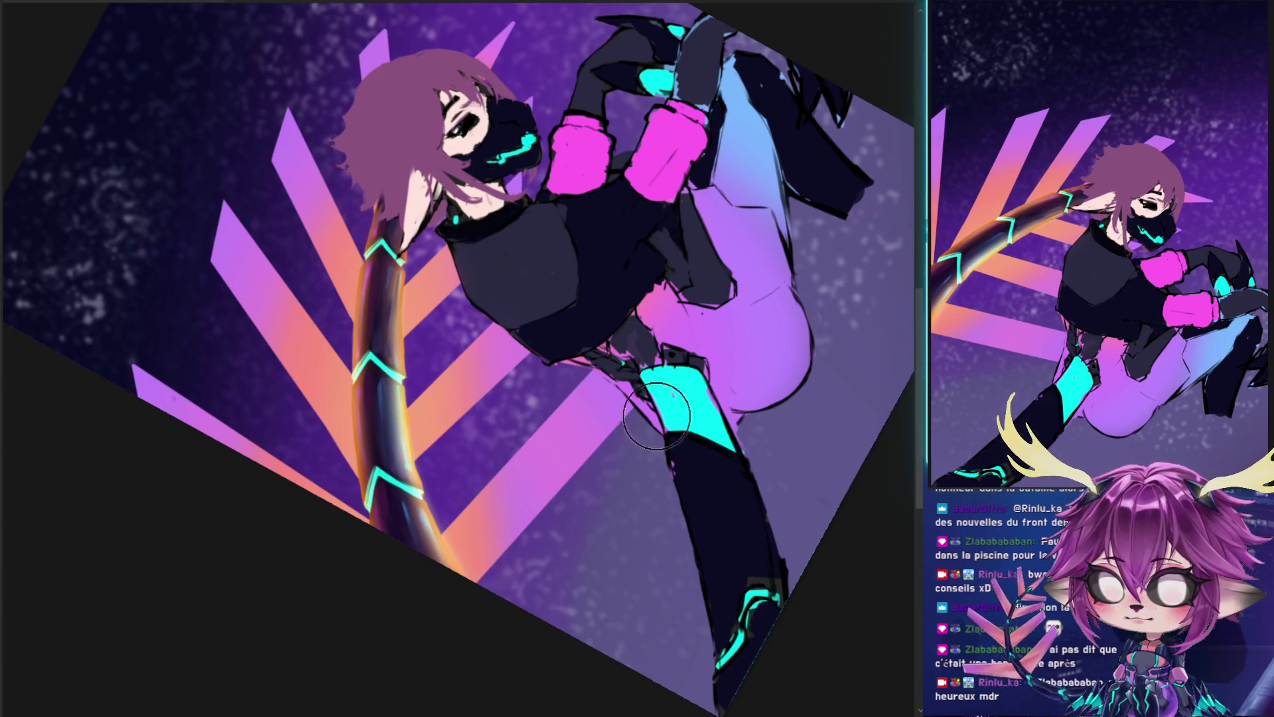
pyautogui.moveTo(407, 569); pyautogui.dragTo(388, 236)
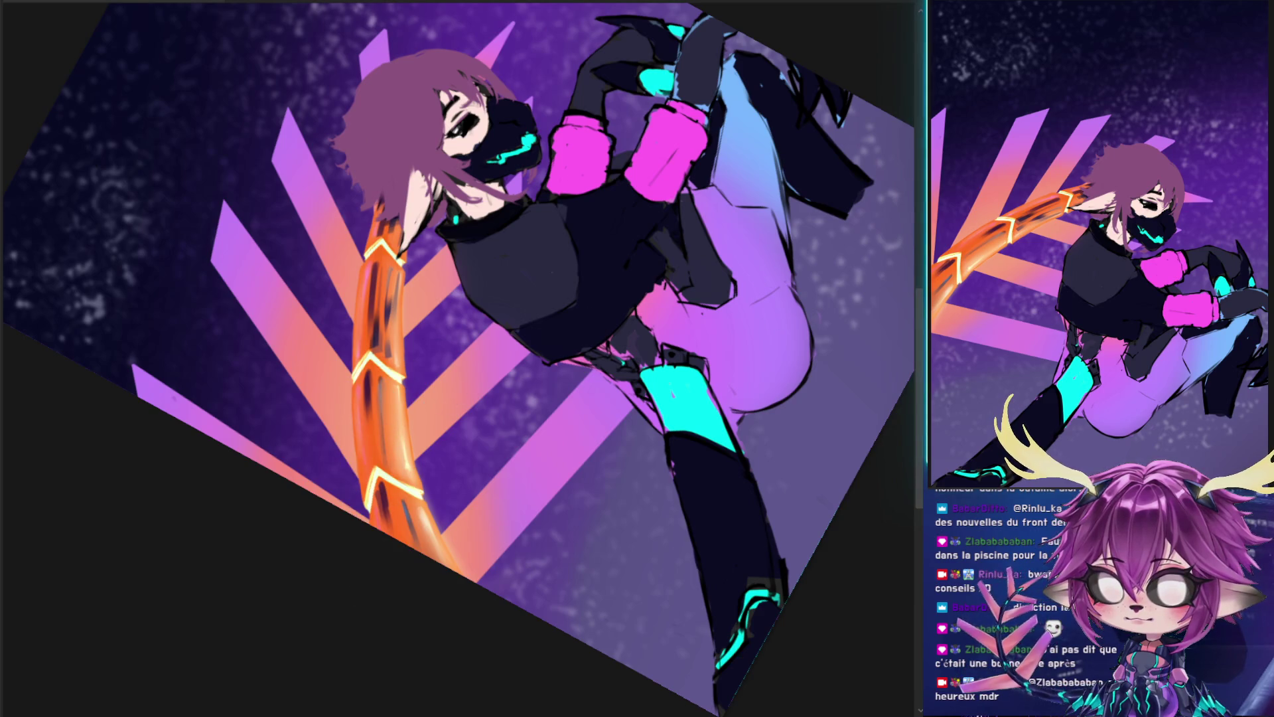
pyautogui.hotkey('ctrl', 'z')
pyautogui.hotkey('ctrl', 'z')
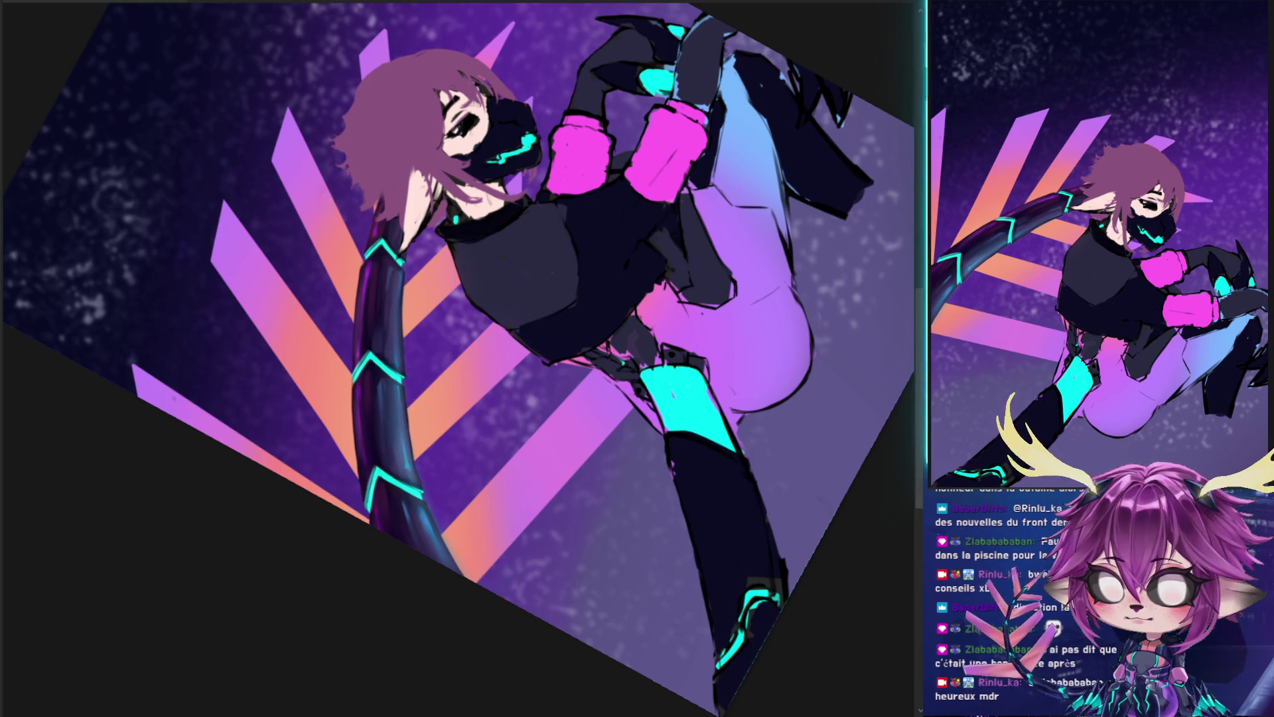
pyautogui.hotkey('ctrl', 'z')
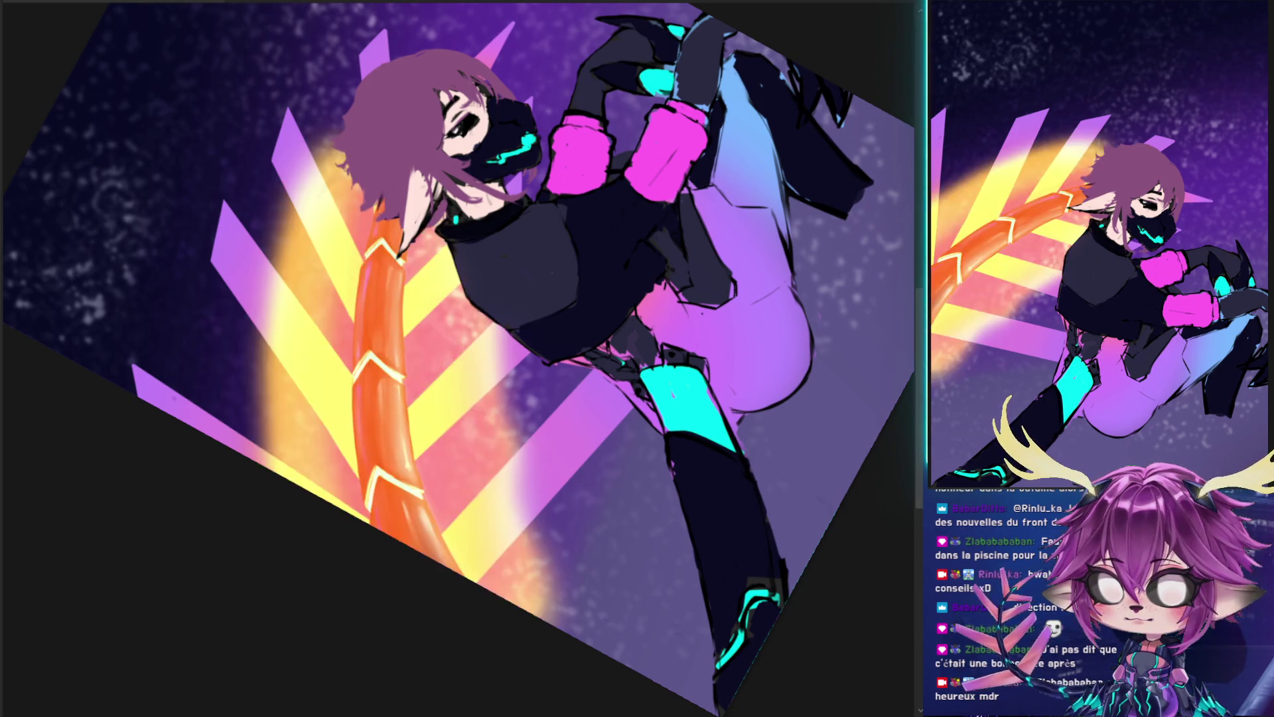
pyautogui.hotkey('ctrl', 'z')
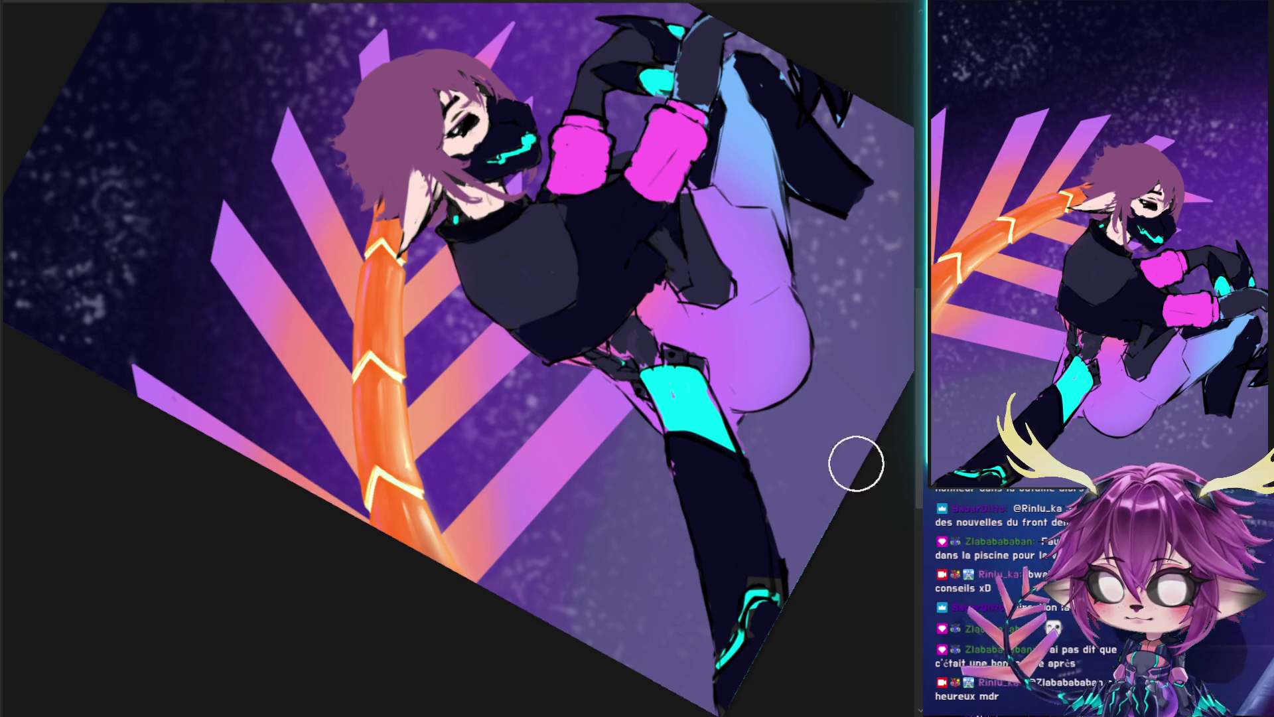
# - Repaint the tail dark purple with cyan highlights and brighten highlights along its left edge
pyautogui.press('[')
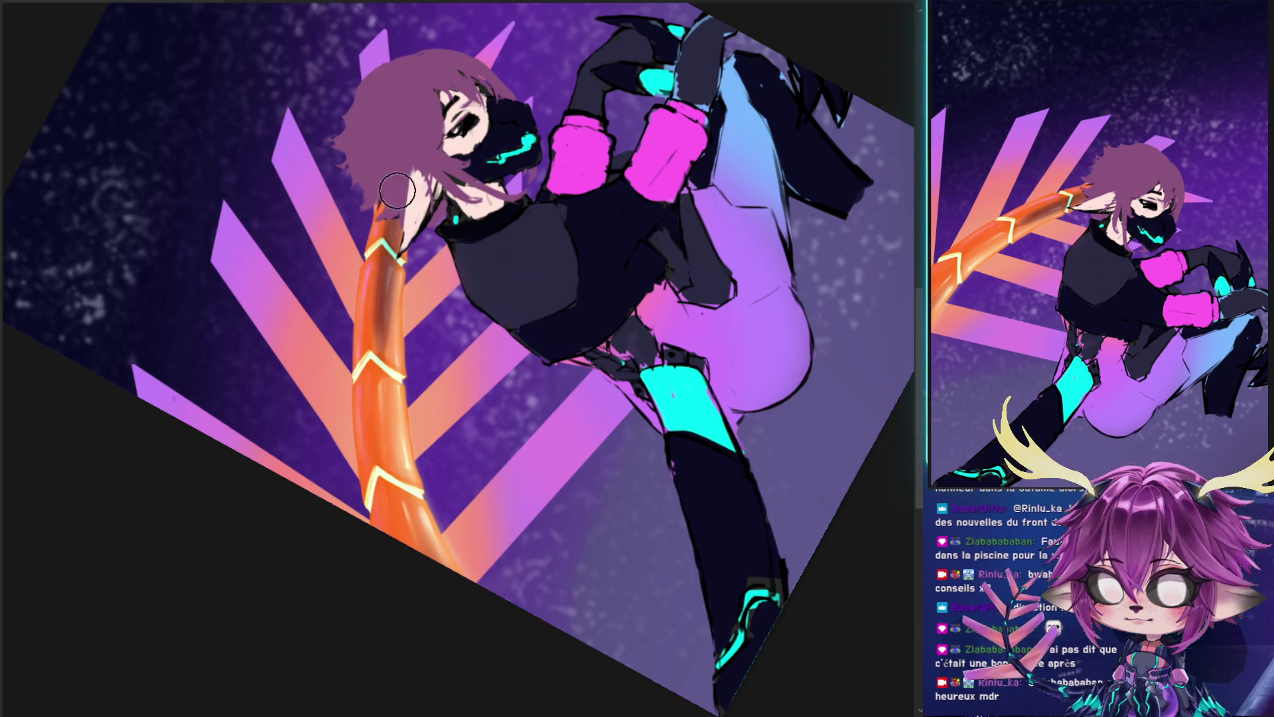
pyautogui.moveTo(397, 197); pyautogui.dragTo(443, 631)
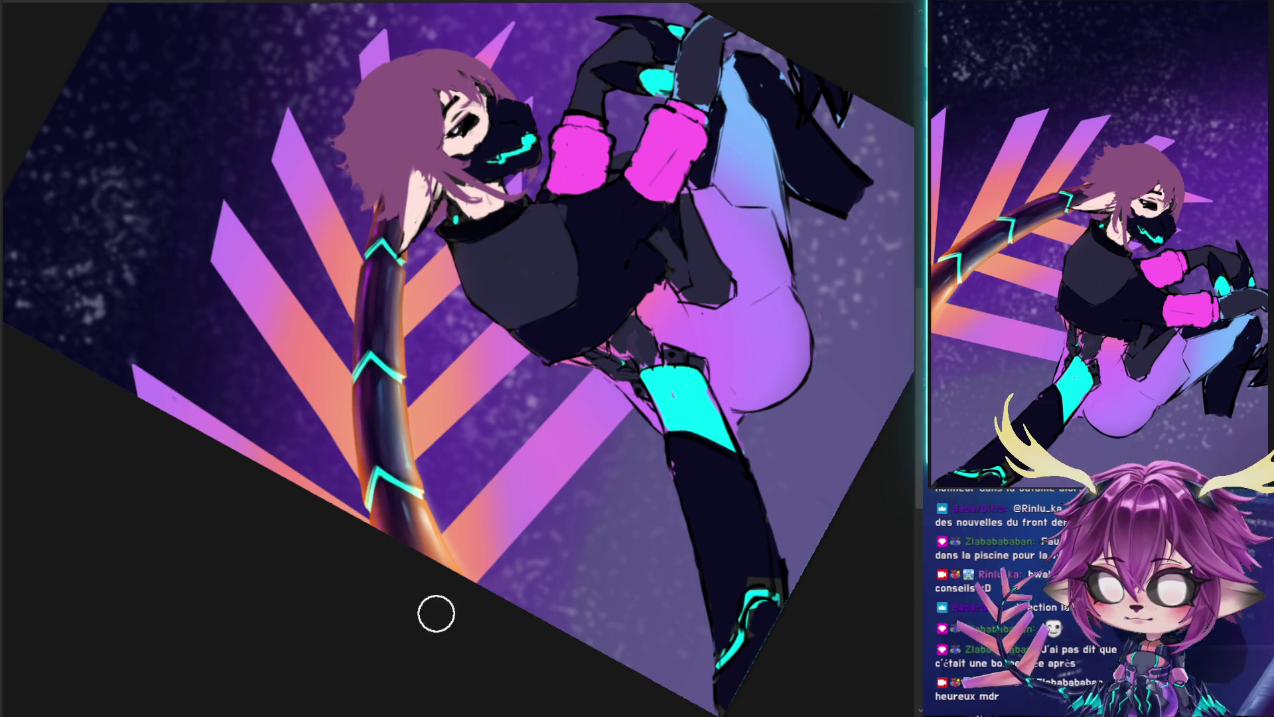
pyautogui.press(']')
pyautogui.press(']')
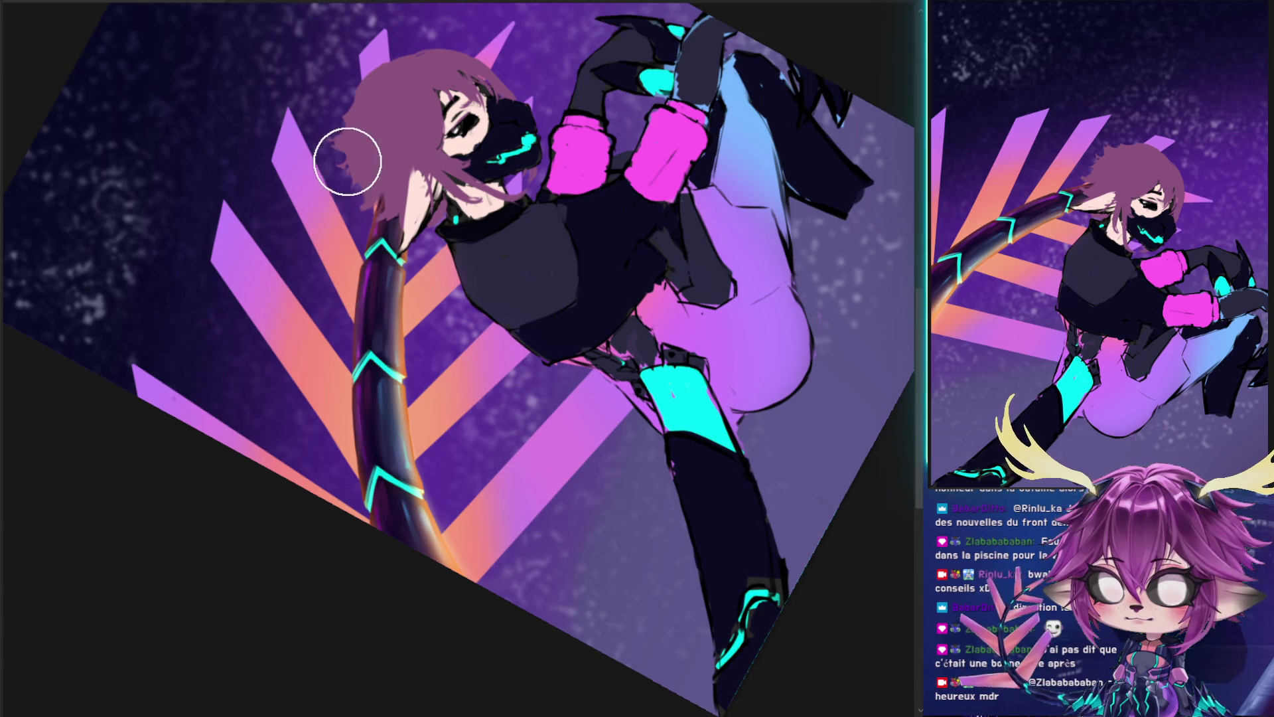
pyautogui.moveTo(369, 209); pyautogui.dragTo(364, 438)
pyautogui.moveTo(364, 381); pyautogui.dragTo(362, 504)
pyautogui.moveTo(369, 246); pyautogui.dragTo(362, 494)
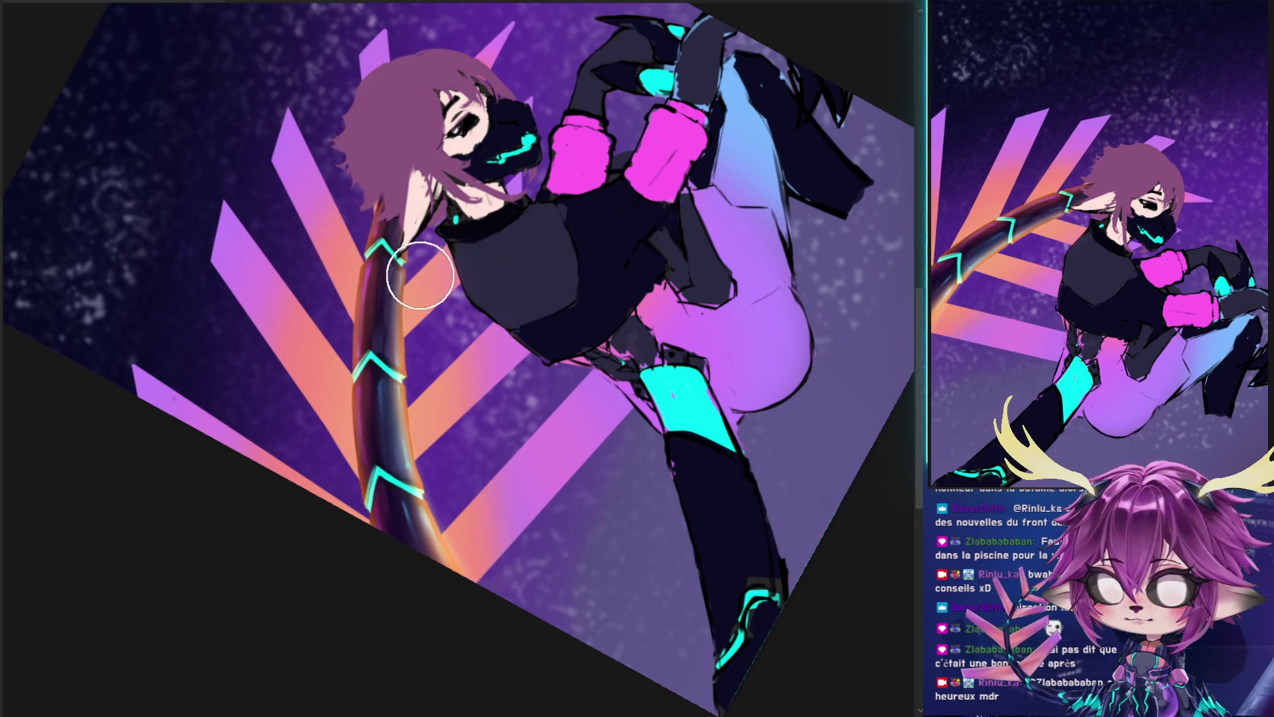
pyautogui.press('[')
pyautogui.press('[')
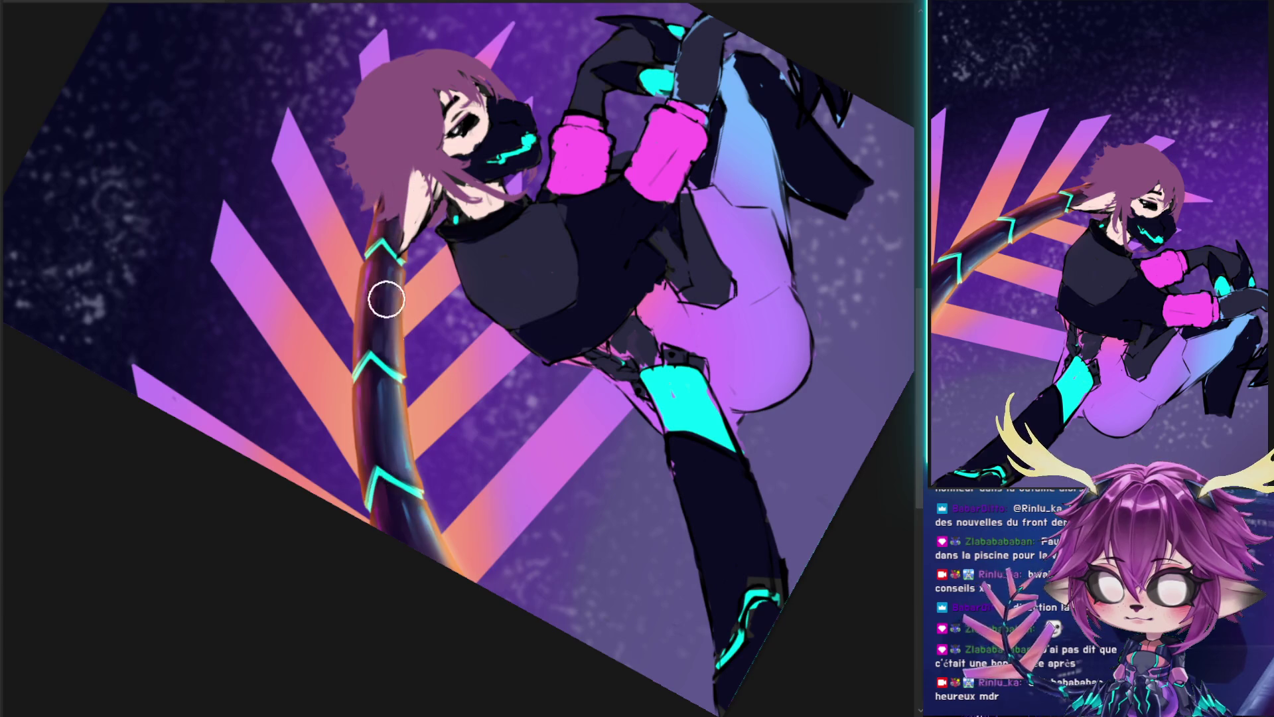
pyautogui.moveTo(369, 398); pyautogui.dragTo(408, 398)
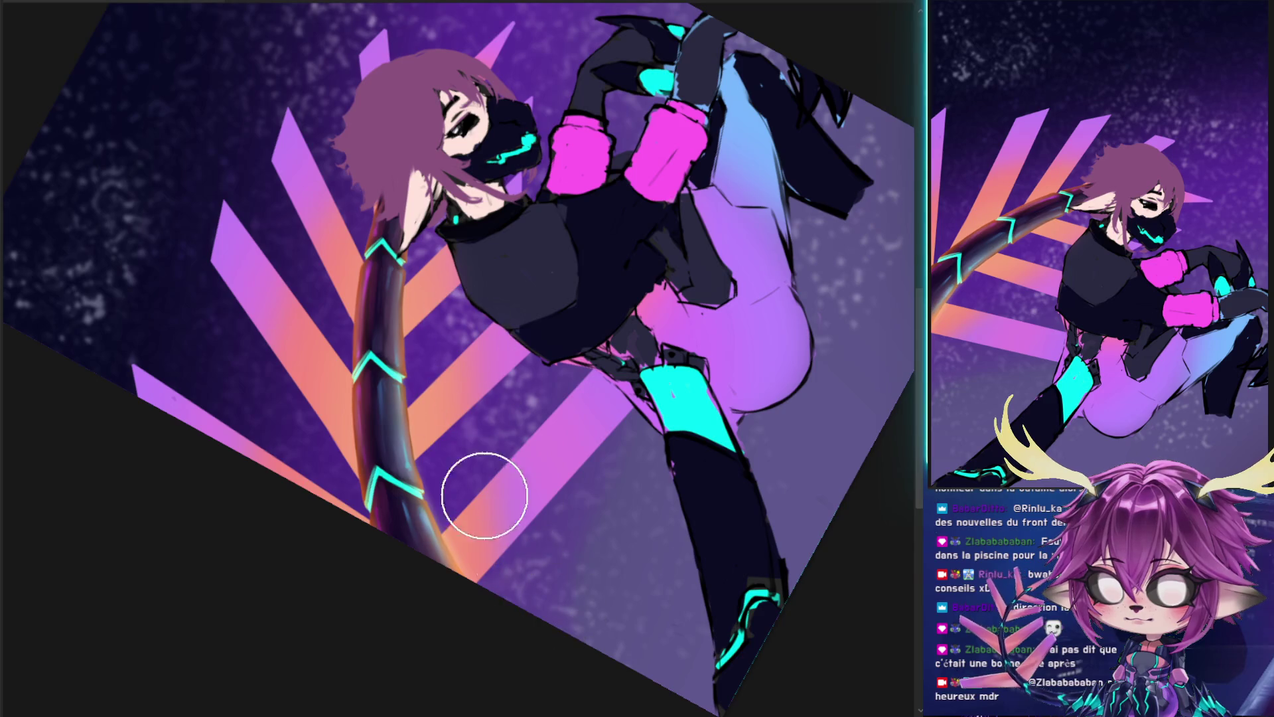
pyautogui.moveTo(398, 398); pyautogui.dragTo(372, 398)
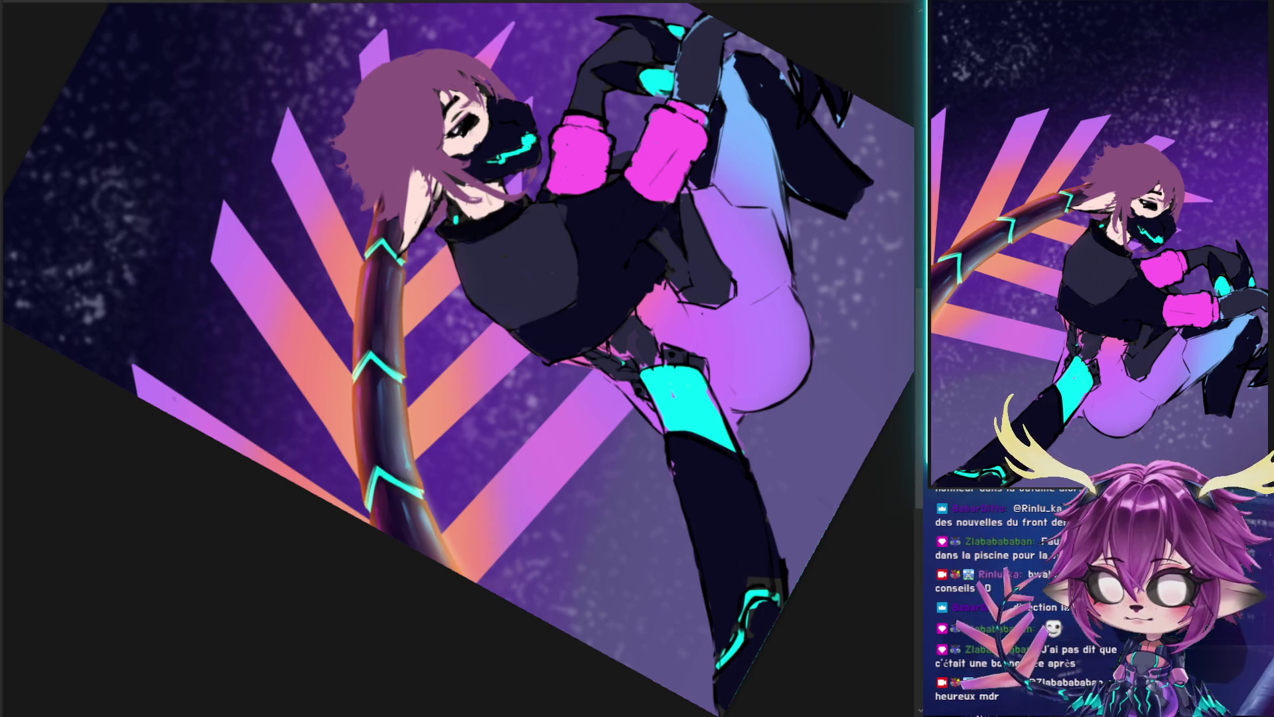
pyautogui.moveTo(673, 315); pyautogui.dragTo(843, 478)
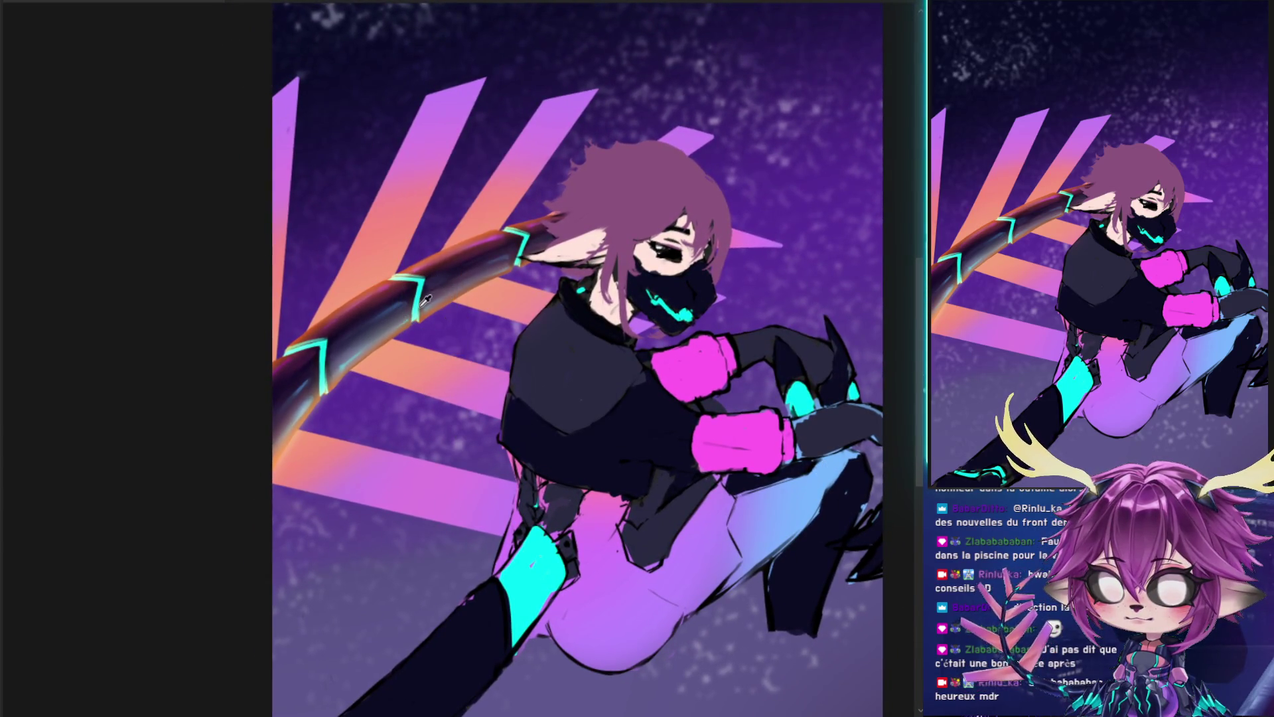
# - Sample the tail's cyan and brighten its upper, middle and lower chevron stripes
pyautogui.keyDown('ctrl'); pyautogui.click(401, 277); pyautogui.keyUp('ctrl')
pyautogui.moveTo(428, 277)
pyautogui.mouseDown()
pyautogui.moveTo(417, 322)
pyautogui.moveTo(408, 315)
pyautogui.mouseUp()
pyautogui.moveTo(317, 341); pyautogui.dragTo(323, 395)
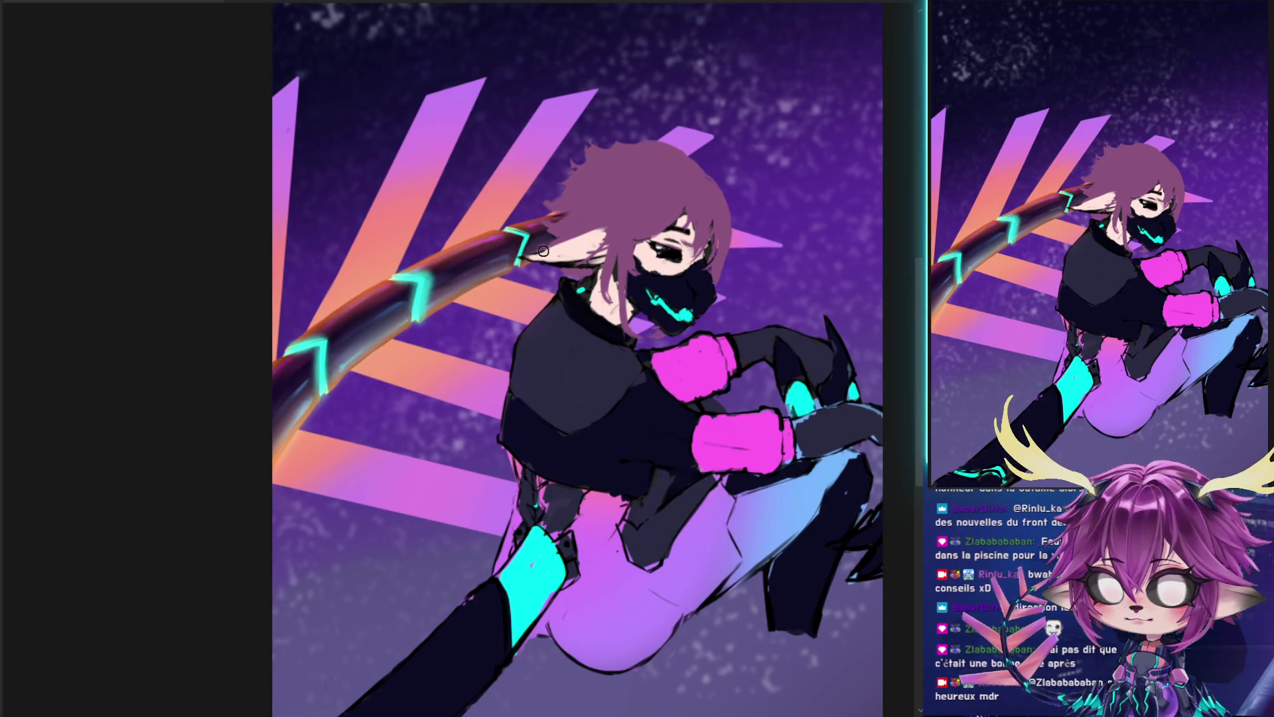
pyautogui.moveTo(504, 232); pyautogui.dragTo(521, 266)
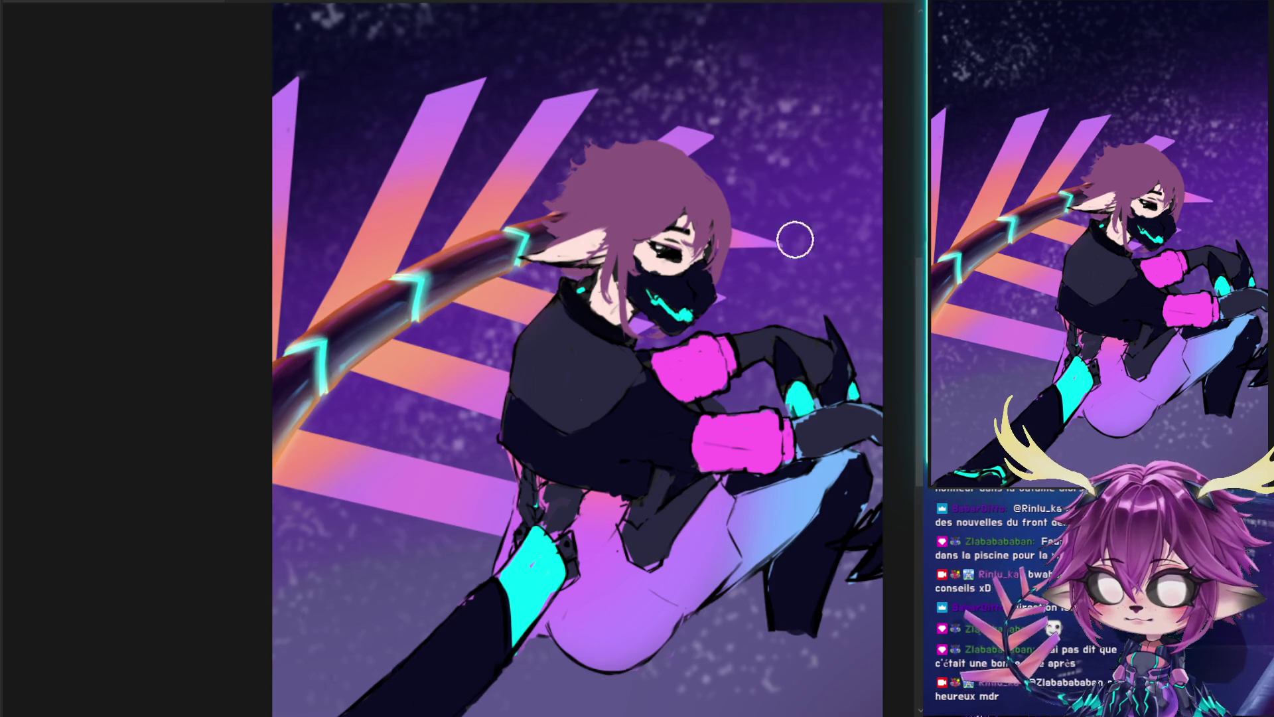
# - Compare orange and pale bluish tail rims, keeping the darker tail with the bluish rim
pyautogui.hotkey('ctrl', 'z')
pyautogui.hotkey('ctrl', 'y')
pyautogui.hotkey('ctrl', 'z')
pyautogui.hotkey('ctrl', 'z')
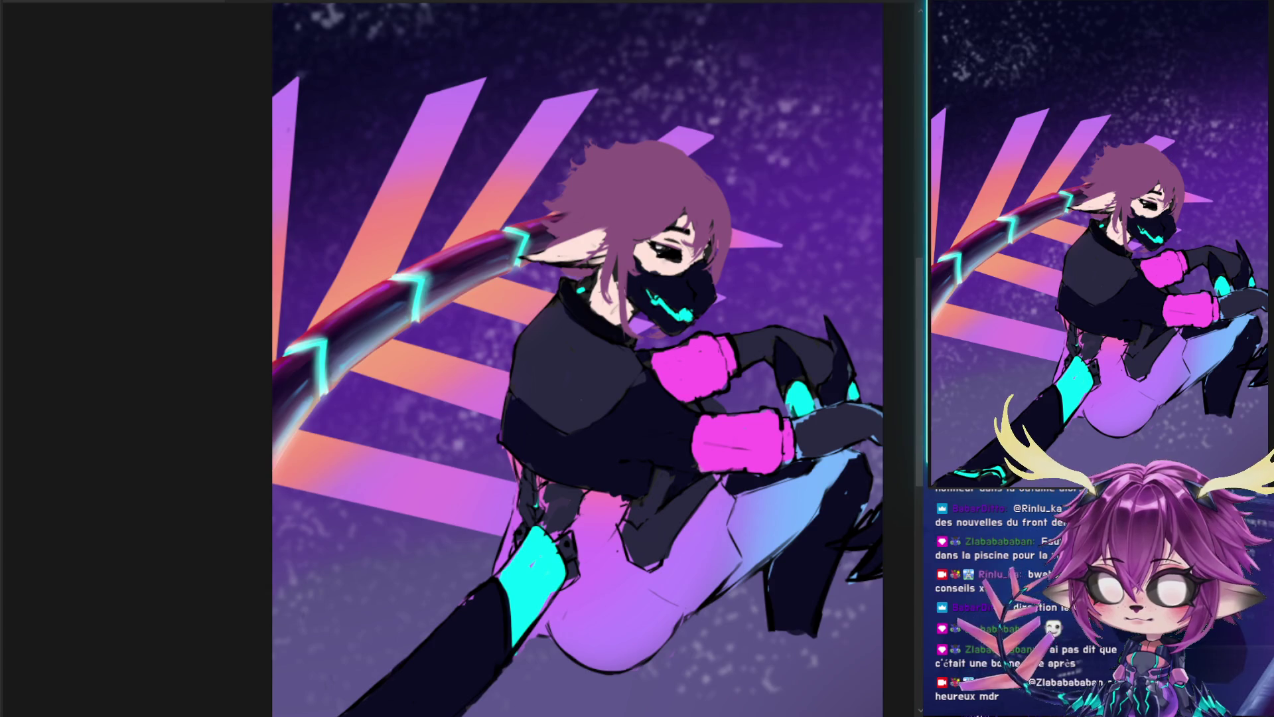
pyautogui.hotkey('ctrl', 'y')
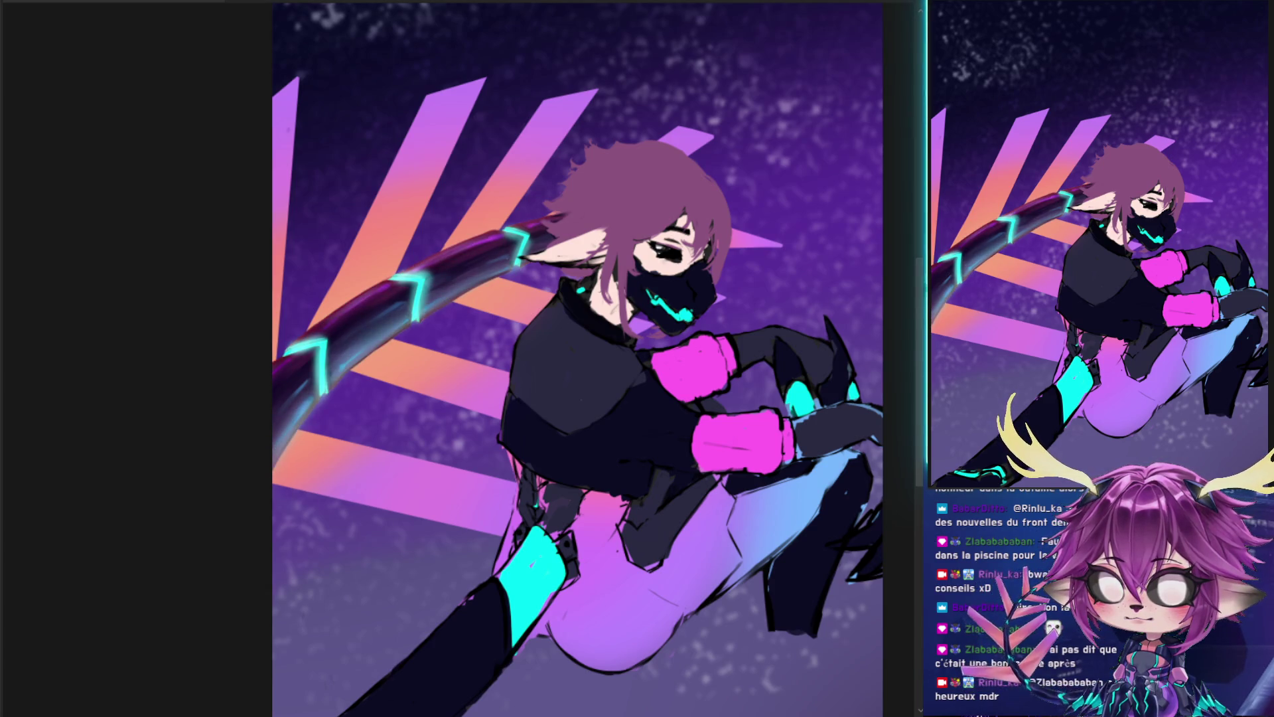
pyautogui.hotkey('ctrl', 'z')
pyautogui.hotkey('ctrl', 'y')
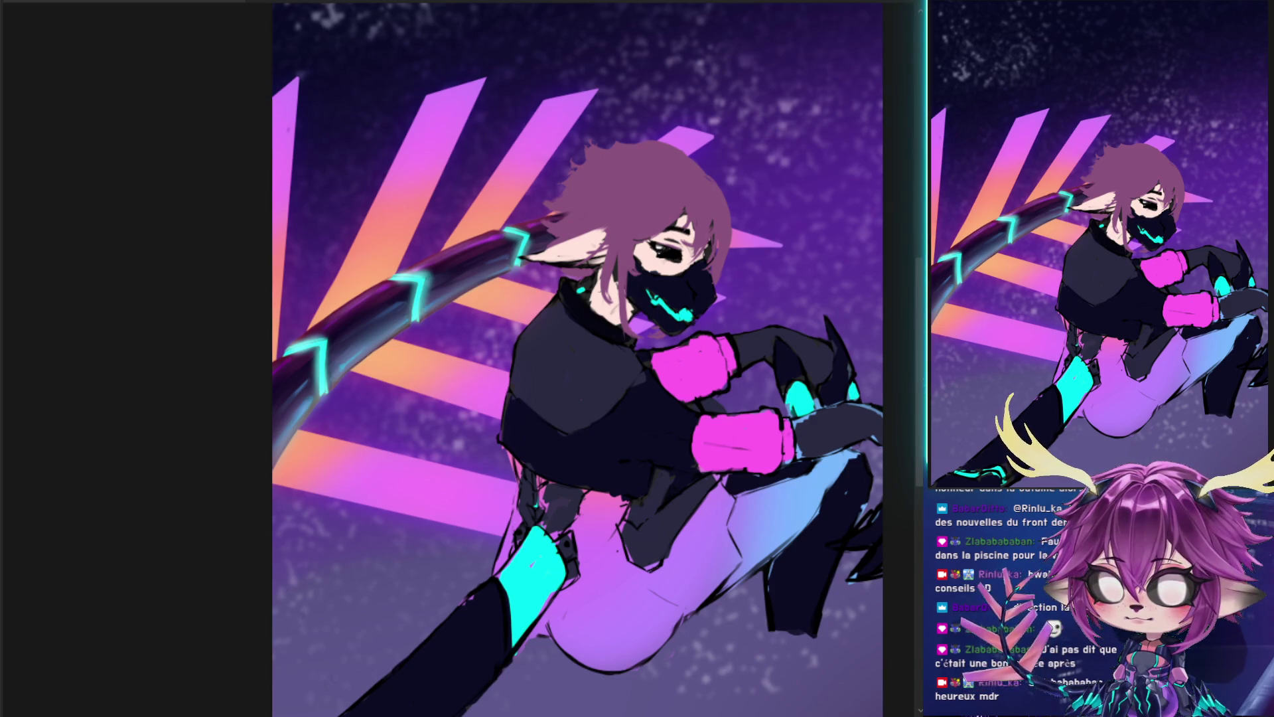
pyautogui.moveTo(546, 293)
pyautogui.mouseDown()
pyautogui.moveTo(542, 312)
pyautogui.moveTo(455, 312)
pyautogui.mouseUp()
pyautogui.scroll(-3, 355, 265)
# - Undo the offset duplicate stripe copies and the slight darkening, then begin transforming the stripes
pyautogui.scroll(2, 355, 265)
pyautogui.scroll(1, 355, 266)
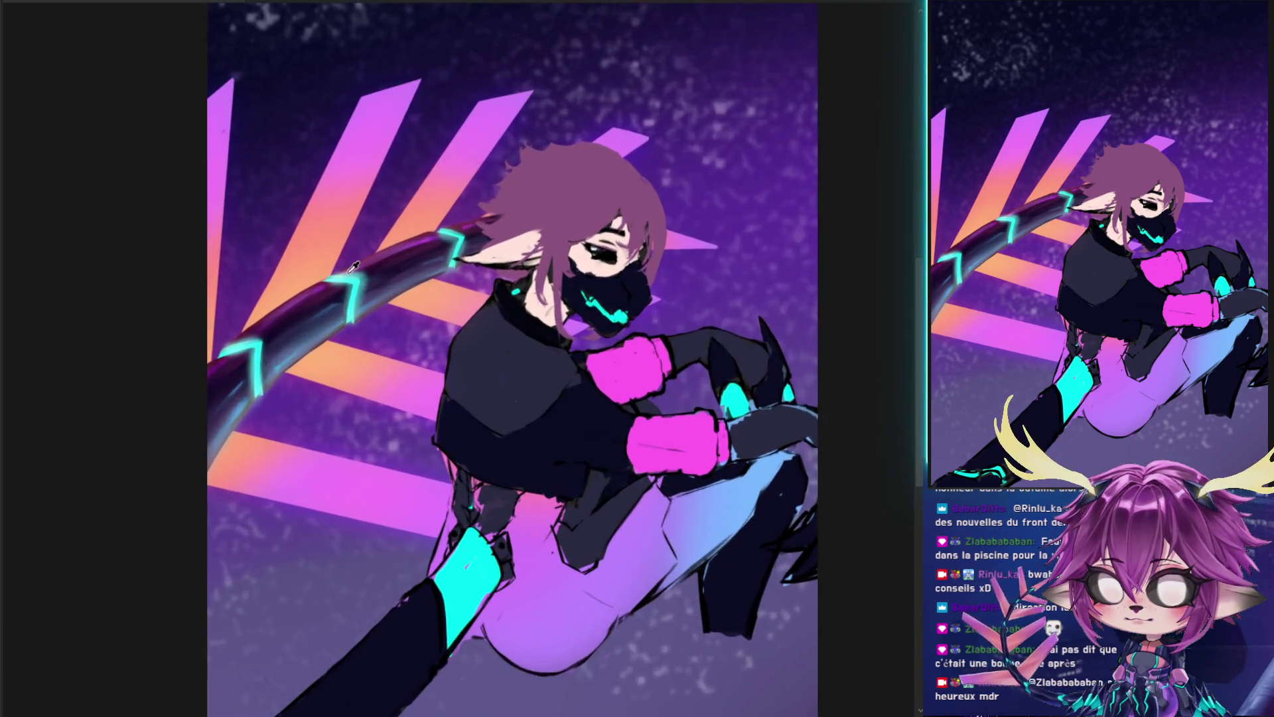
pyautogui.scroll(2, 354, 265)
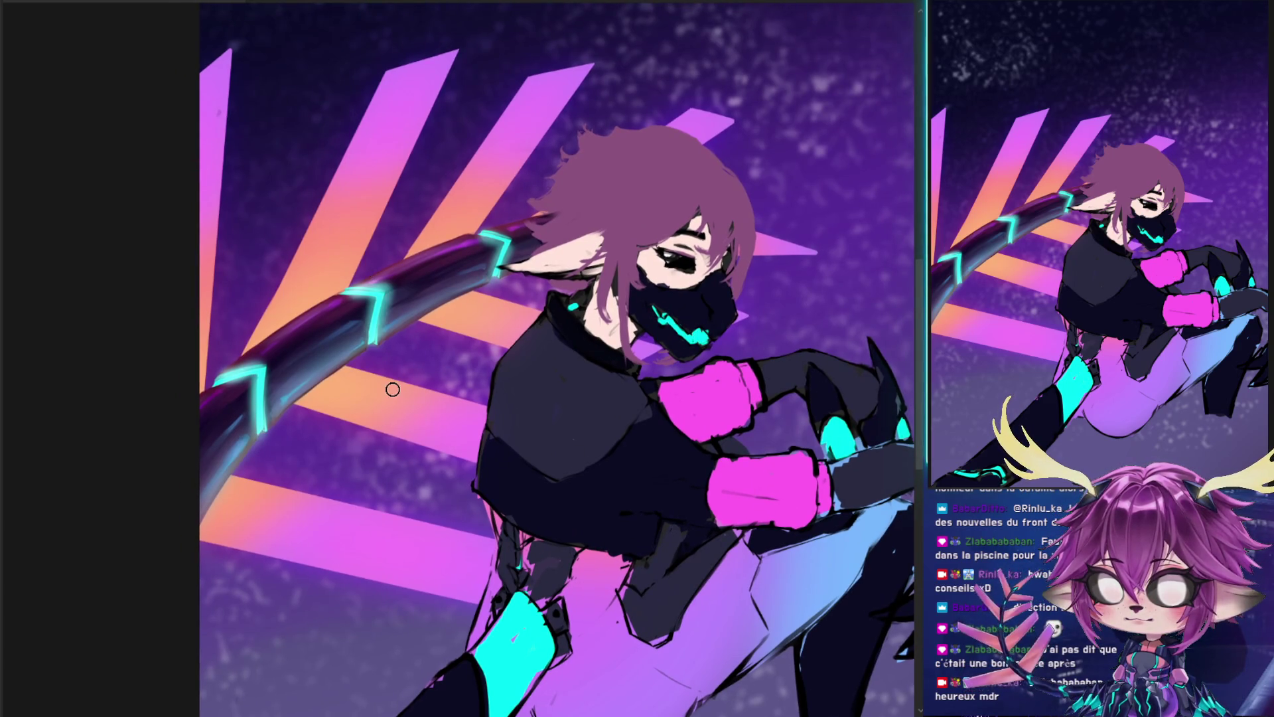
pyautogui.scroll(-1, 393, 390)
pyautogui.moveTo(321, 341); pyautogui.dragTo(362, 335)
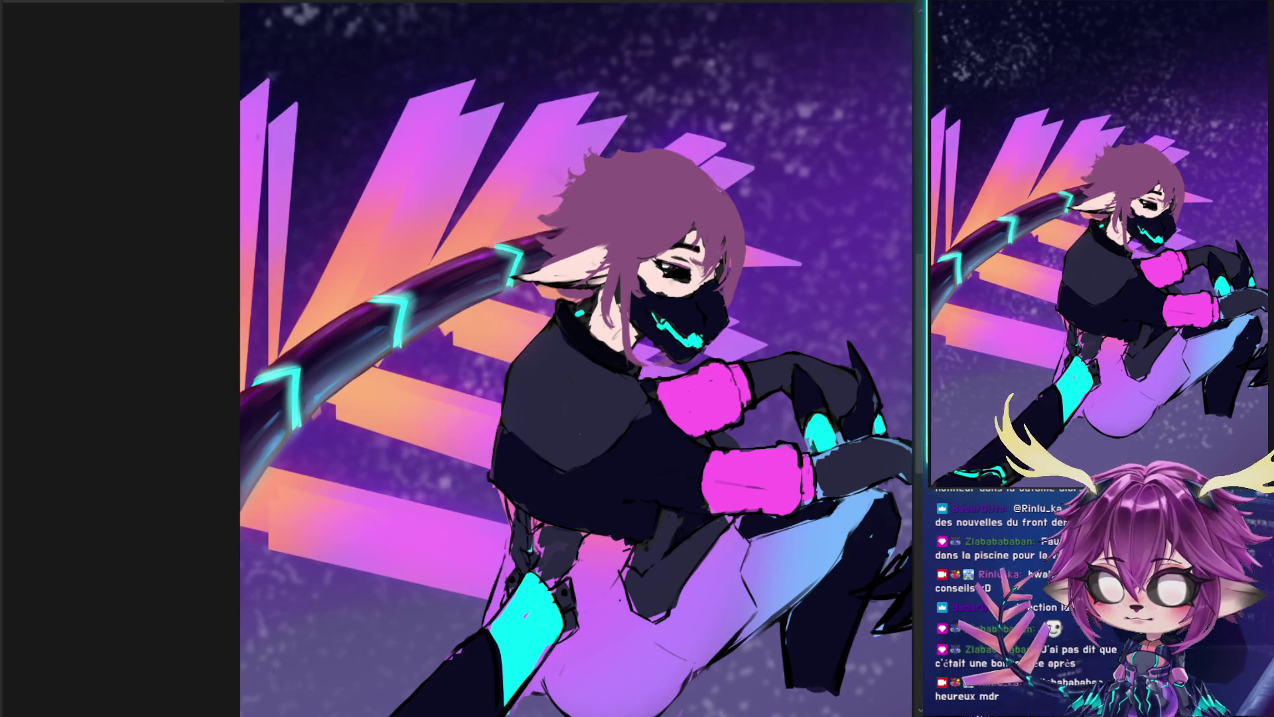
pyautogui.hotkey('ctrl', 'z')
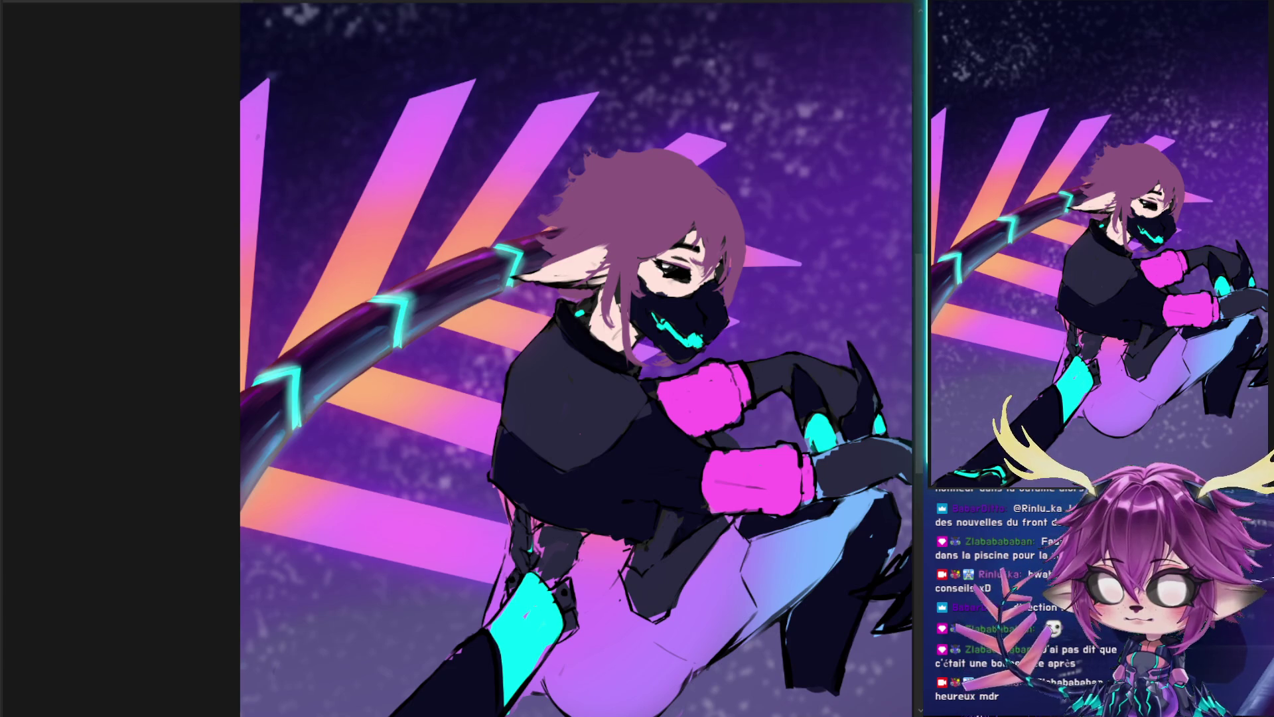
pyautogui.hotkey('ctrl', 'z')
pyautogui.hotkey('ctrl', 't')
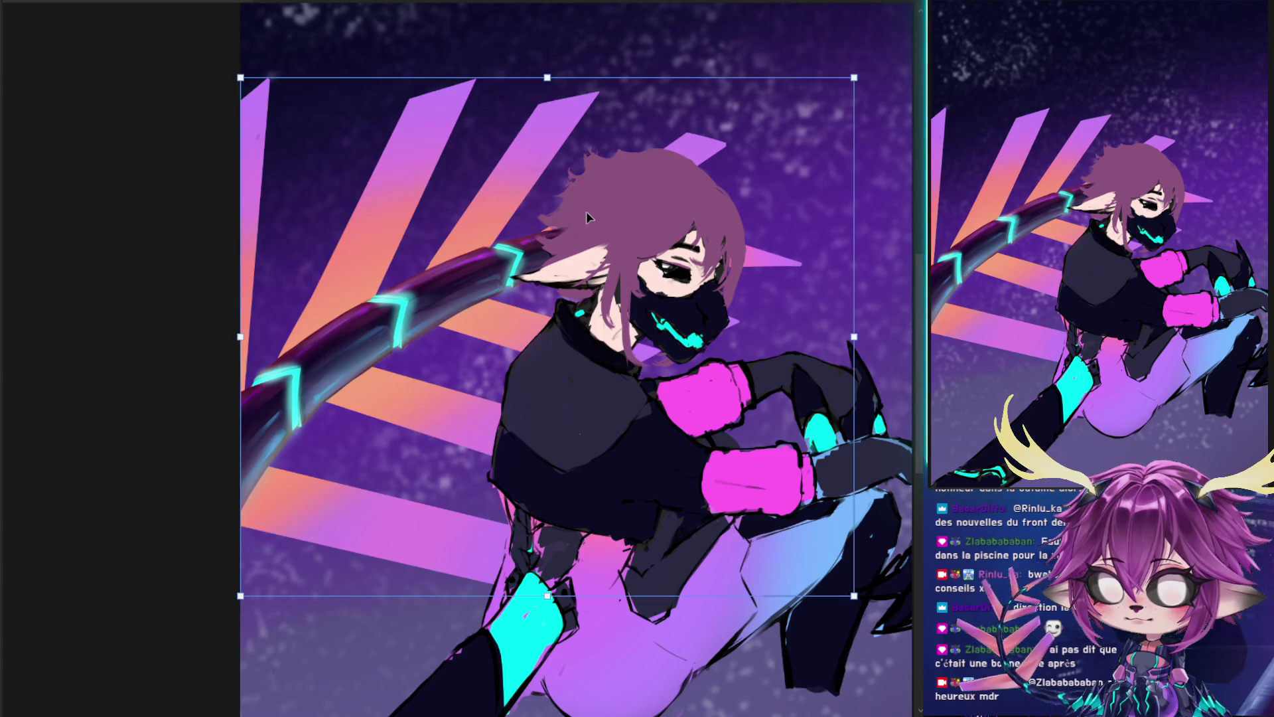
# - Discard the red-magenta recolour and move the stripes down by 37 px
pyautogui.press('Return')
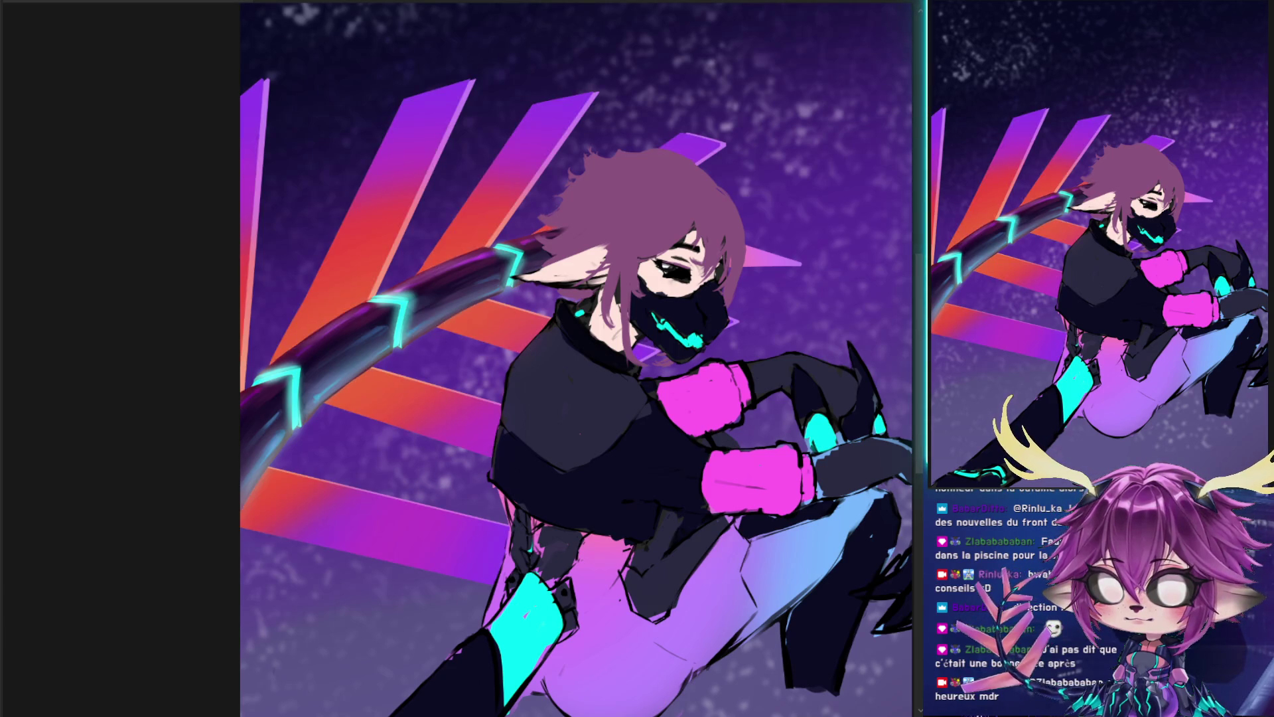
pyautogui.hotkey('ctrl', 'z')
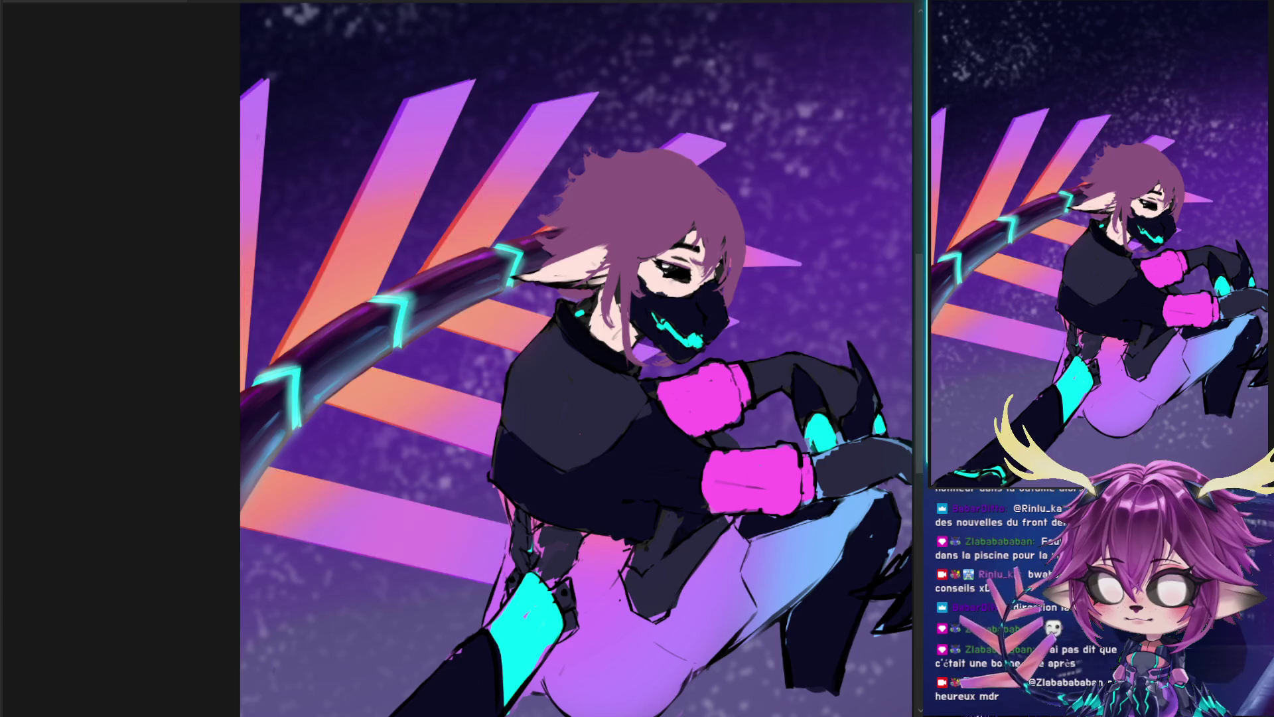
pyautogui.moveTo(522, 173); pyautogui.dragTo(521, 177)
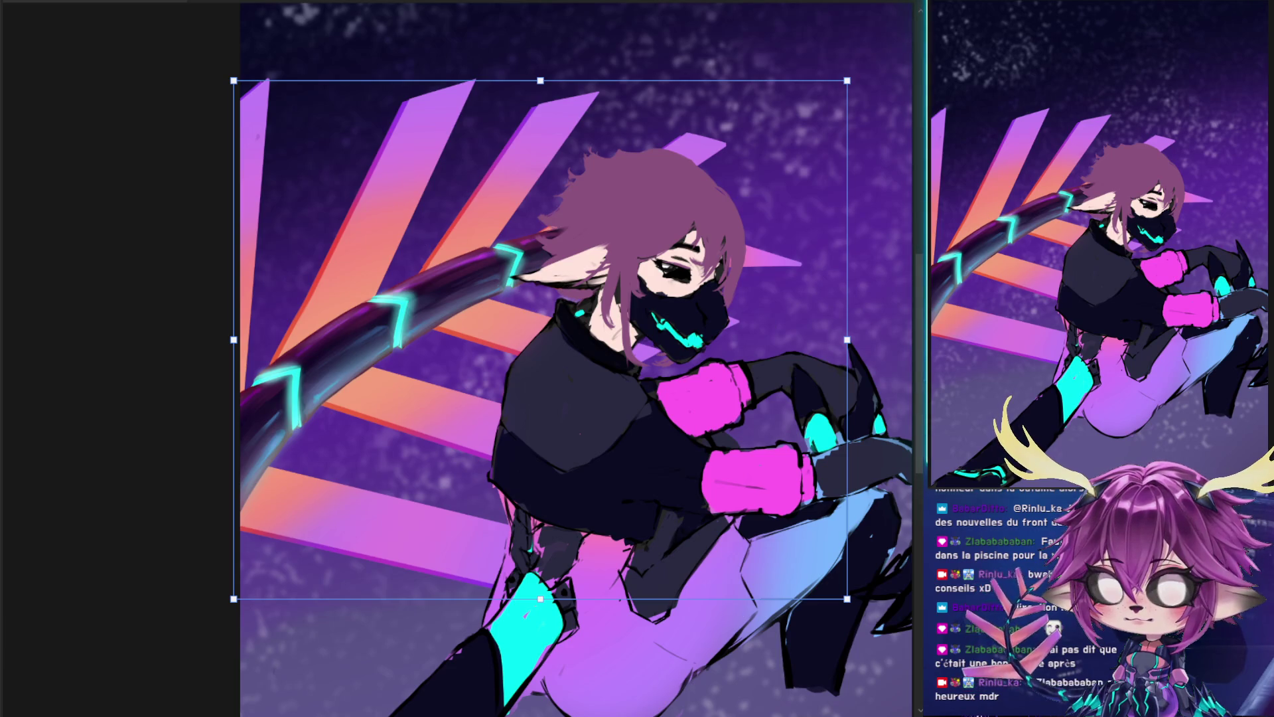
pyautogui.press('Return')
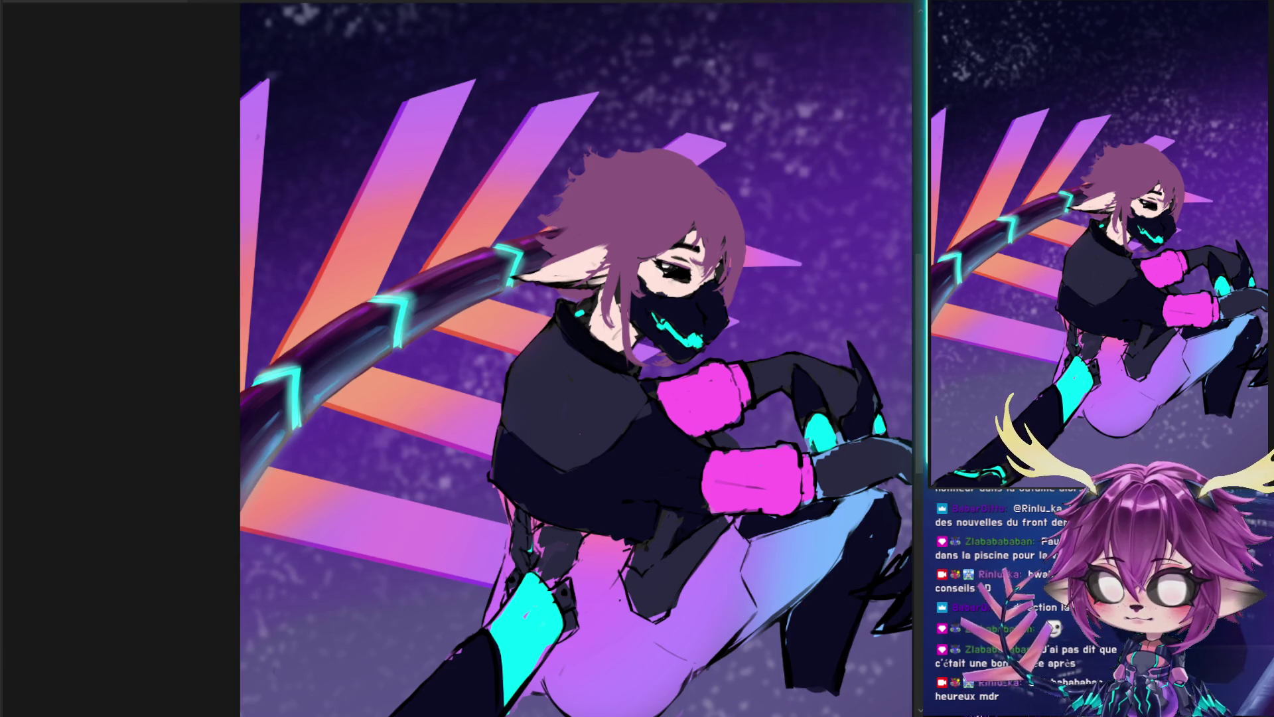
# - Warp the stripes so their top edge curves gently upward
pyautogui.hotkey('ctrl', 't')
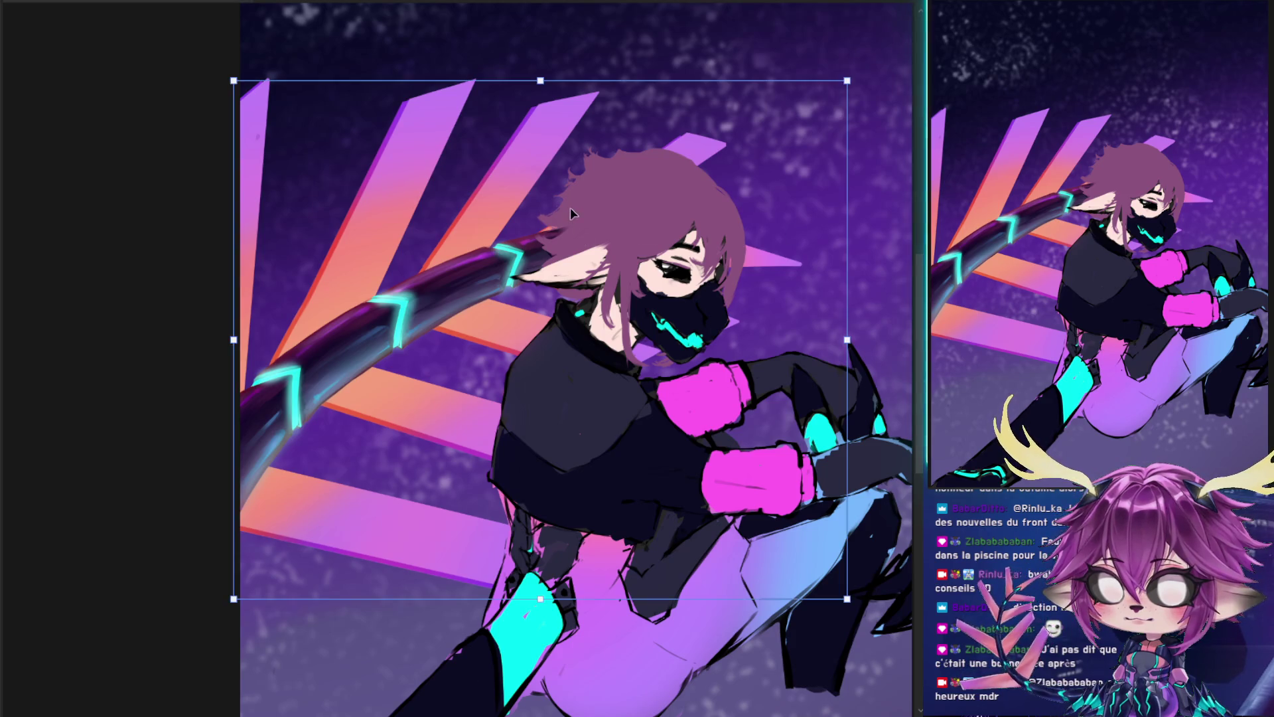
pyautogui.hotkey('ctrl', 'alt', 'w')
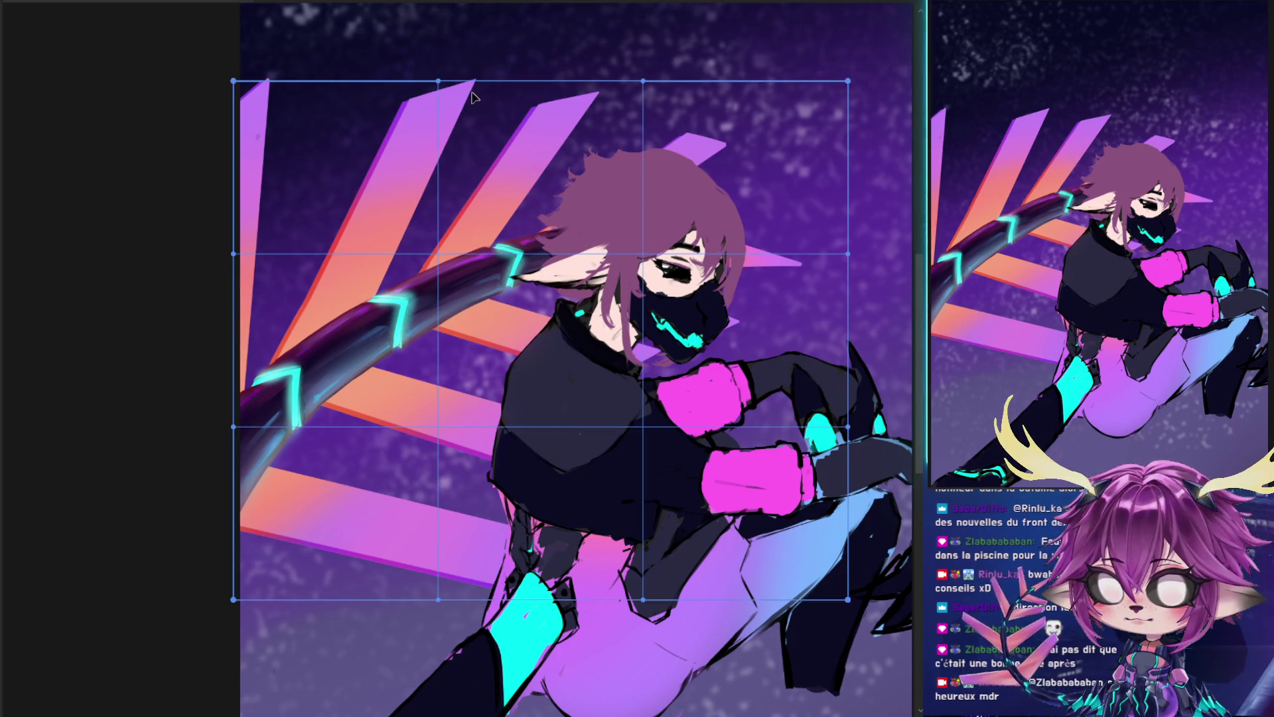
pyautogui.moveTo(438, 81); pyautogui.dragTo(438, 74)
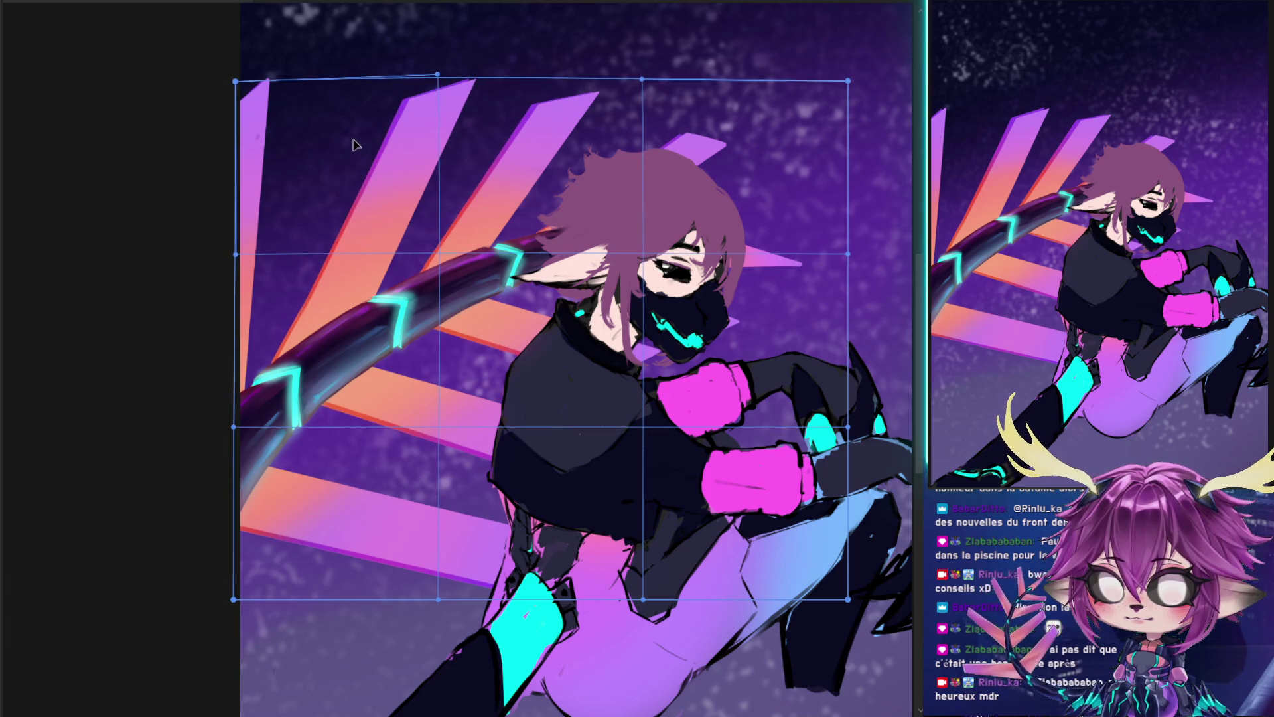
pyautogui.moveTo(355, 144); pyautogui.dragTo(351, 147)
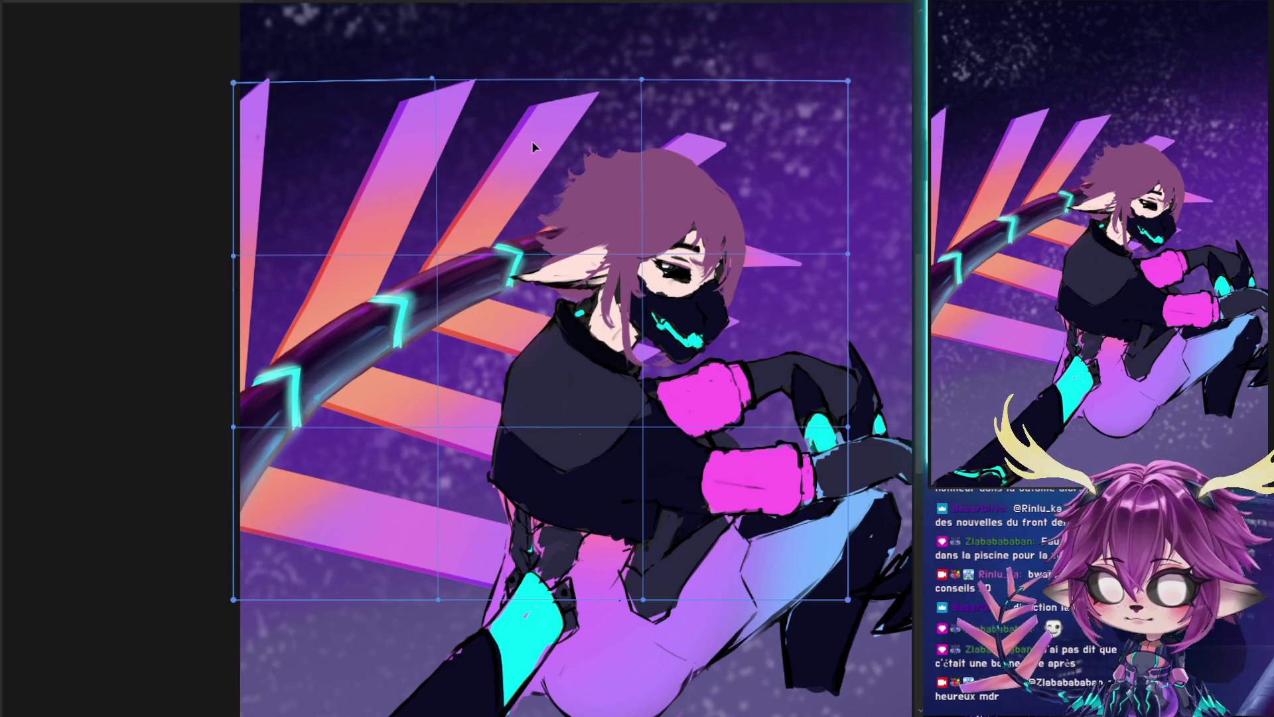
pyautogui.press('Return')
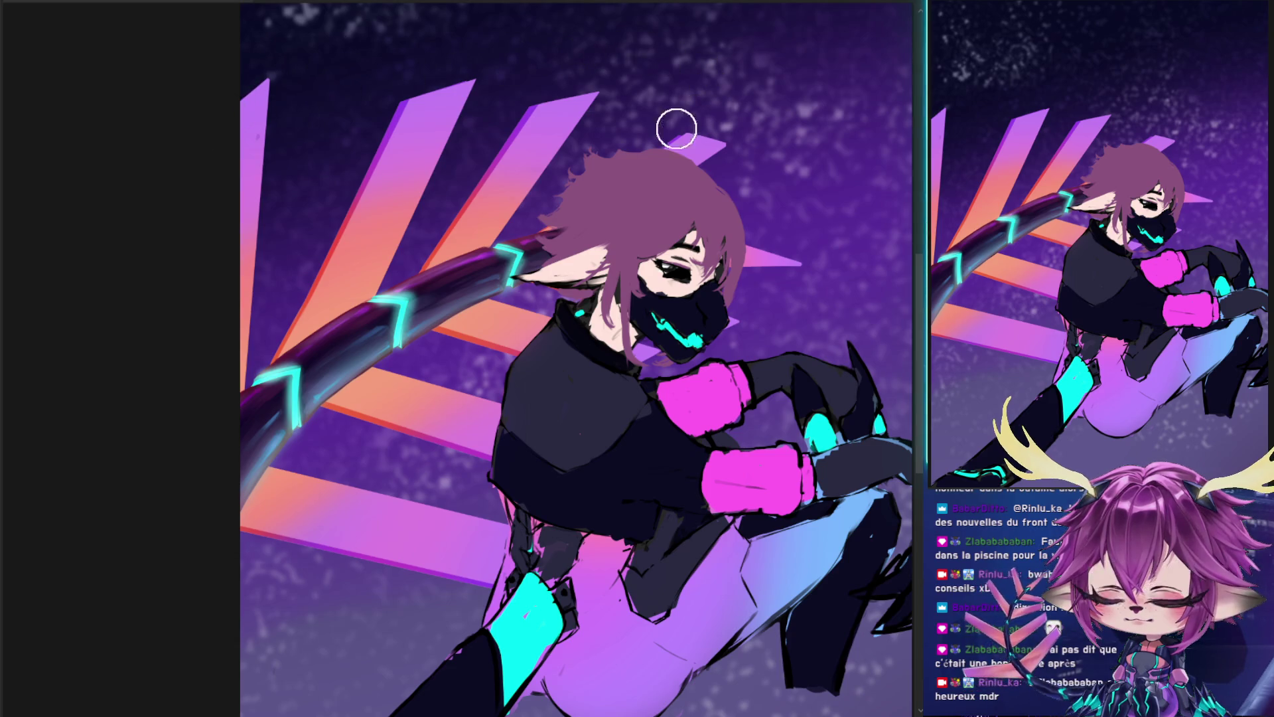
# - Lasso the character's head and warp its top upward
pyautogui.moveTo(707, 100); pyautogui.dragTo(702, 98)
pyautogui.hotkey('ctrl', 't')
pyautogui.moveTo(801, 134); pyautogui.dragTo(805, 129)
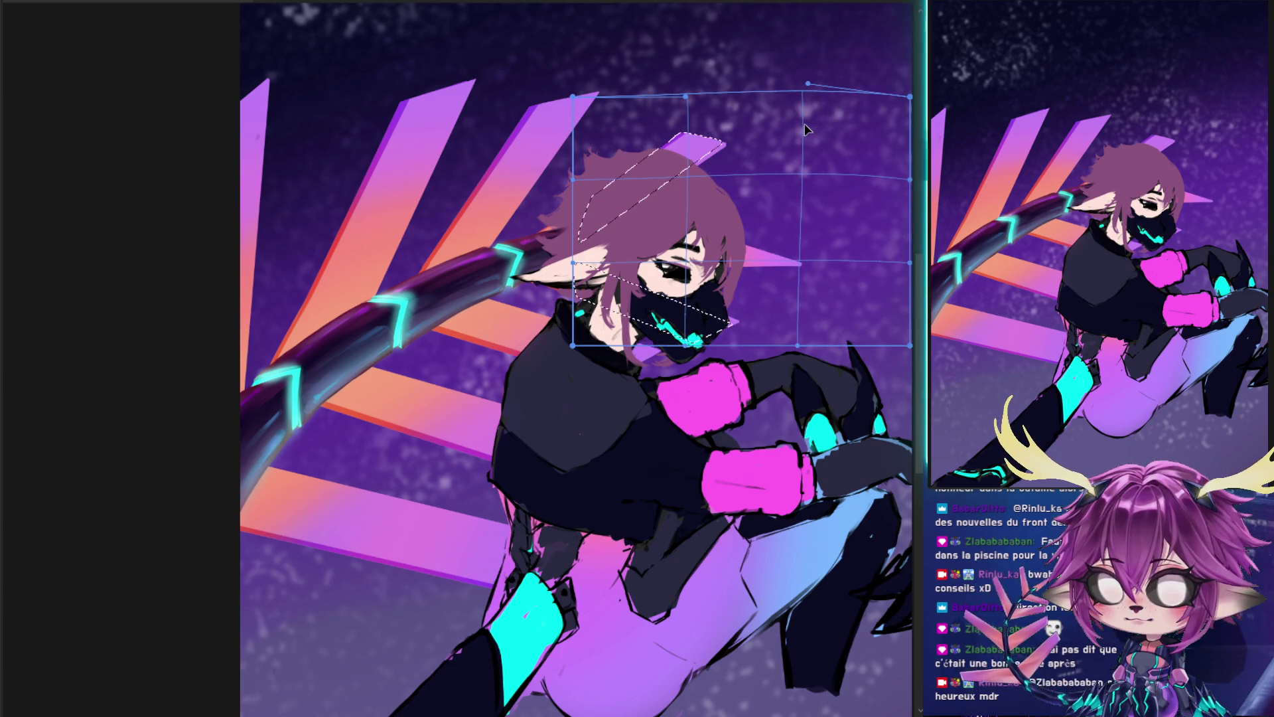
pyautogui.press('Return')
pyautogui.hotkey('ctrl', 'd')
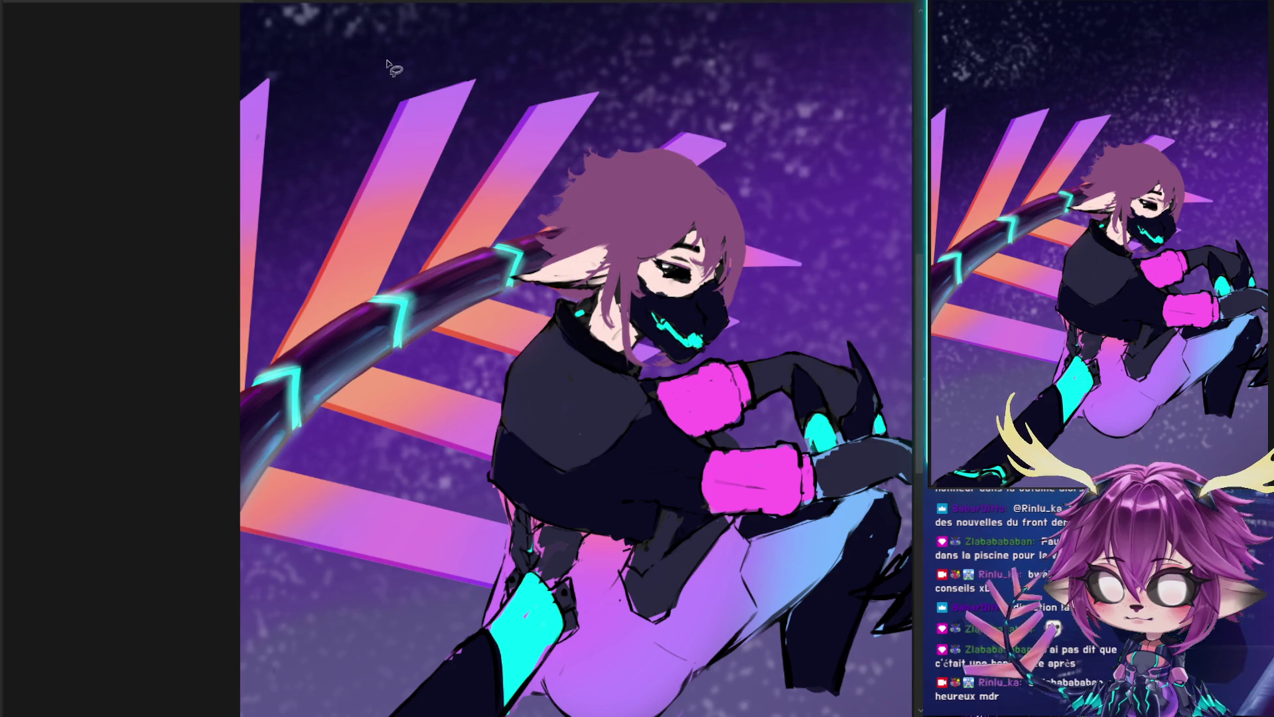
pyautogui.press('b')
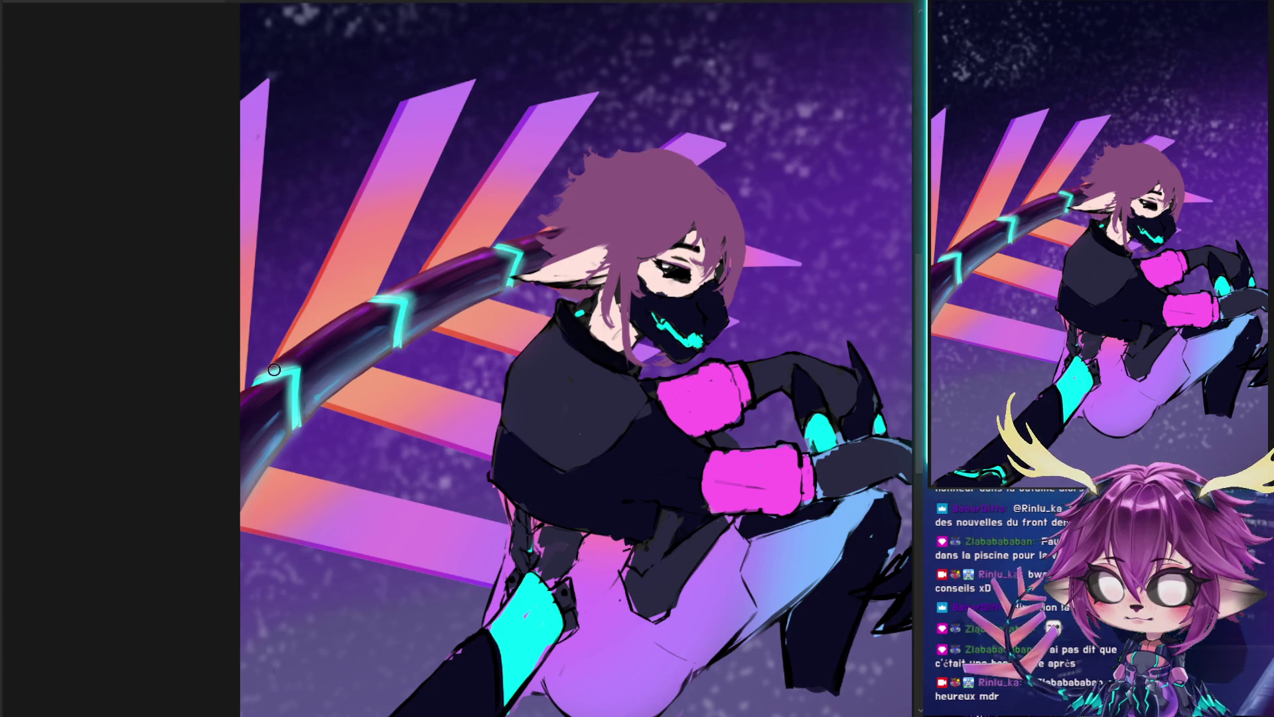
# - Paint whitish highlights along the first two stripes' edges, rejecting cyan and reddish-orange trials
pyautogui.moveTo(274, 363); pyautogui.dragTo(356, 229)
pyautogui.hotkey('ctrl', 'z')
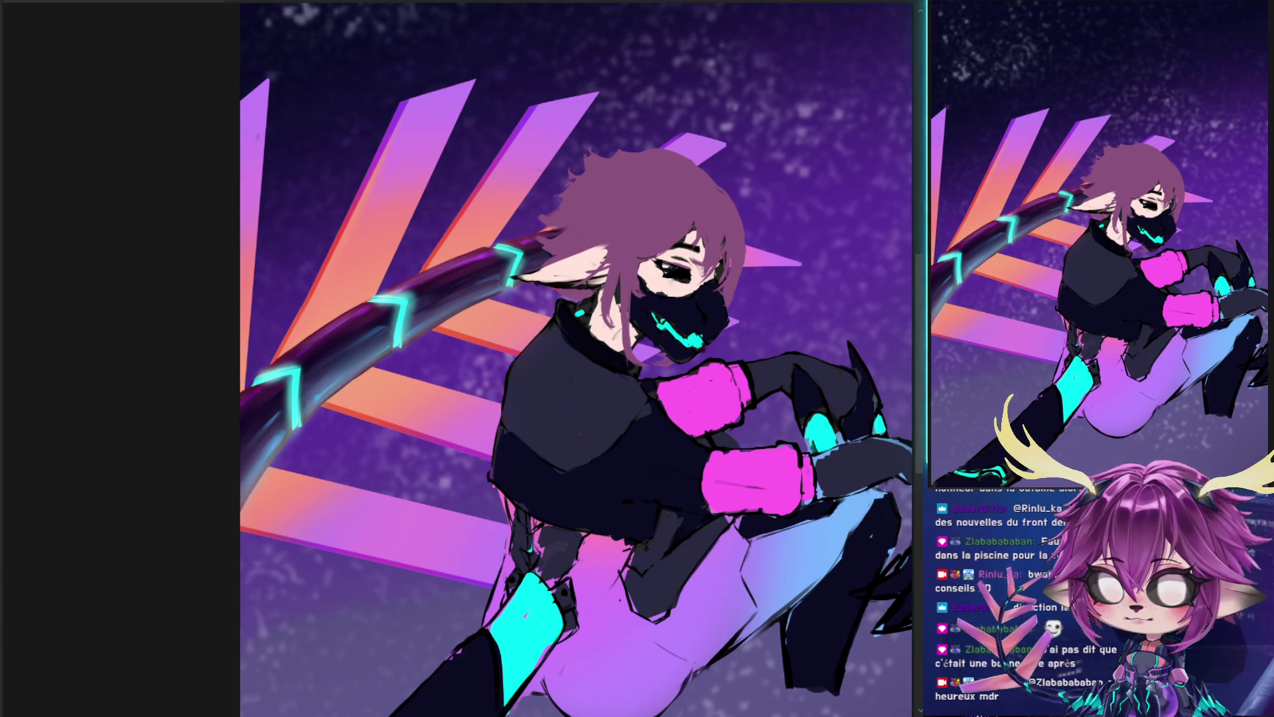
pyautogui.moveTo(282, 356); pyautogui.dragTo(398, 119)
pyautogui.hotkey('ctrl', 'z')
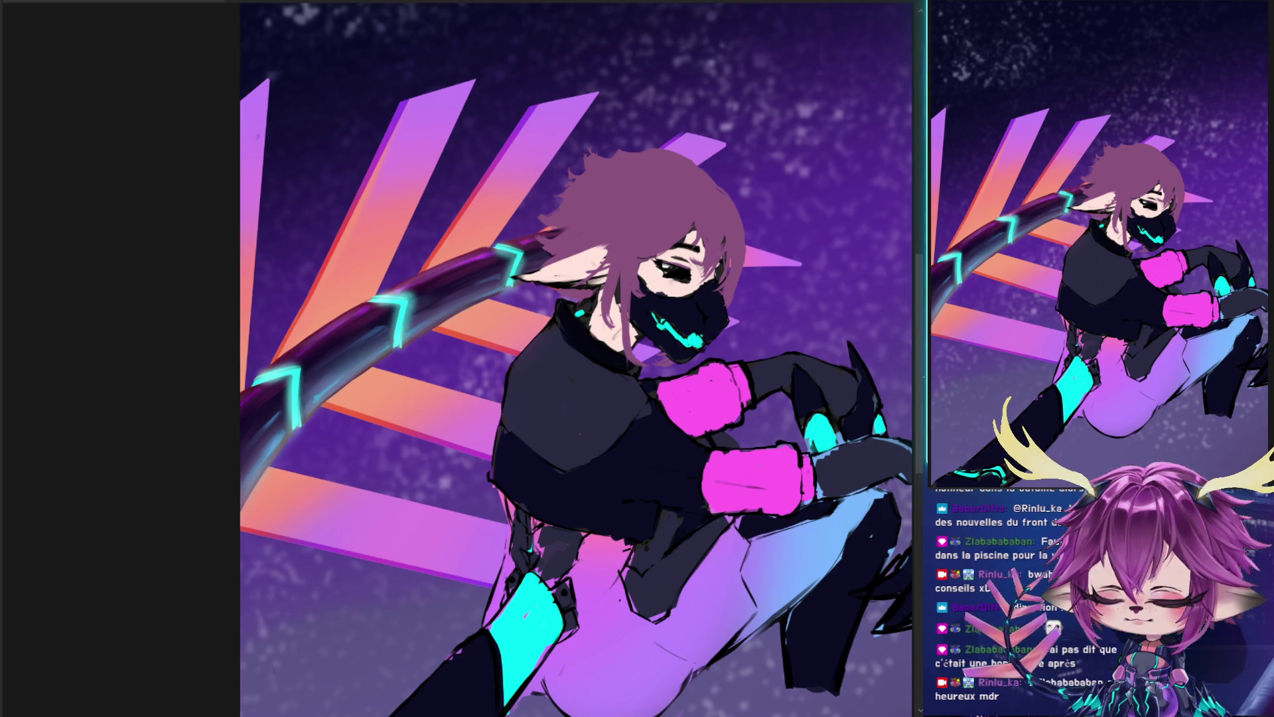
pyautogui.moveTo(282, 352); pyautogui.dragTo(401, 112)
pyautogui.click(402, 196)
pyautogui.moveTo(410, 95); pyautogui.dragTo(366, 176)
pyautogui.moveTo(525, 110); pyautogui.dragTo(458, 222)
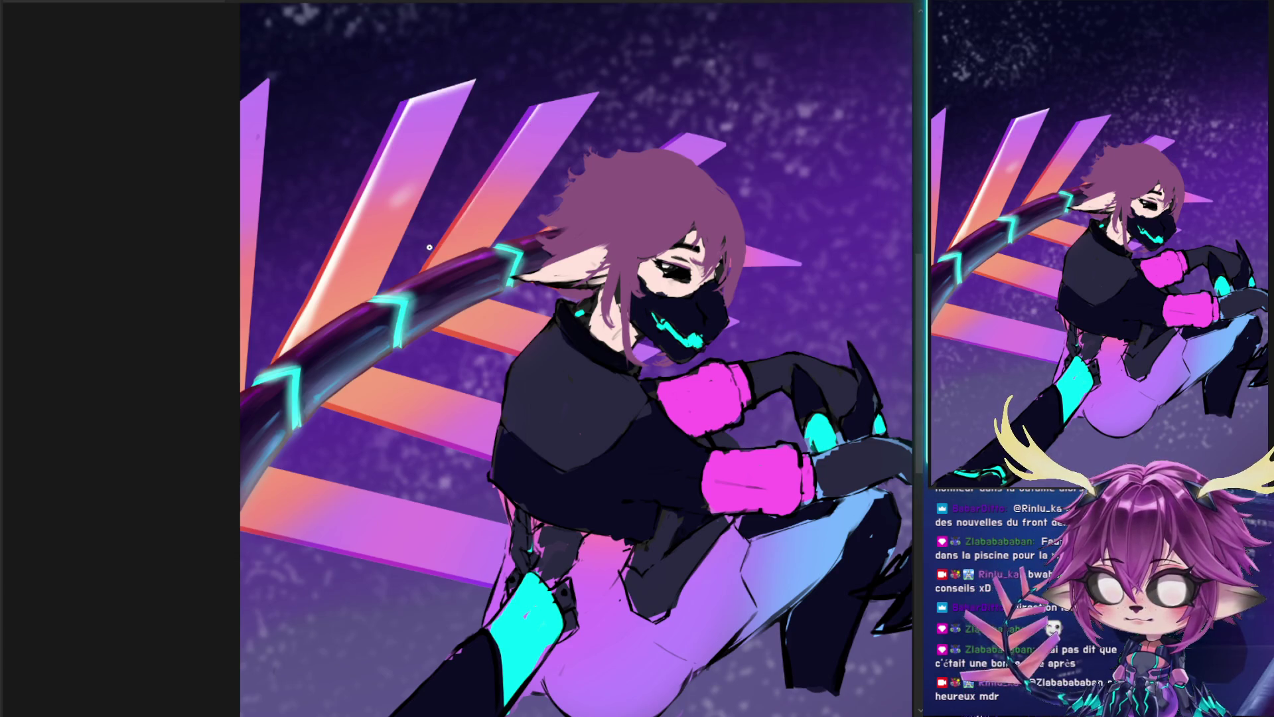
pyautogui.moveTo(489, 174); pyautogui.dragTo(521, 126)
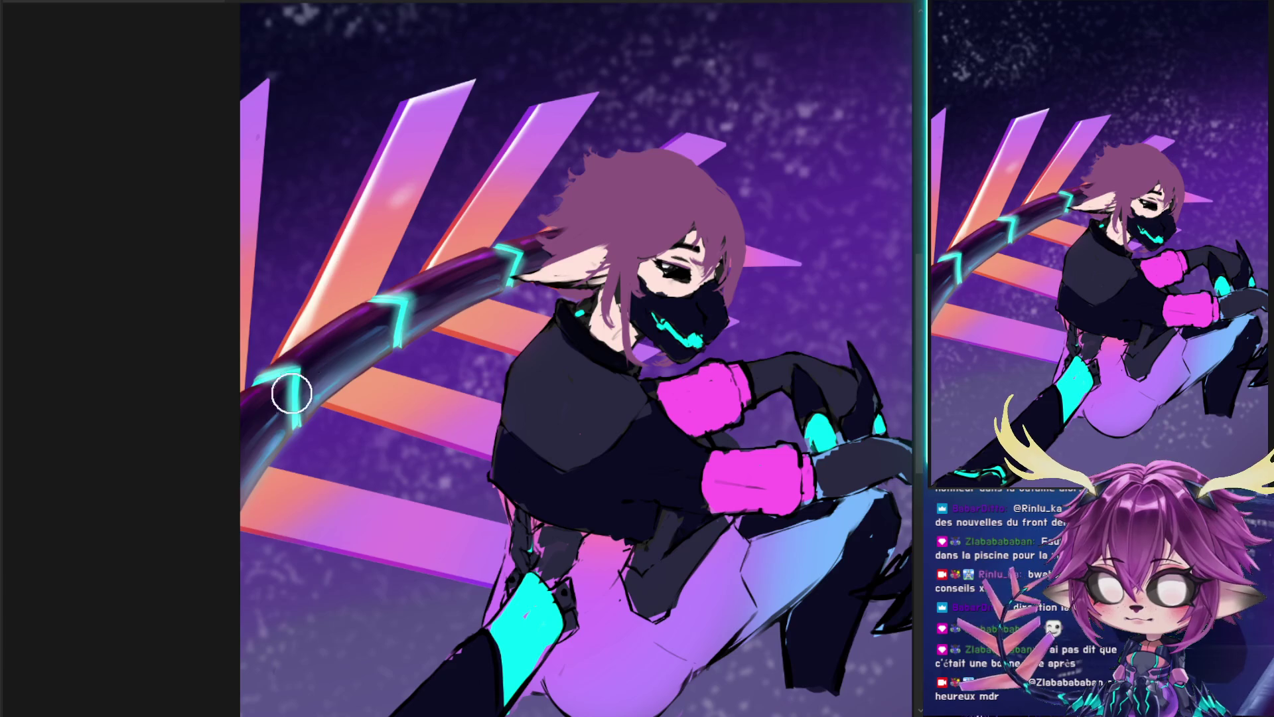
pyautogui.hotkey('ctrl', 'z')
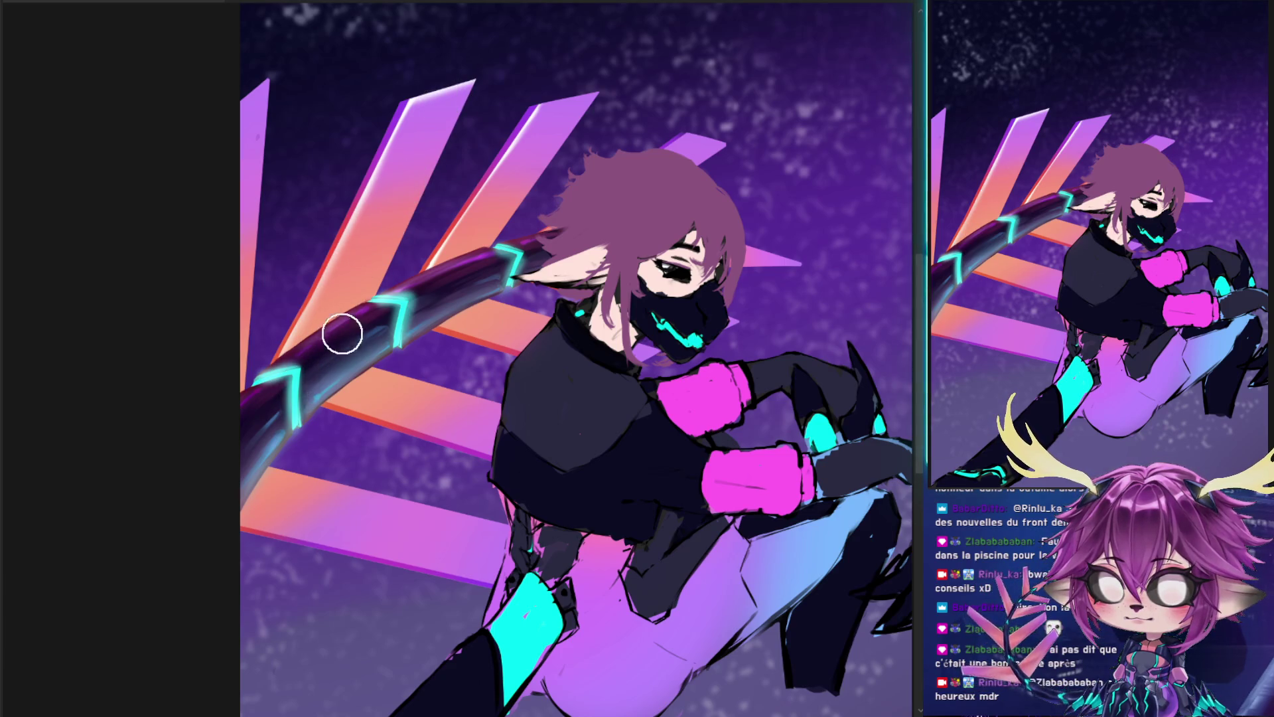
# - Highlight the stripe edges around and below the tail, down to the bottom stripe
pyautogui.moveTo(336, 403); pyautogui.dragTo(492, 456)
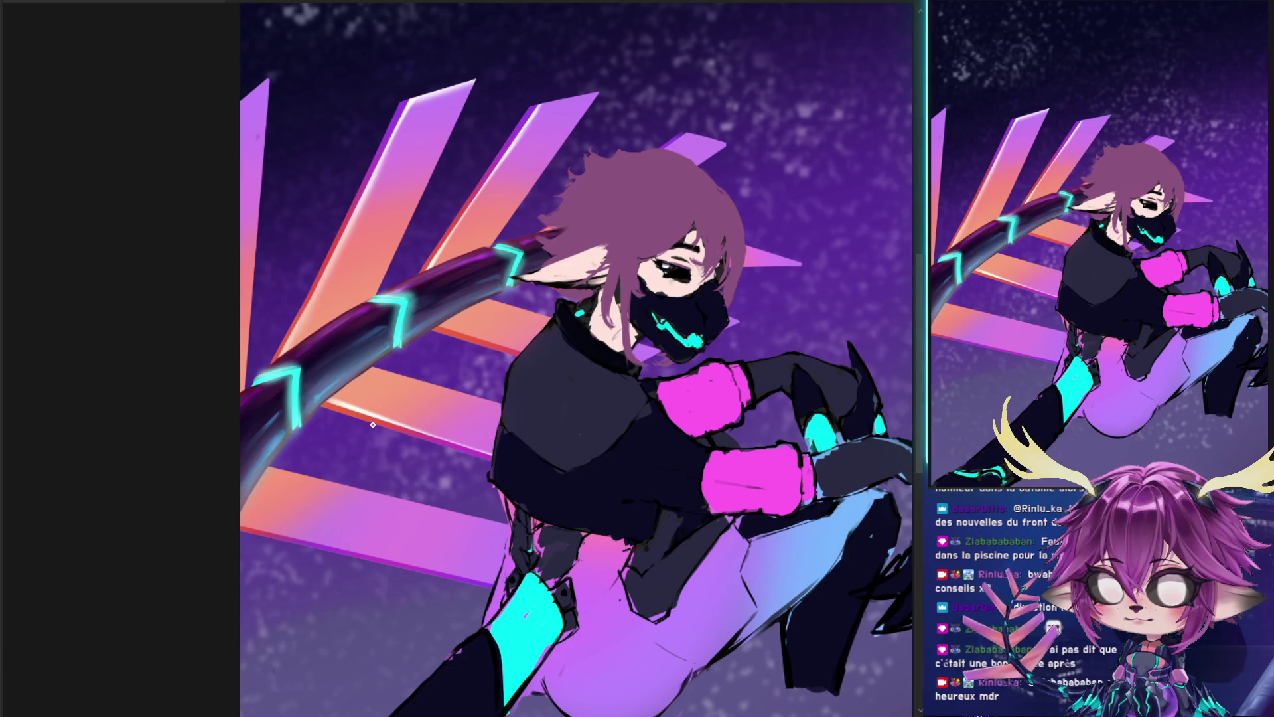
pyautogui.moveTo(369, 369); pyautogui.dragTo(499, 418)
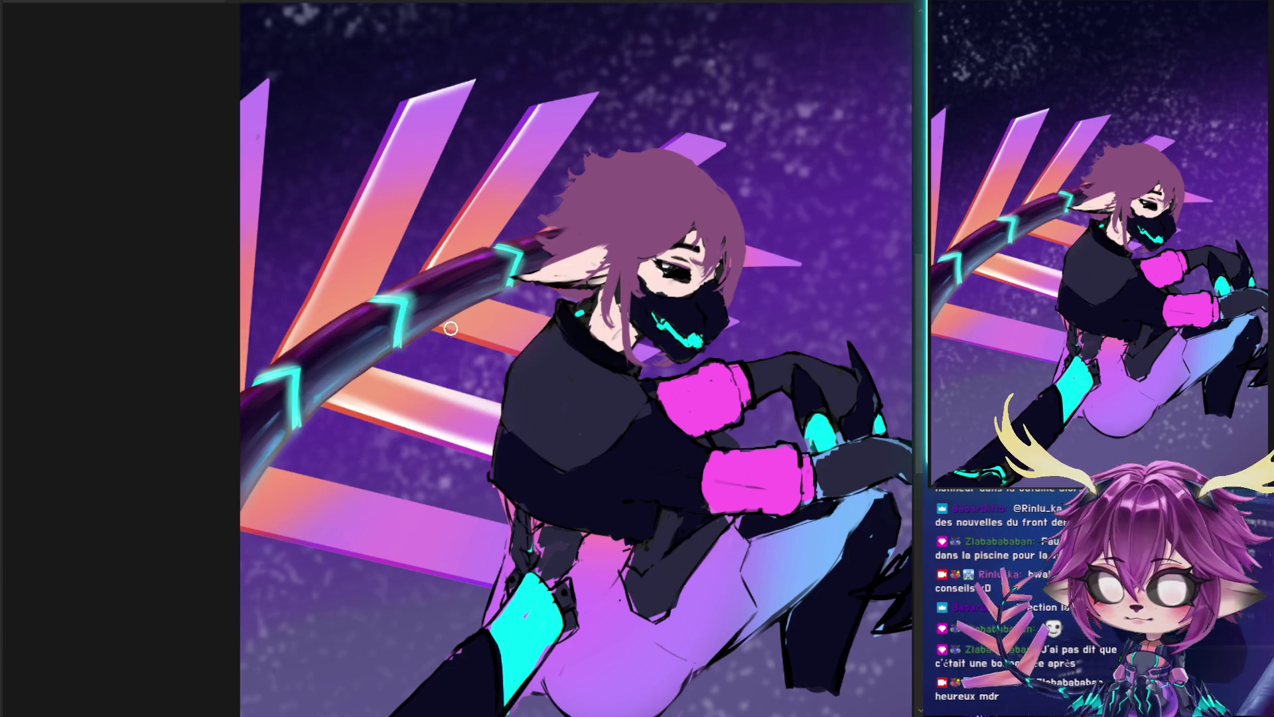
pyautogui.moveTo(441, 321); pyautogui.dragTo(519, 351)
pyautogui.moveTo(486, 301); pyautogui.dragTo(549, 325)
pyautogui.moveTo(499, 247)
pyautogui.mouseDown()
pyautogui.moveTo(541, 148)
pyautogui.moveTo(592, 95)
pyautogui.mouseUp()
pyautogui.moveTo(413, 223); pyautogui.dragTo(473, 78)
pyautogui.moveTo(269, 469); pyautogui.dragTo(508, 525)
pyautogui.moveTo(255, 531); pyautogui.dragTo(484, 577)
pyautogui.moveTo(329, 546); pyautogui.dragTo(498, 585)
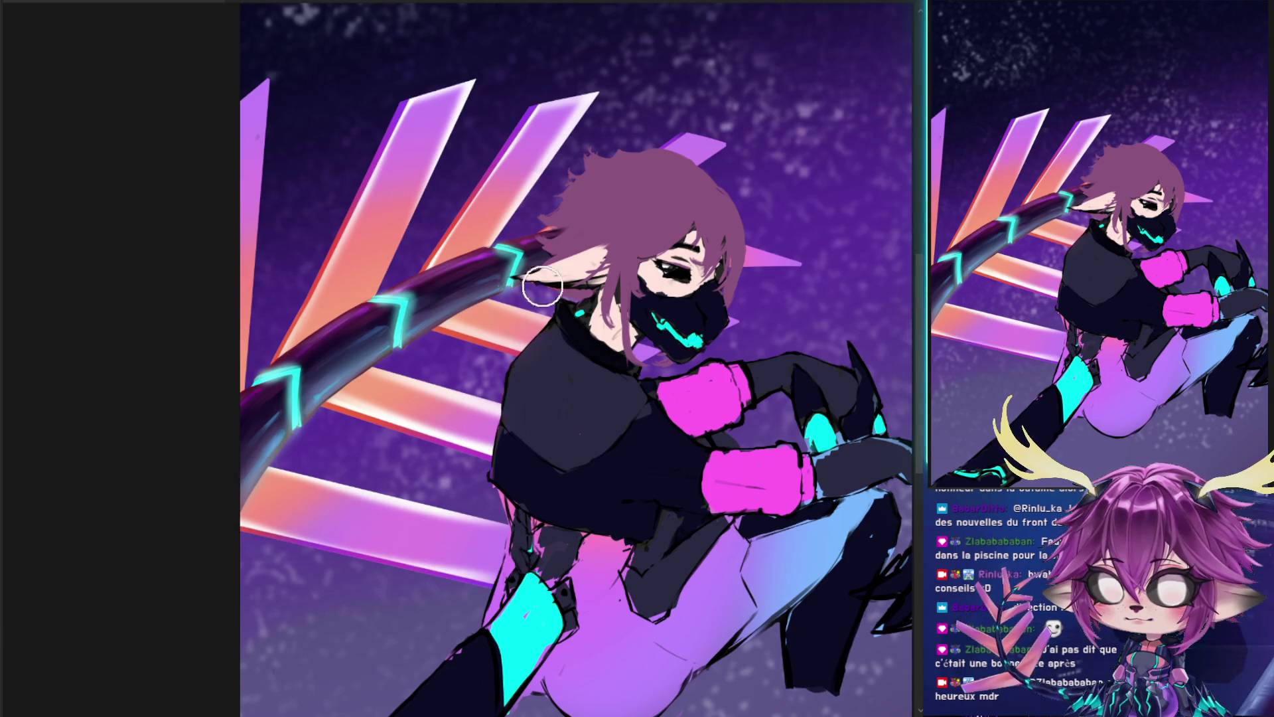
# - Remove the white glow on the upper-left stripes and compare the highlights on and off
pyautogui.hotkey('ctrl', 'z')
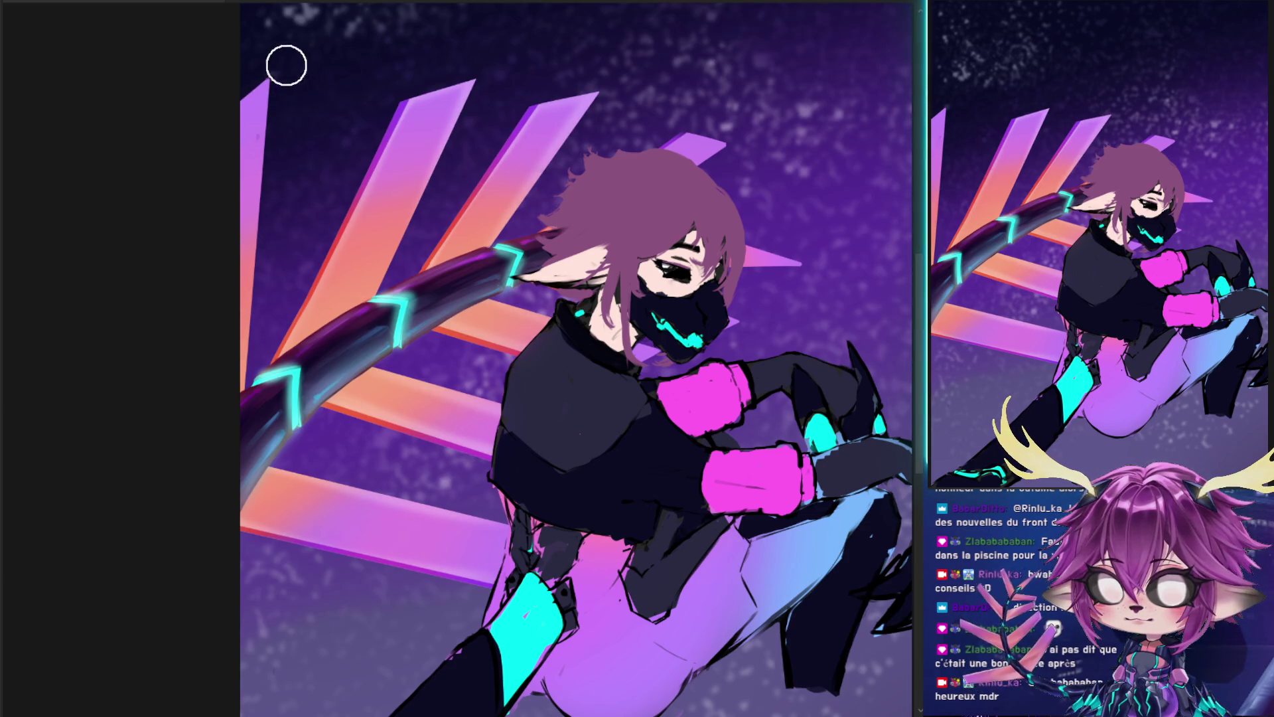
pyautogui.hotkey('ctrl', 'z')
pyautogui.hotkey('ctrl', 'y')
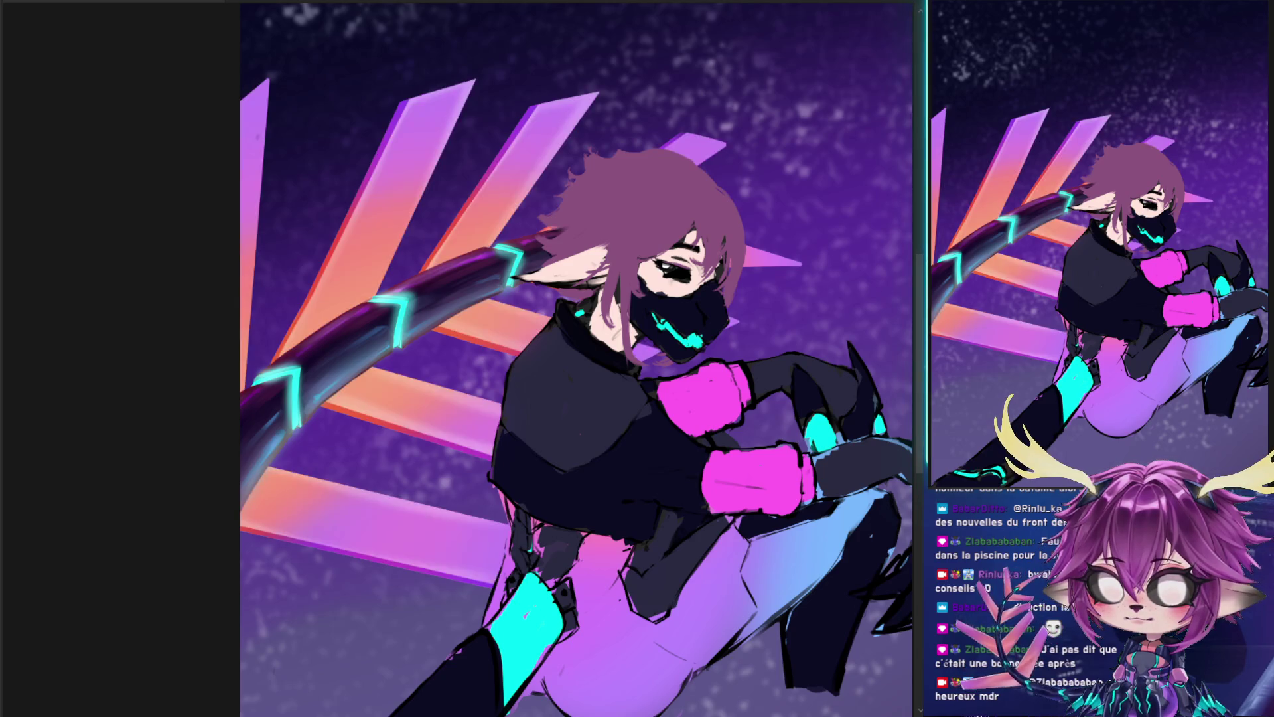
pyautogui.hotkey('ctrl', 'z')
pyautogui.hotkey('ctrl', 'y')
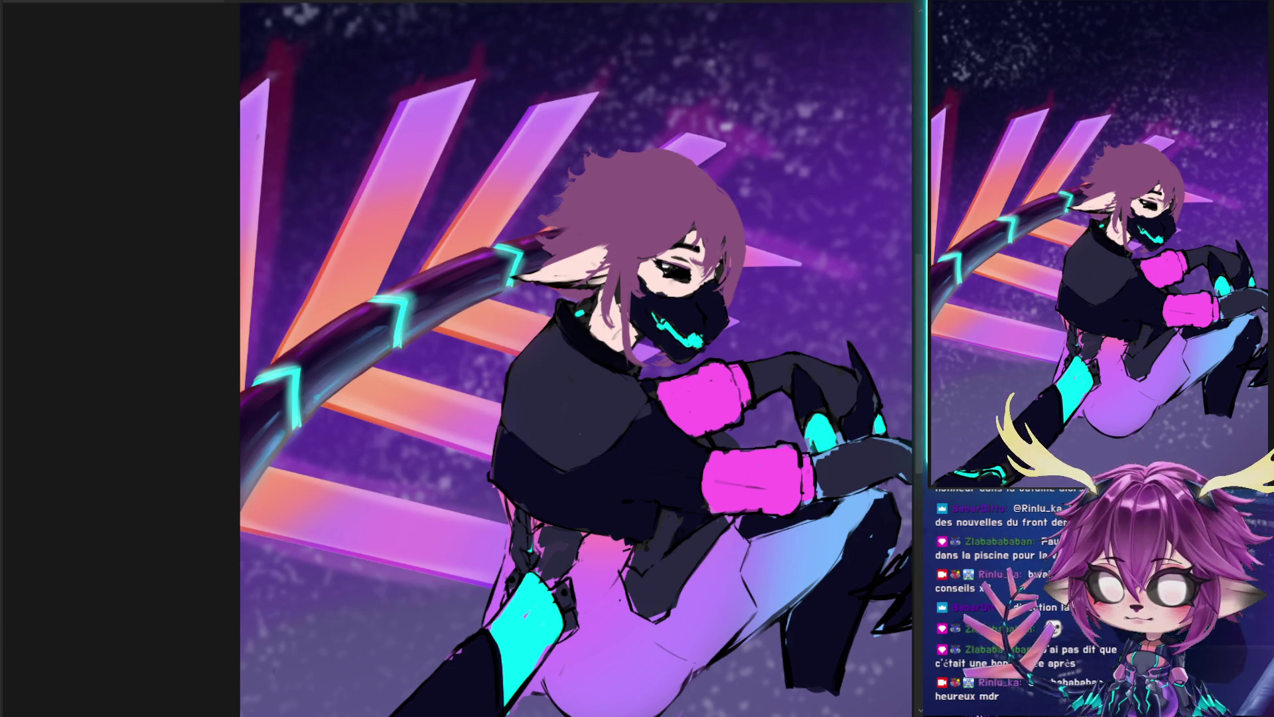
# - Remove the dark-red blur, paint soft orange glow on the stripes above the tail, then paste the hexagon pattern
pyautogui.hotkey('ctrl', 'z')
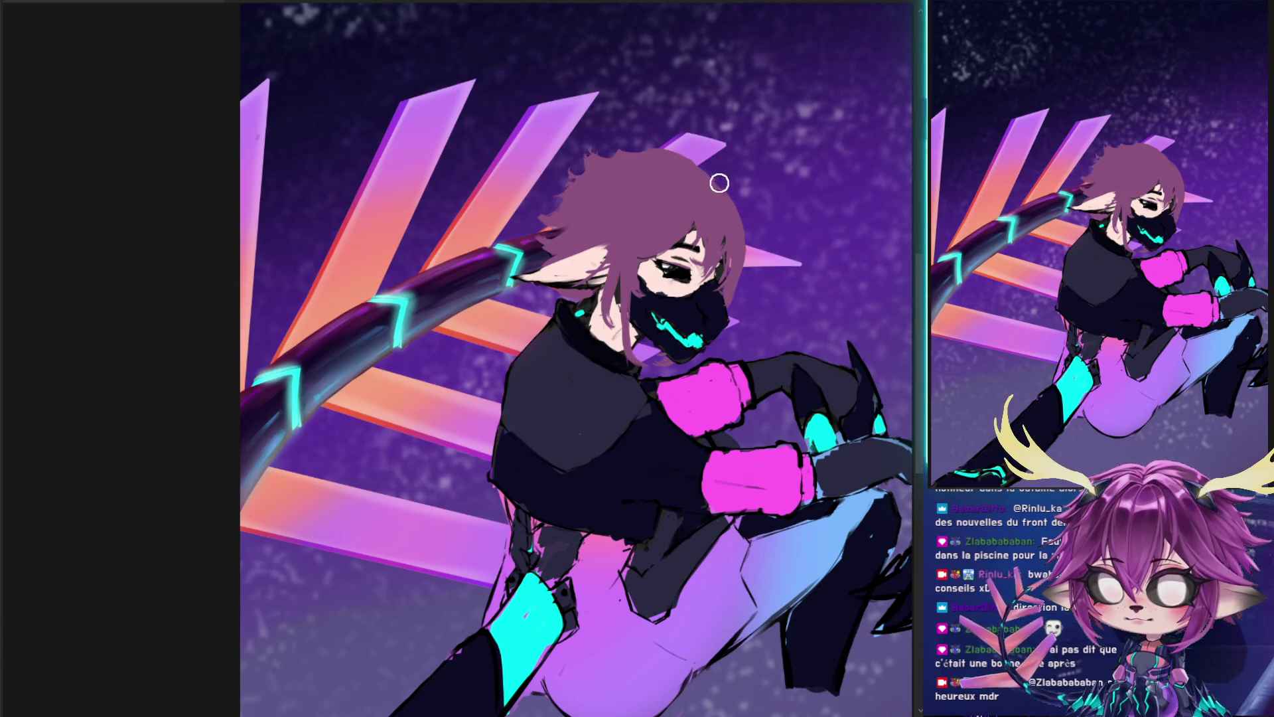
pyautogui.press(']')
pyautogui.press(']')
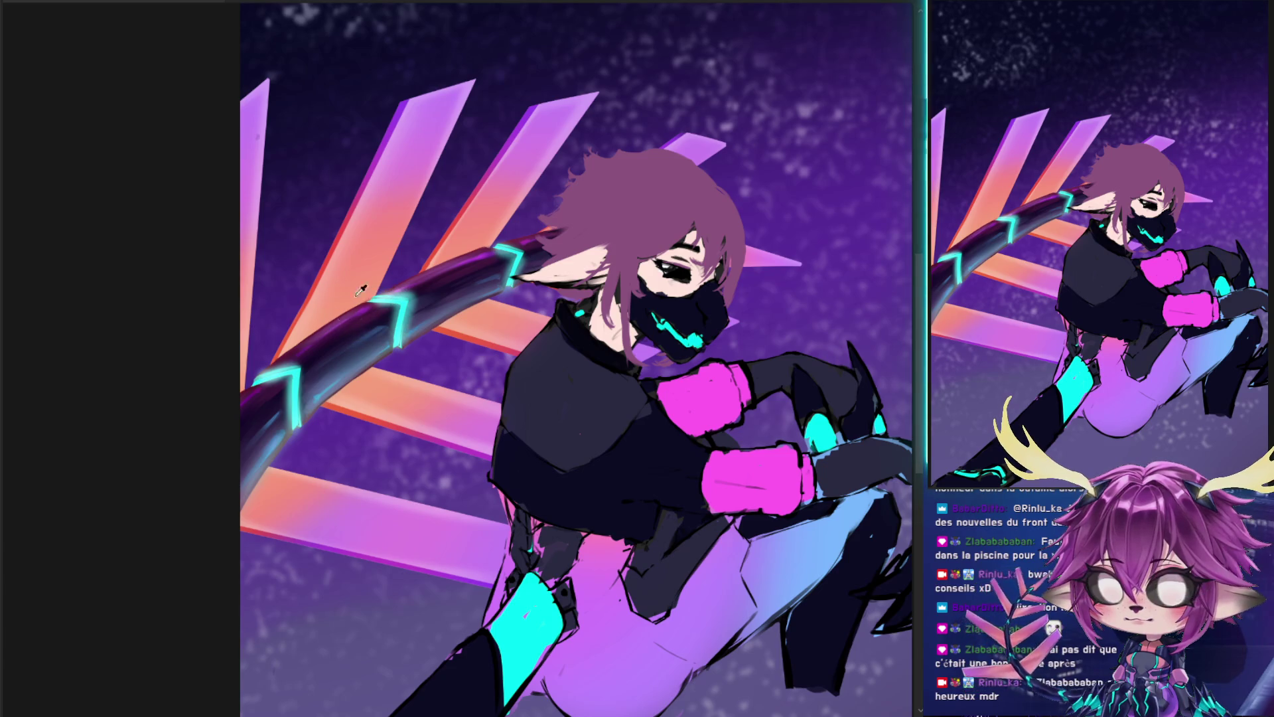
pyautogui.moveTo(355, 292); pyautogui.dragTo(368, 282)
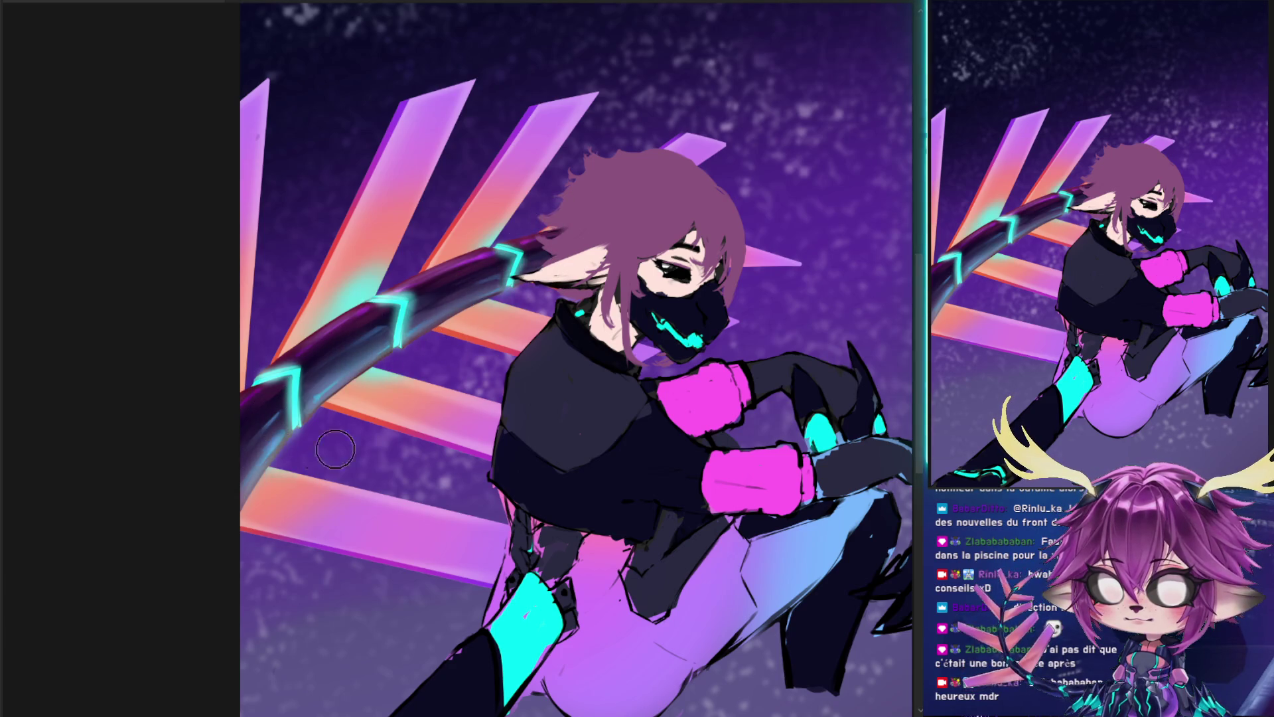
pyautogui.moveTo(307, 292); pyautogui.dragTo(341, 197)
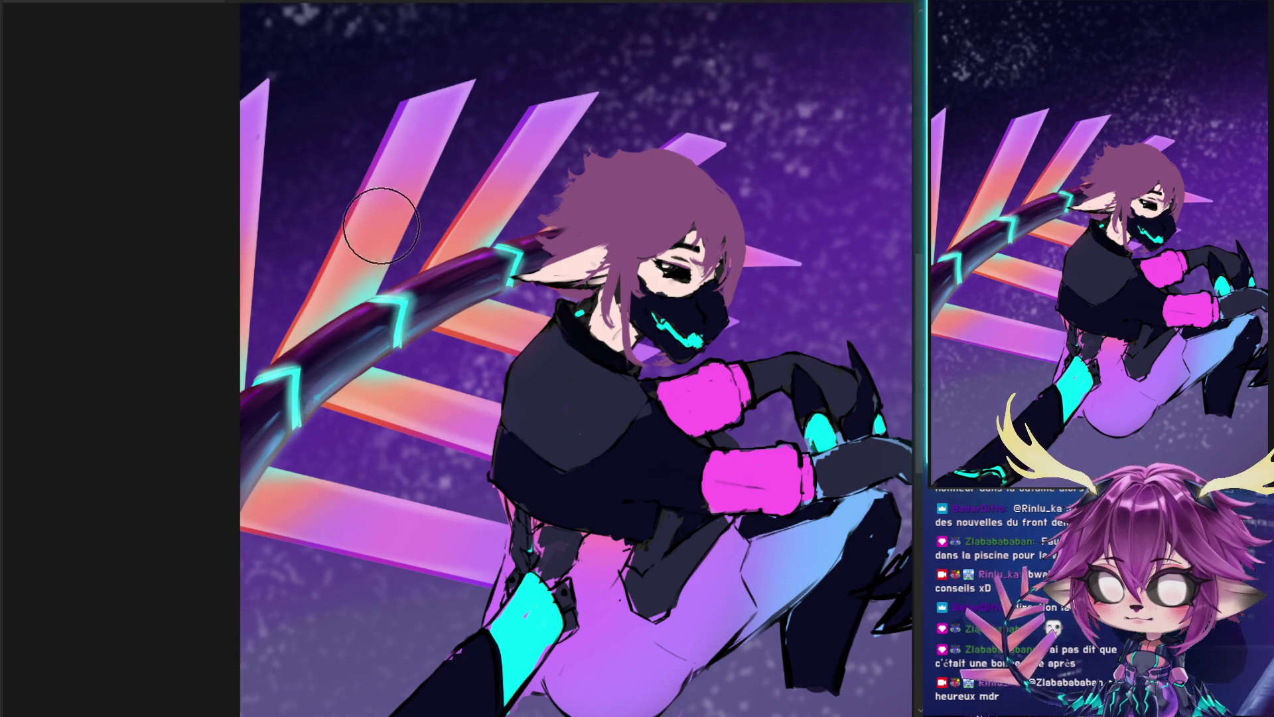
pyautogui.moveTo(469, 171); pyautogui.dragTo(419, 250)
pyautogui.press('[')
pyautogui.press('[')
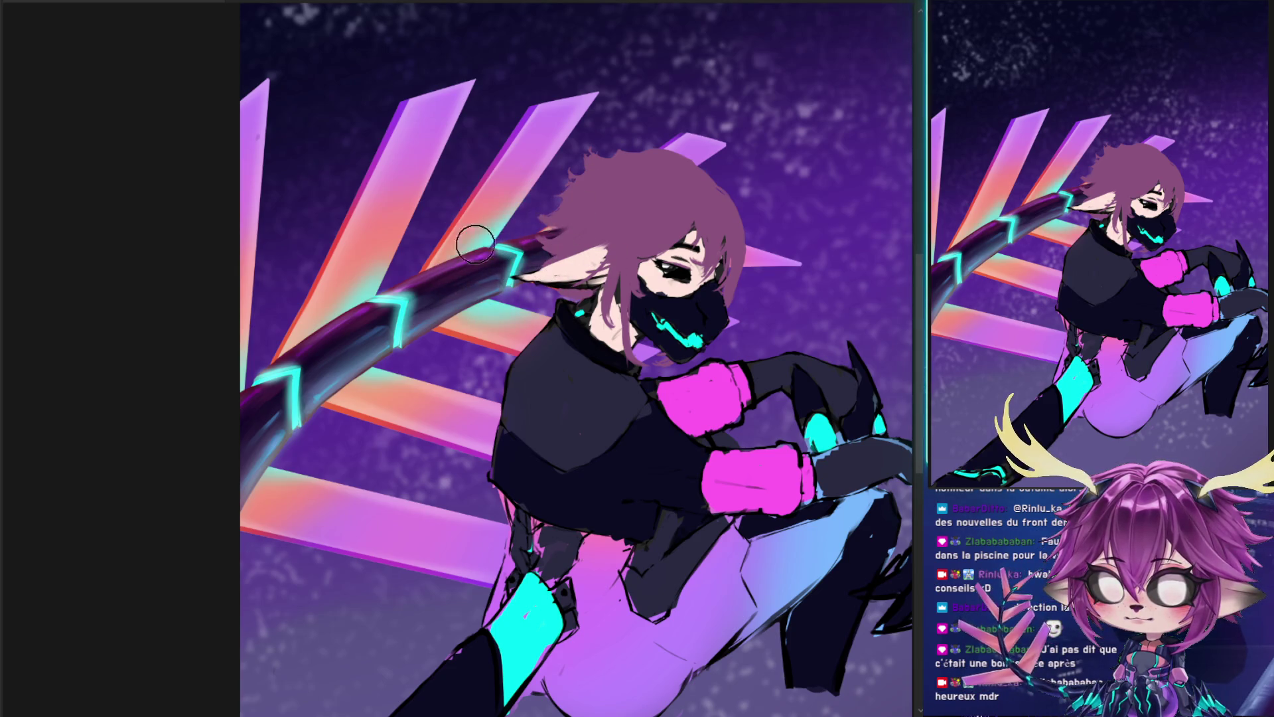
pyautogui.press(']')
pyautogui.press(']')
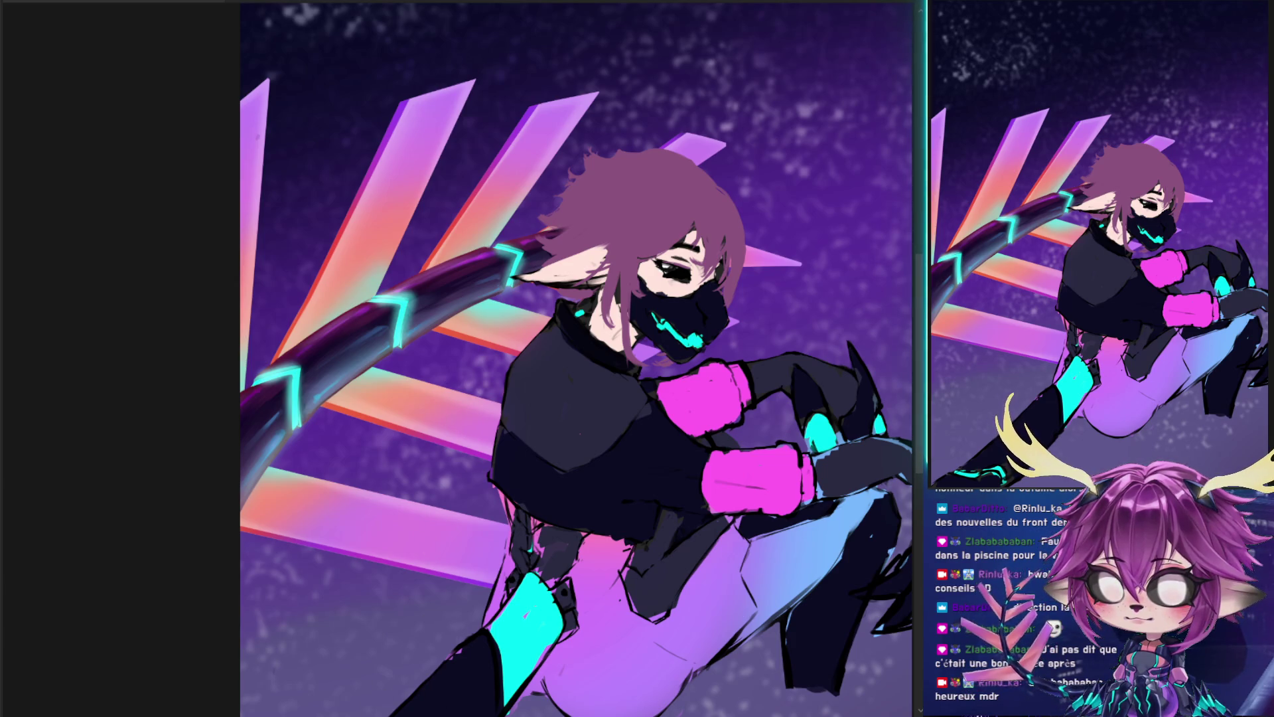
pyautogui.hotkey('ctrl', 'v')
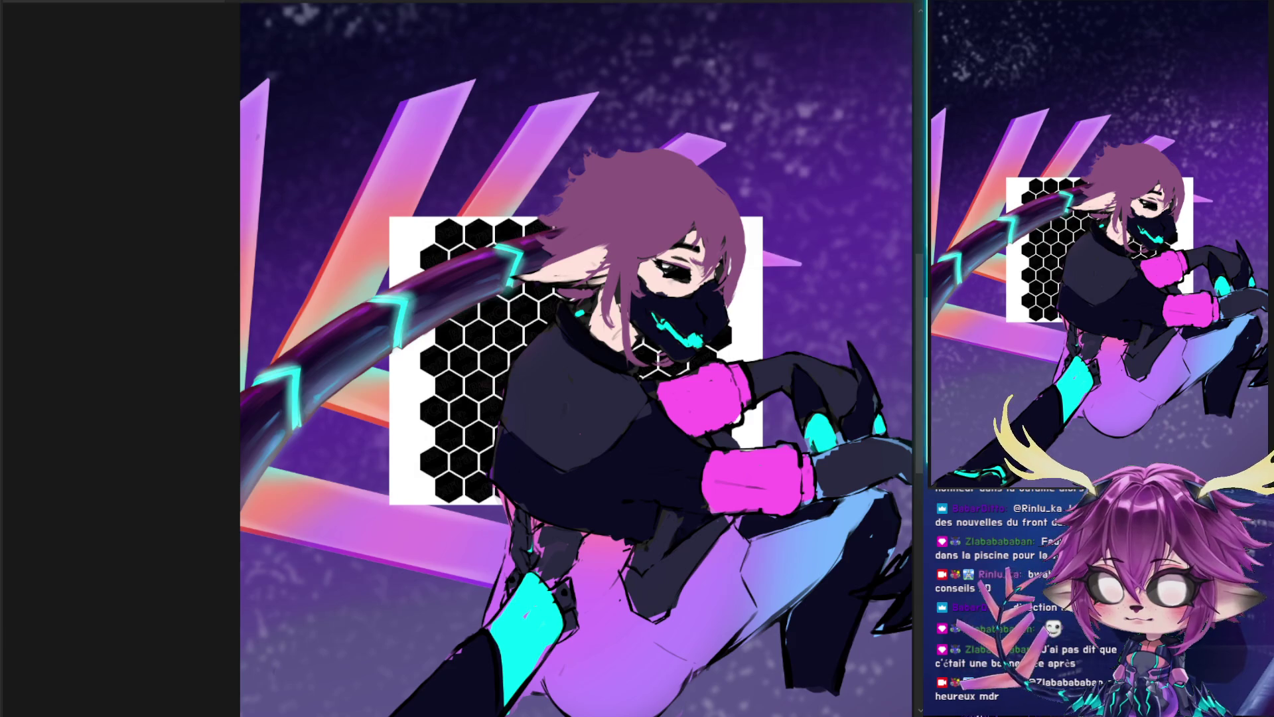
# - Move the hexagon panel above the weapon, hide the character, and test deleting the pattern's white areas
pyautogui.hotkey('ctrl', ']')
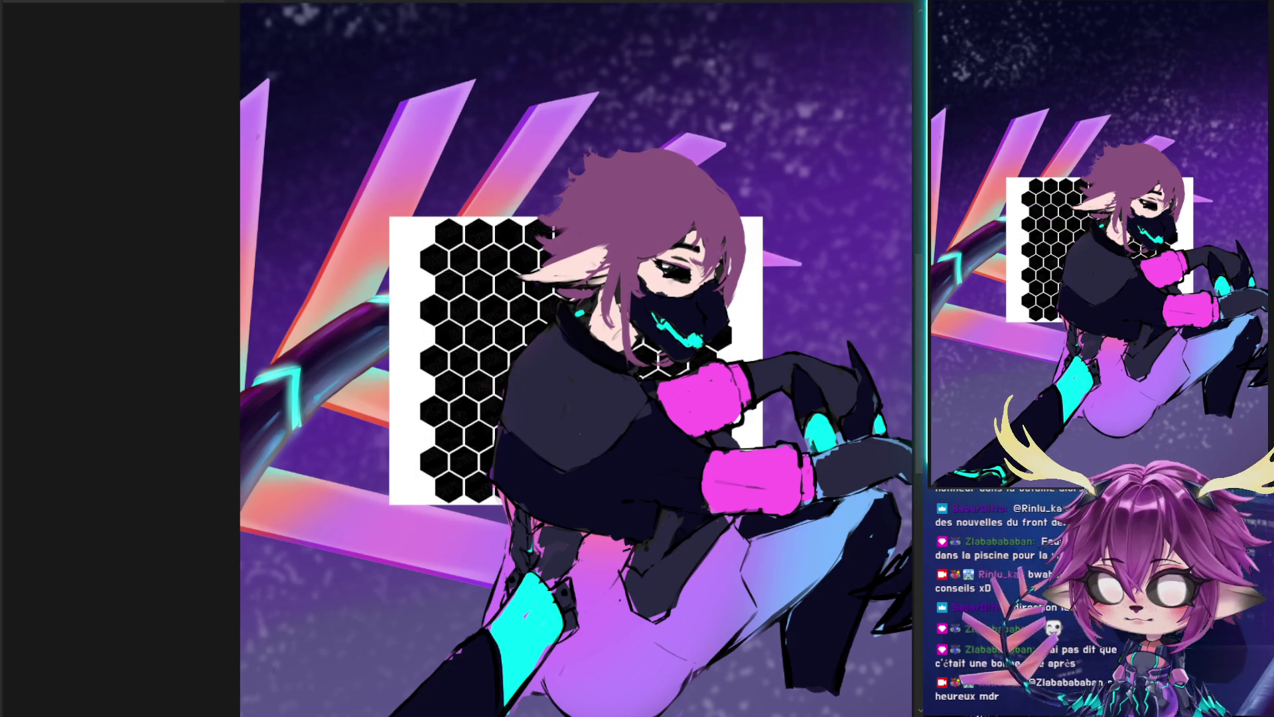
pyautogui.hotkey('ctrl', ',')
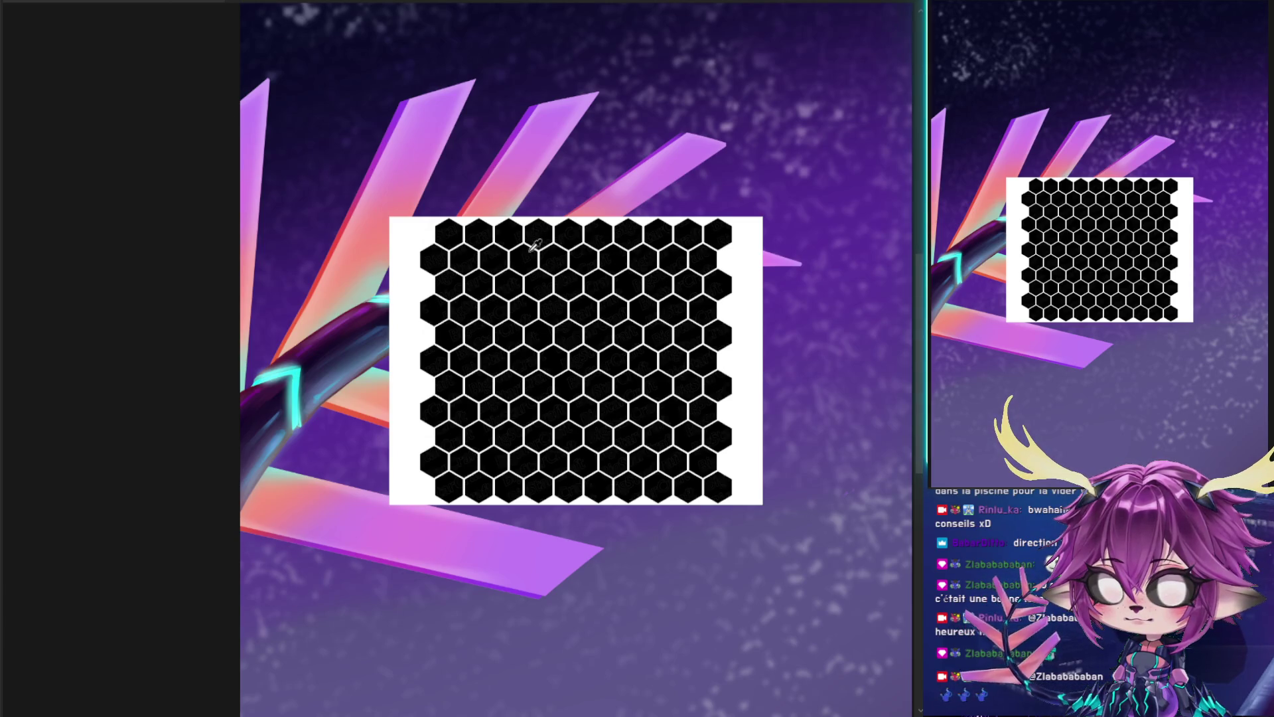
pyautogui.click(823, 91)
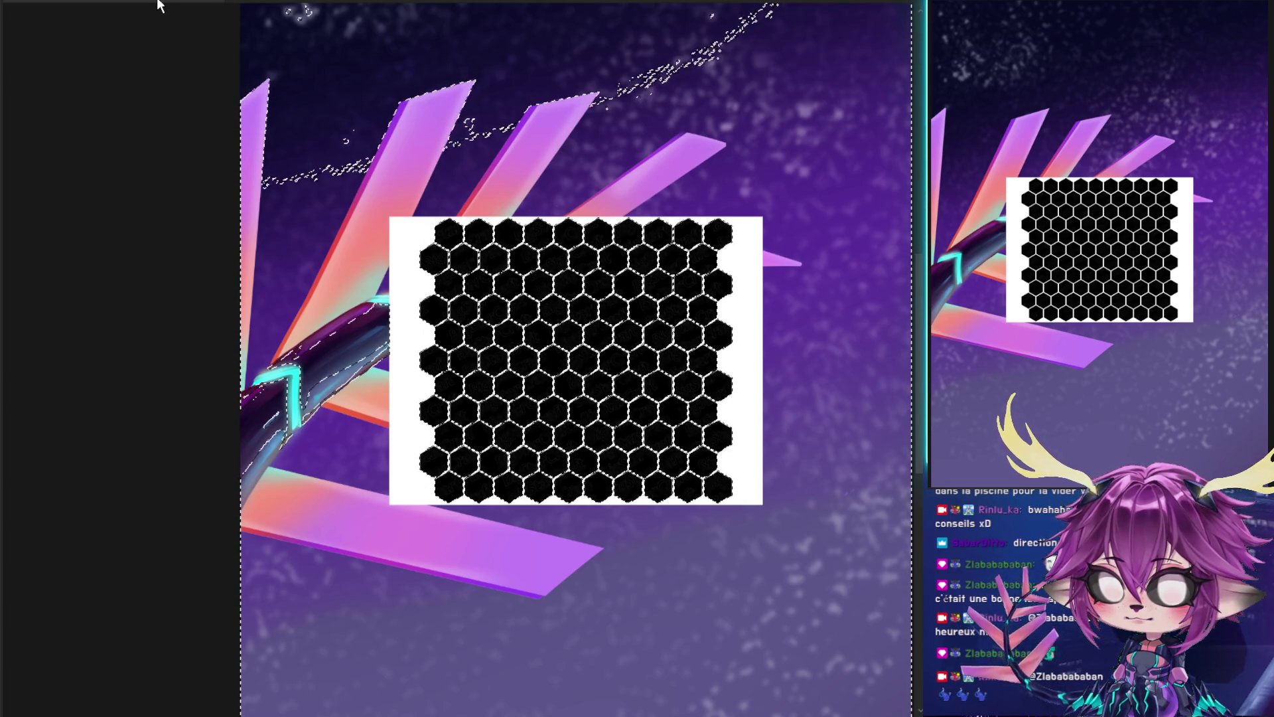
pyautogui.press('Delete')
pyautogui.hotkey('ctrl', 'd')
pyautogui.hotkey('ctrl', 'z')
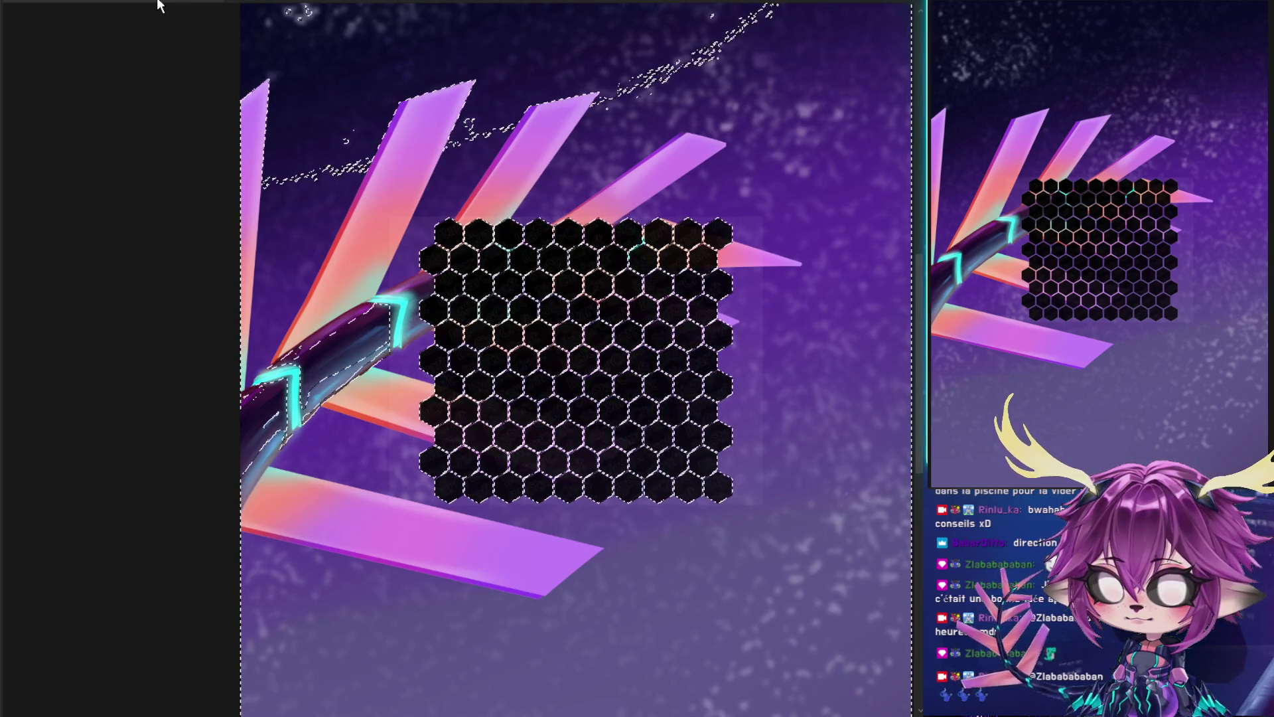
pyautogui.hotkey('ctrl', 'z')
pyautogui.hotkey('ctrl', 'z')
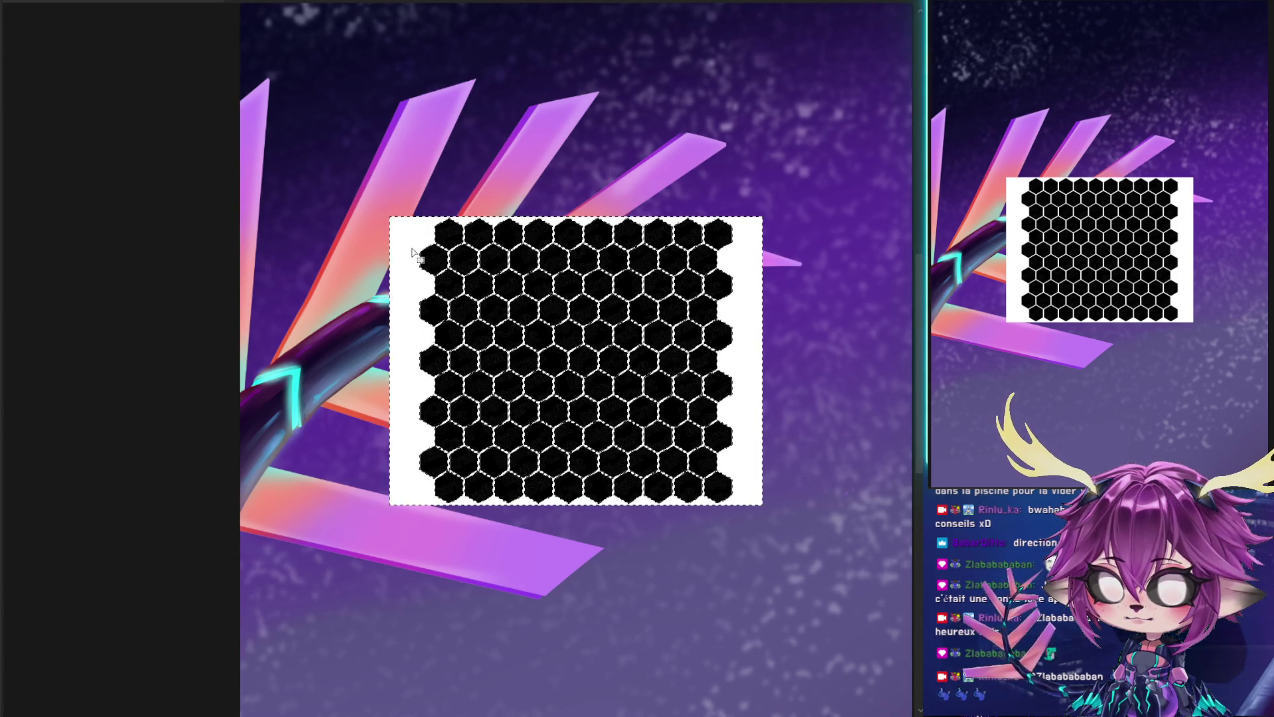
# - Delete the hex grid's white background and shift the grid up-left with a slight skew
pyautogui.click(409, 247)
pyautogui.press('Delete')
pyautogui.hotkey('ctrl', 'd')
pyautogui.hotkey('ctrl', 't')
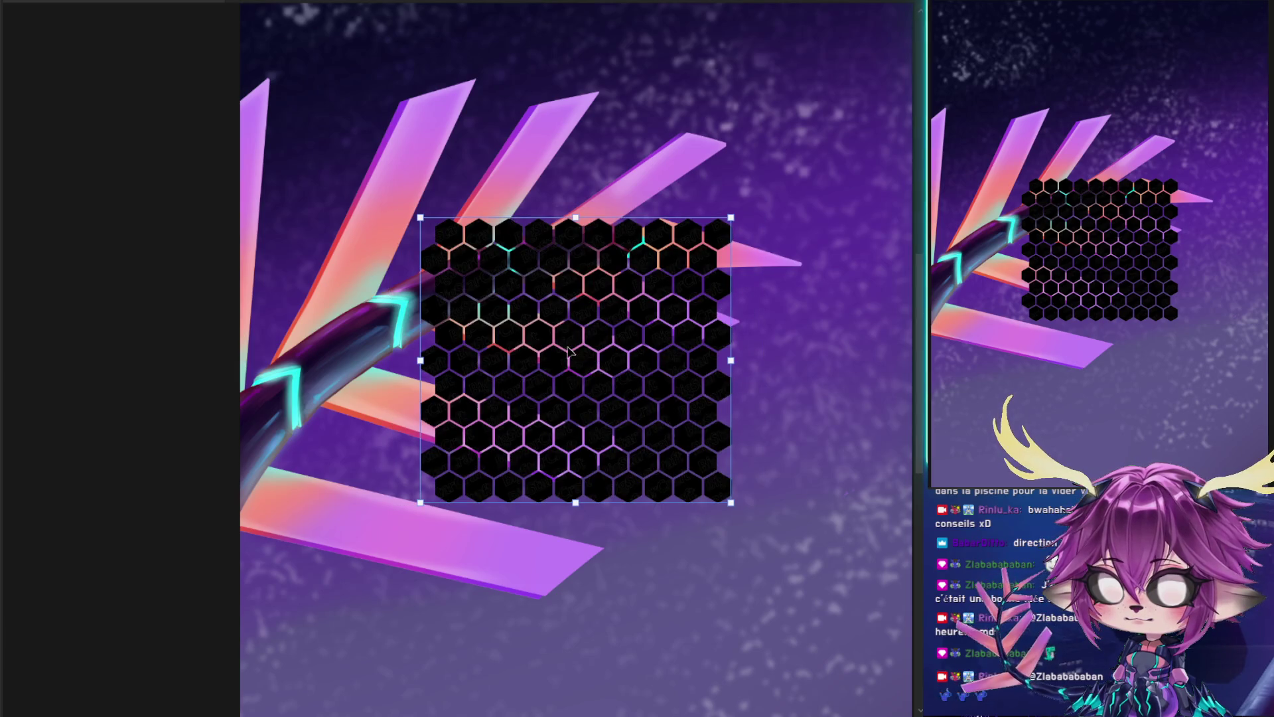
pyautogui.moveTo(717, 239)
pyautogui.mouseDown()
pyautogui.moveTo(558, 162)
pyautogui.moveTo(584, 169)
pyautogui.mouseUp()
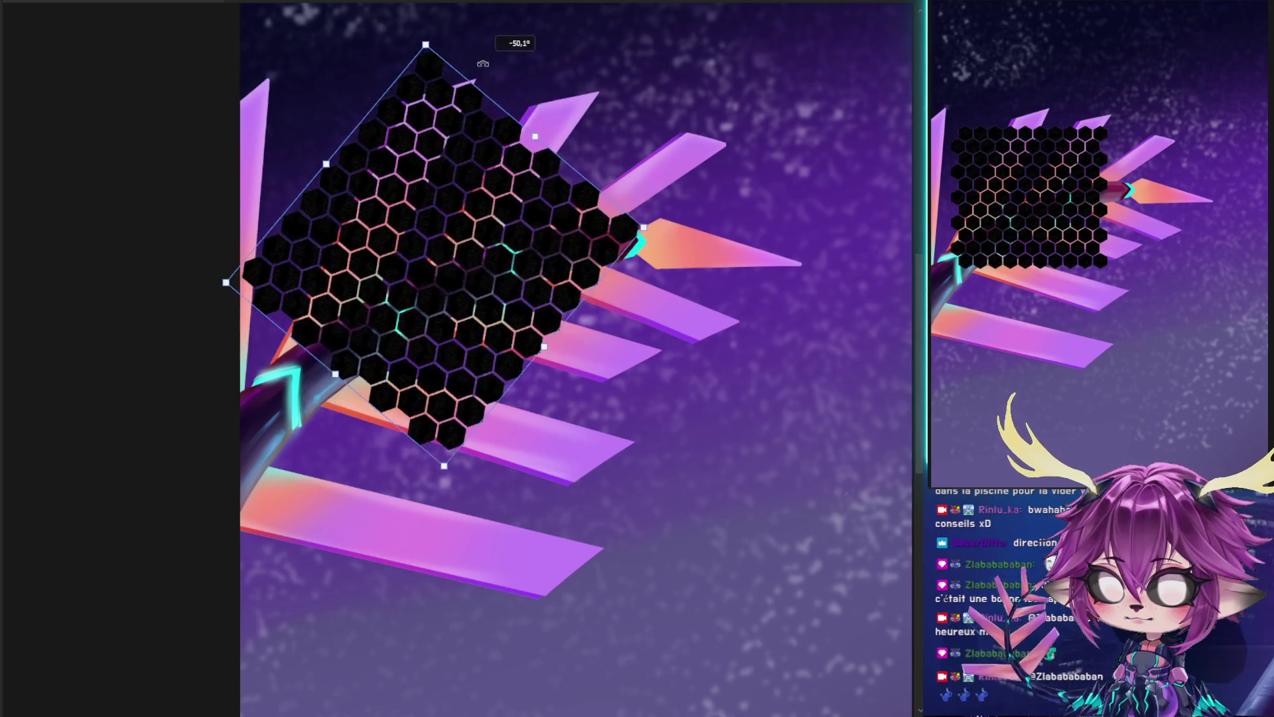
pyautogui.moveTo(495, 214); pyautogui.dragTo(465, 185)
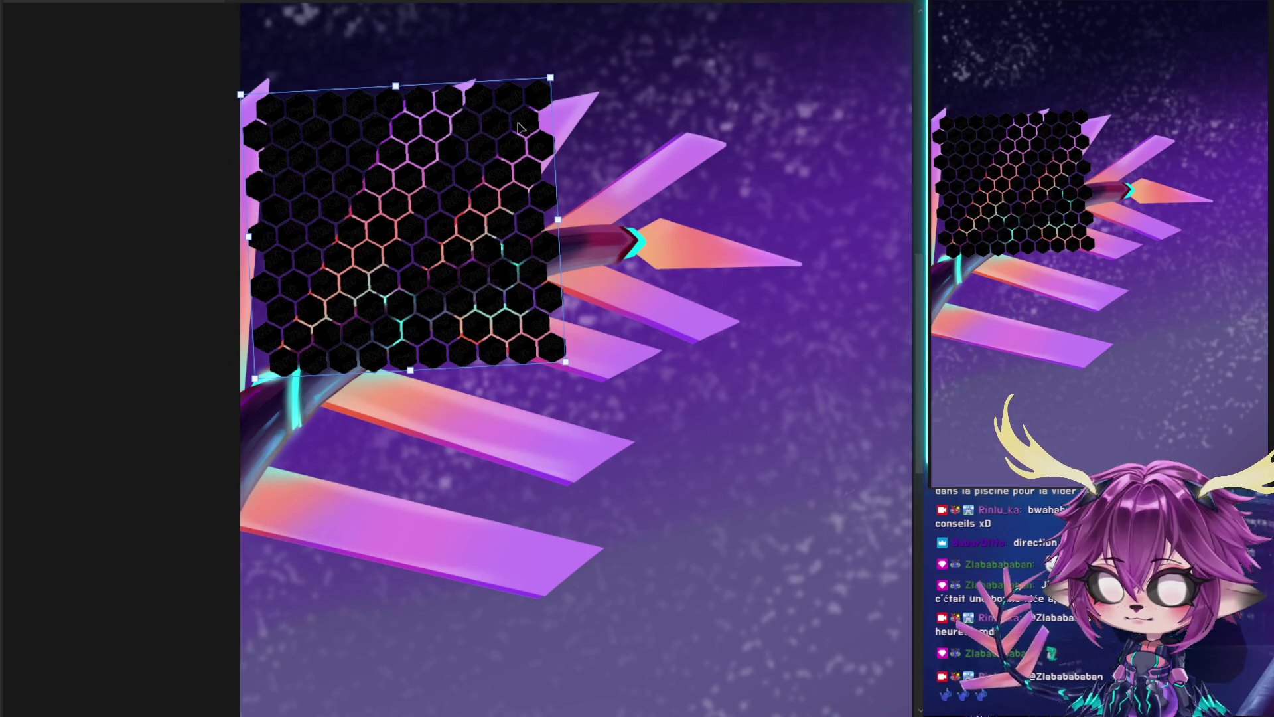
pyautogui.moveTo(239, 100); pyautogui.dragTo(243, 67)
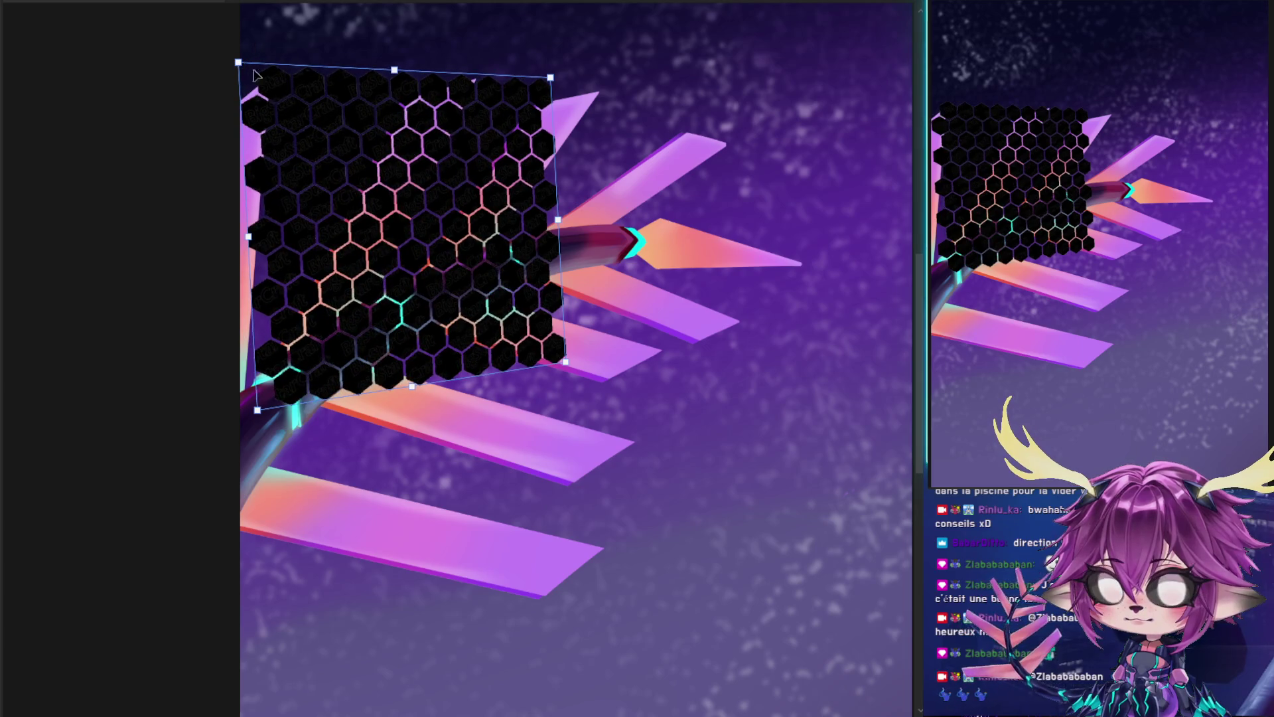
pyautogui.moveTo(442, 169); pyautogui.dragTo(418, 154)
pyautogui.press('Return')
# - Scale the hex grid down and rotate it counter-clockwise over the spikes
pyautogui.hotkey('ctrl', 't')
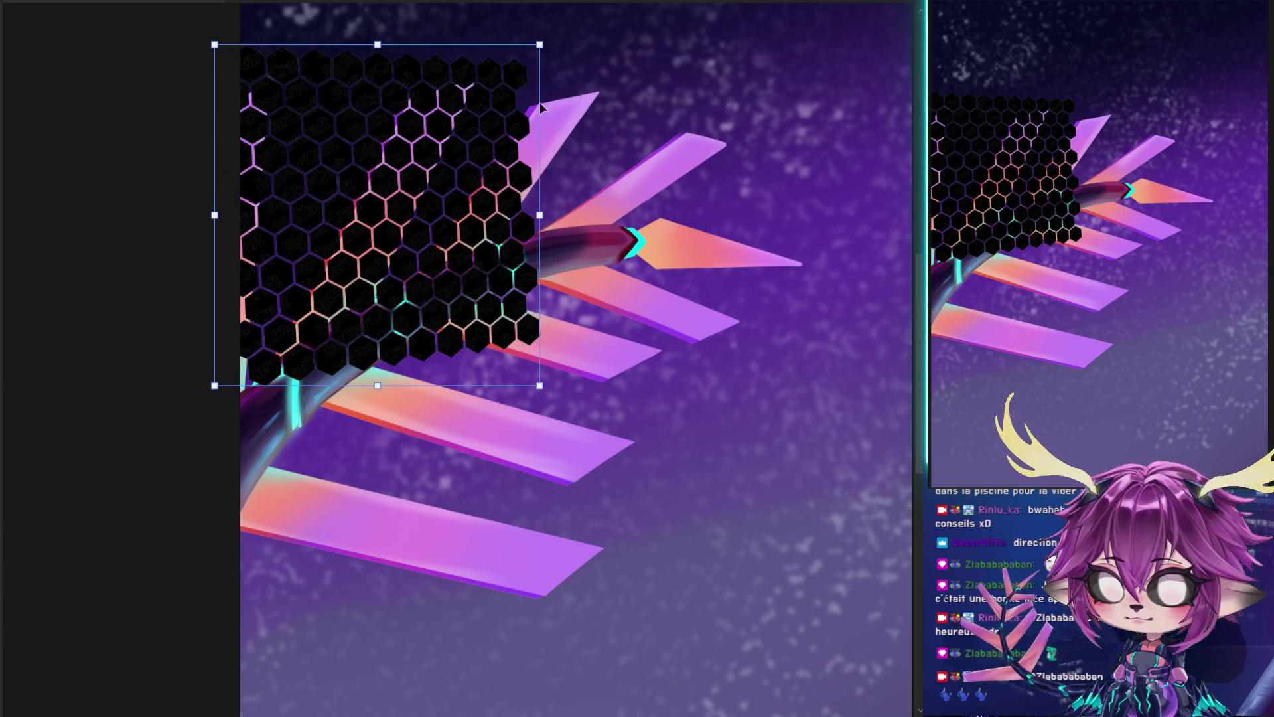
pyautogui.moveTo(541, 44); pyautogui.dragTo(456, 128)
pyautogui.moveTo(394, 204); pyautogui.dragTo(465, 153)
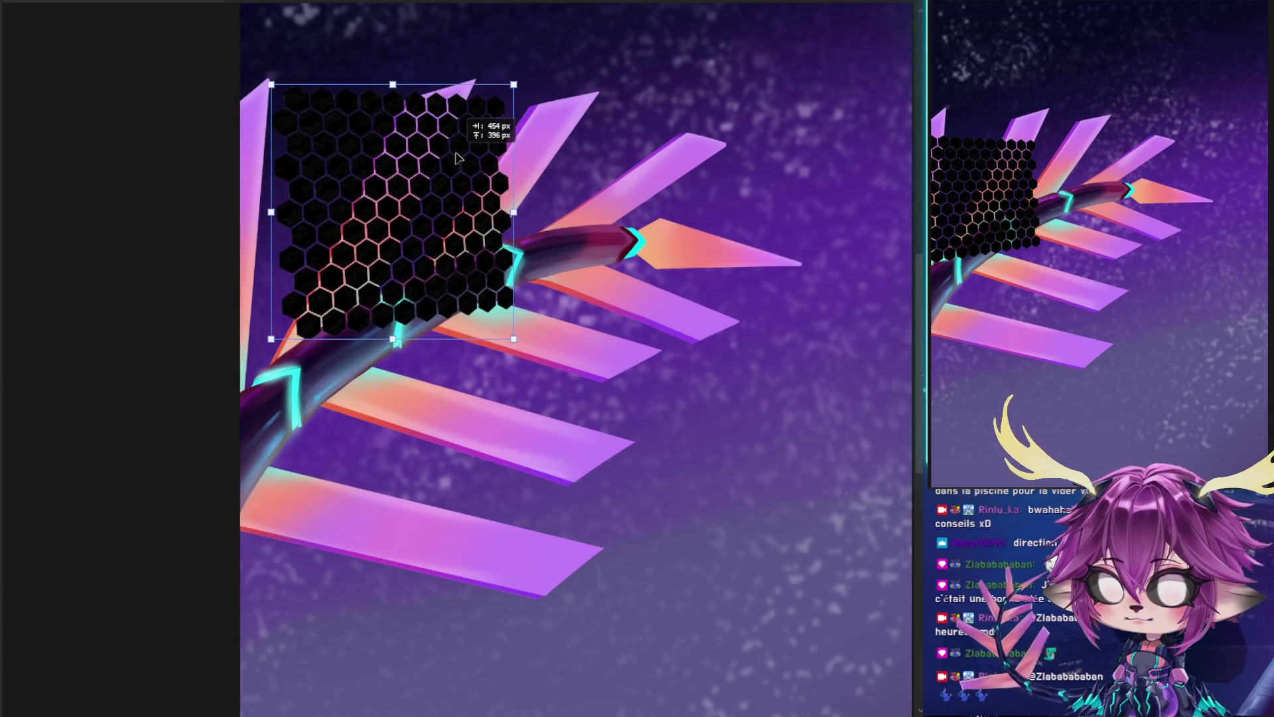
pyautogui.moveTo(541, 73); pyautogui.dragTo(514, 53)
pyautogui.moveTo(475, 154); pyautogui.dragTo(483, 164)
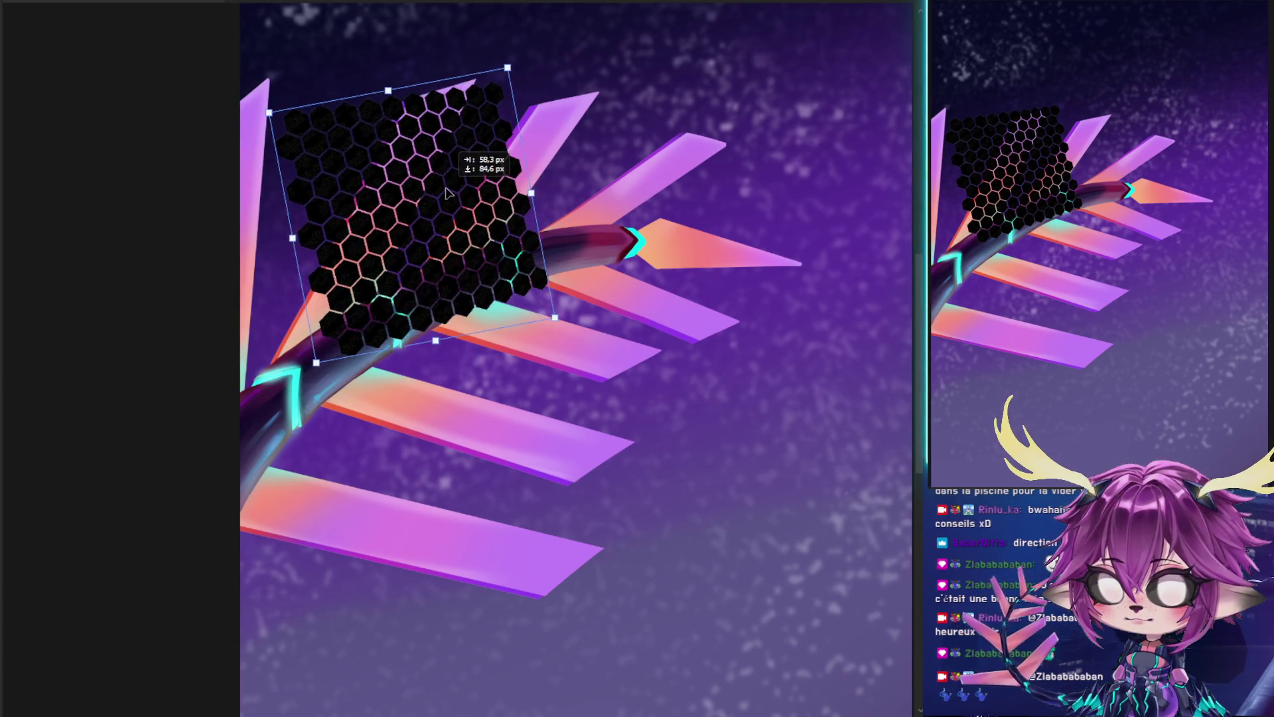
pyautogui.moveTo(541, 88); pyautogui.dragTo(543, 59)
pyautogui.moveTo(456, 174); pyautogui.dragTo(460, 169)
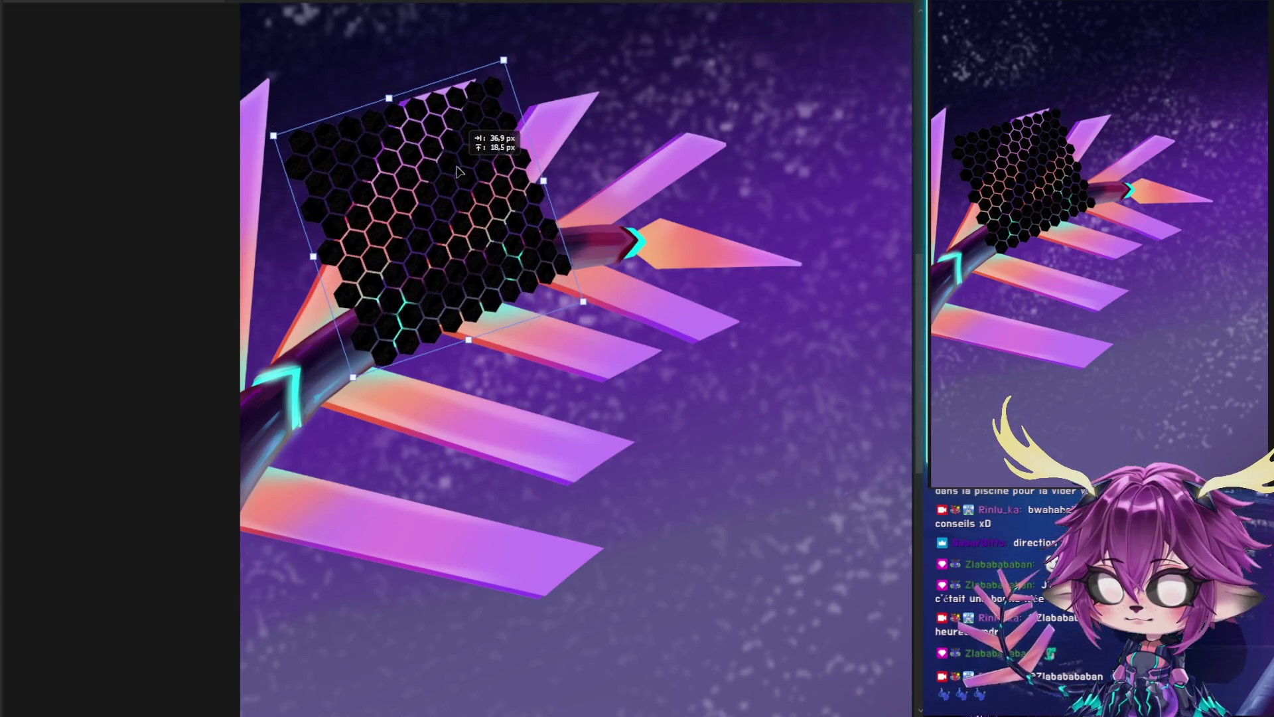
pyautogui.press('Return')
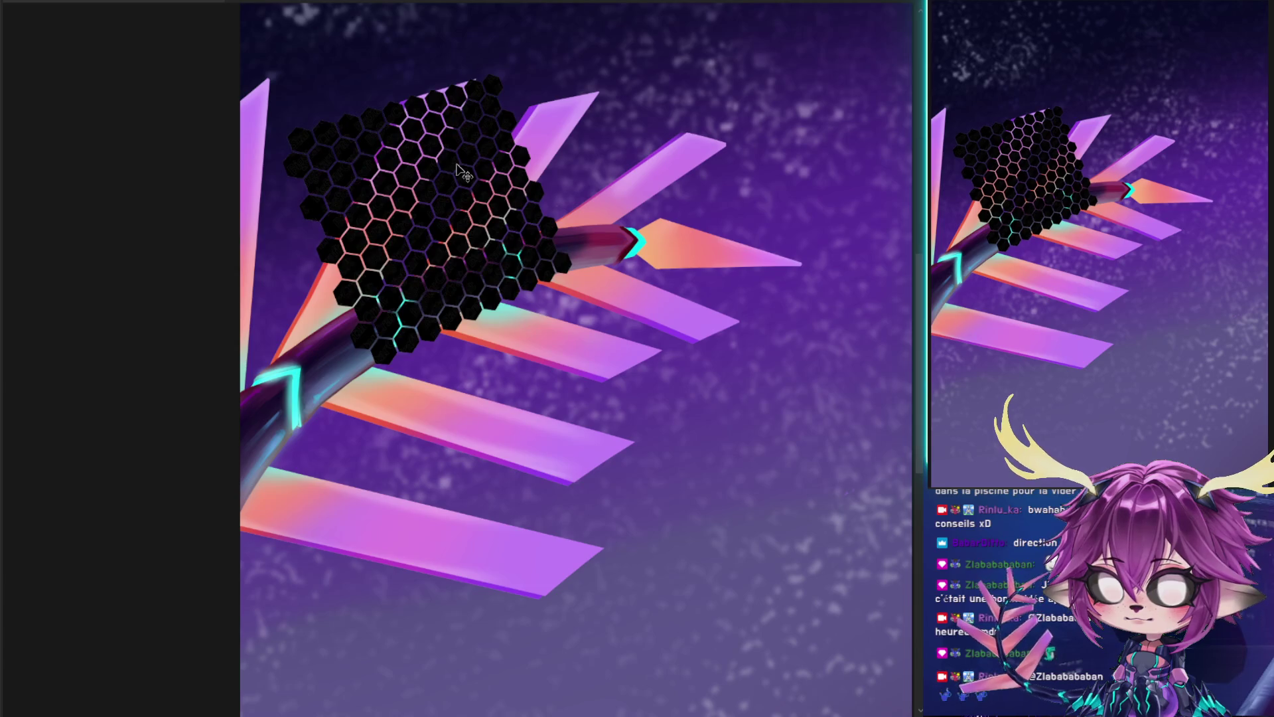
# - Duplicate the hex grid and place the copy overlapping its left side
pyautogui.moveTo(465, 173); pyautogui.dragTo(648, 121)
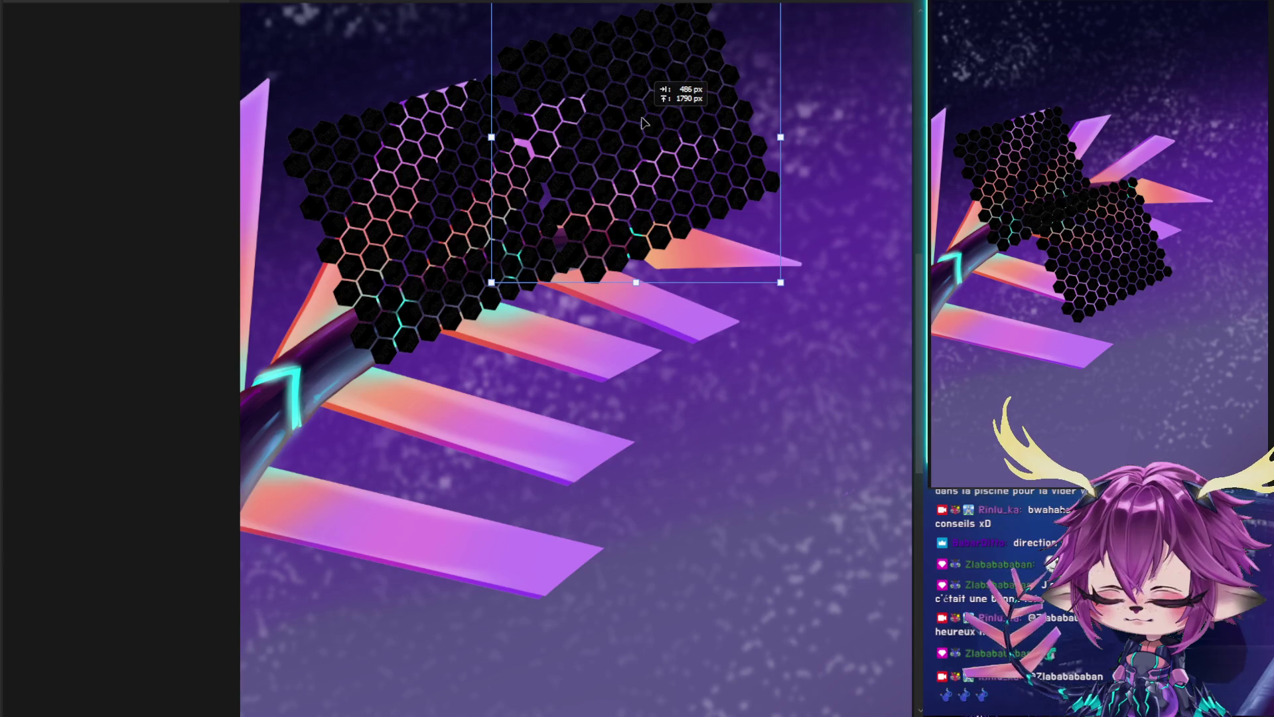
pyautogui.moveTo(647, 121); pyautogui.dragTo(221, 303)
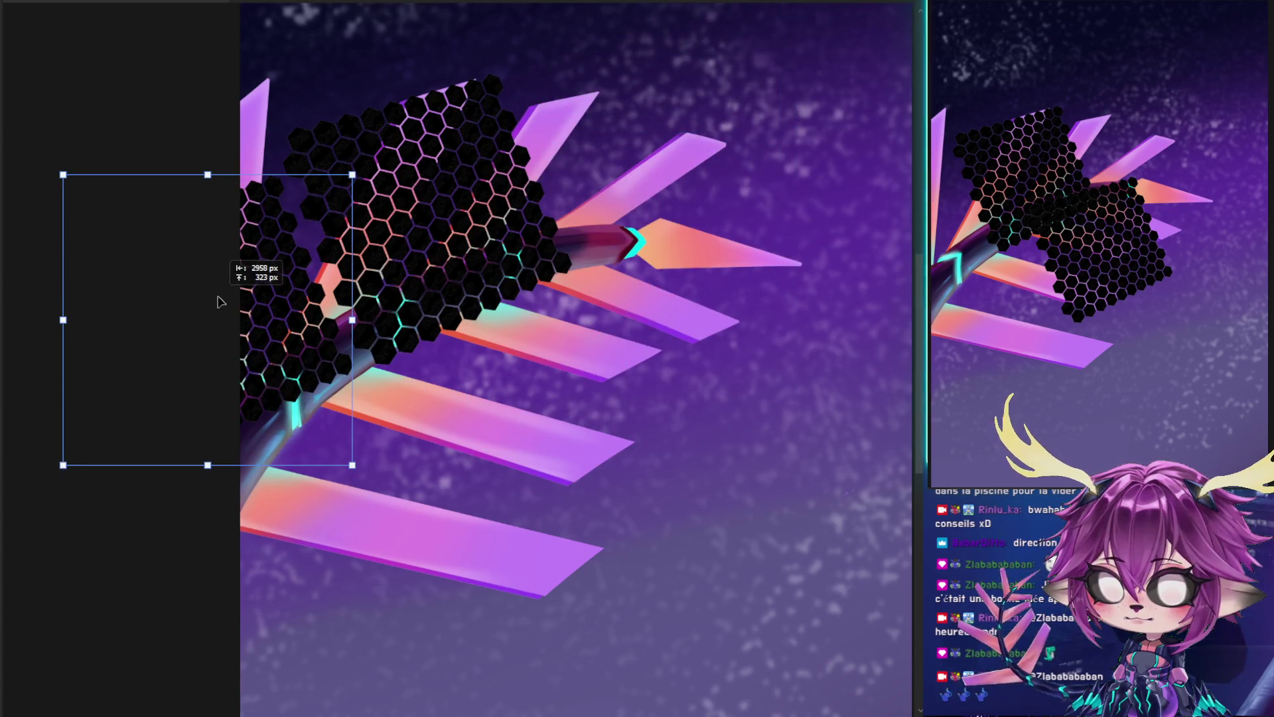
pyautogui.hotkey('ctrl', 'z')
pyautogui.hotkey('ctrl', 'z')
pyautogui.hotkey('ctrl', 'z')
pyautogui.hotkey('ctrl', 'z')
pyautogui.hotkey('ctrl', 'z')
pyautogui.hotkey('ctrl', 'z')
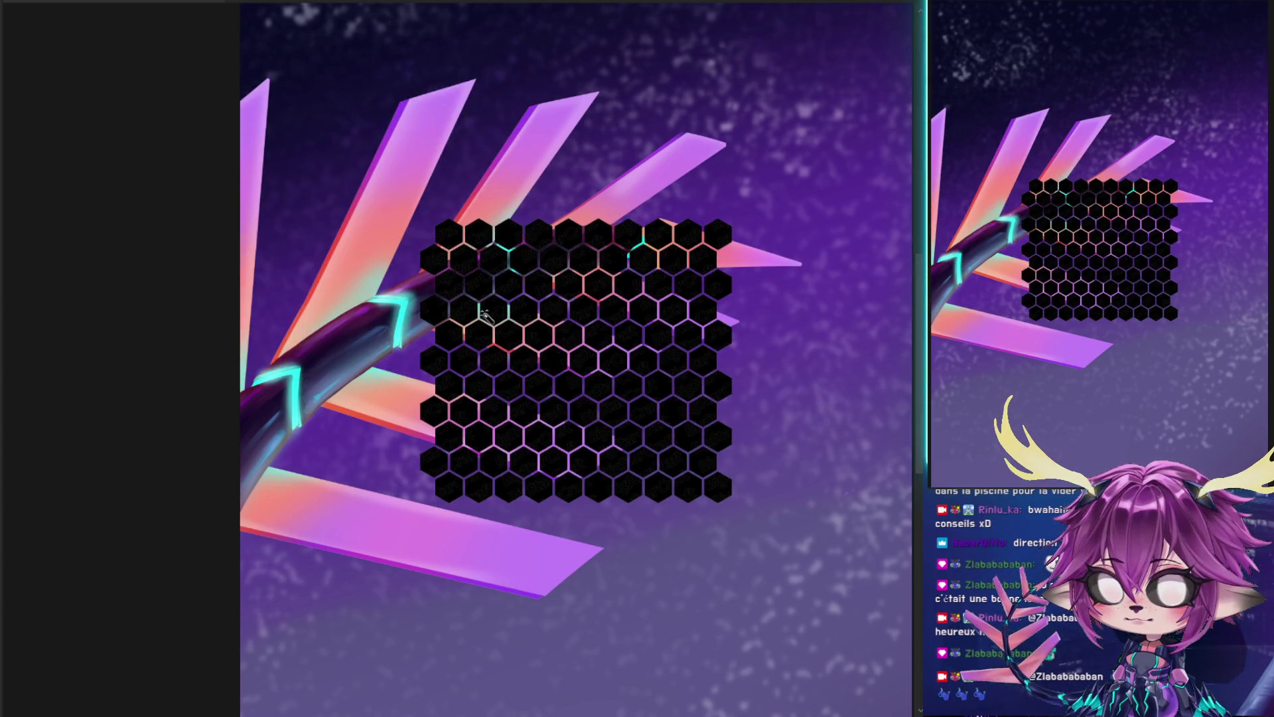
pyautogui.hotkey('ctrl', 'alt', 't')
pyautogui.moveTo(518, 319); pyautogui.dragTo(315, 345)
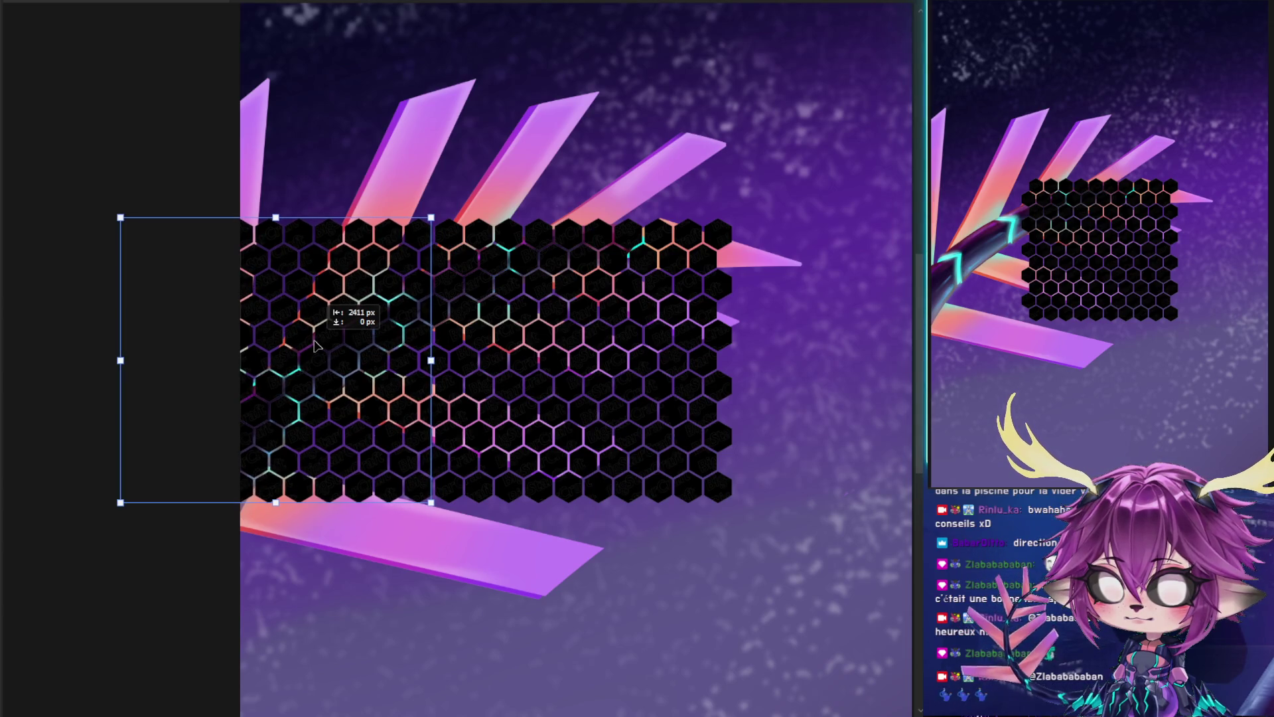